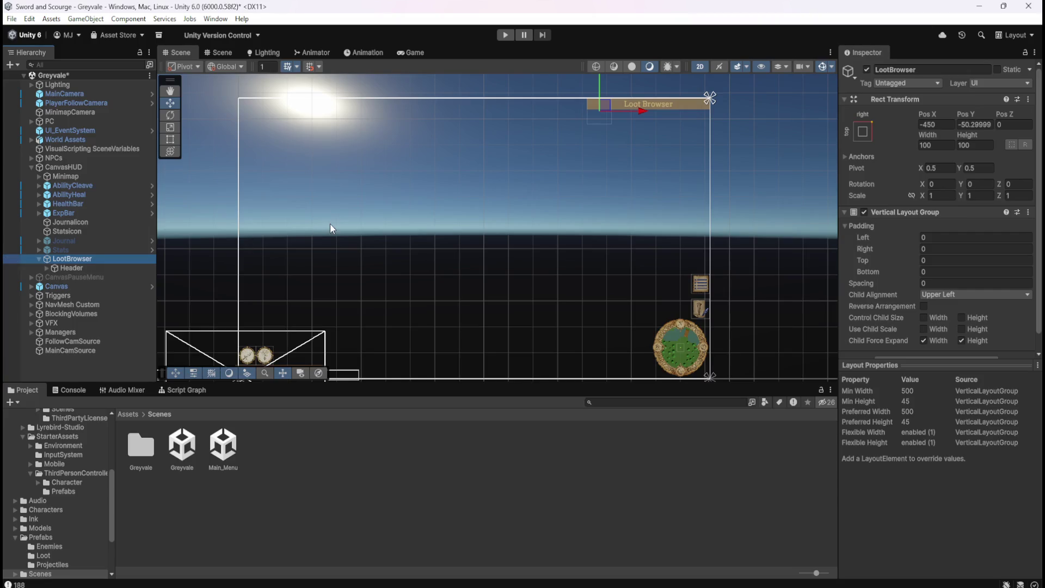
# Save the Greyvale scene and preview the Loot Browser header in the Game view
pyautogui.hotkey('ctrl', 's')
pyautogui.click(391, 49)
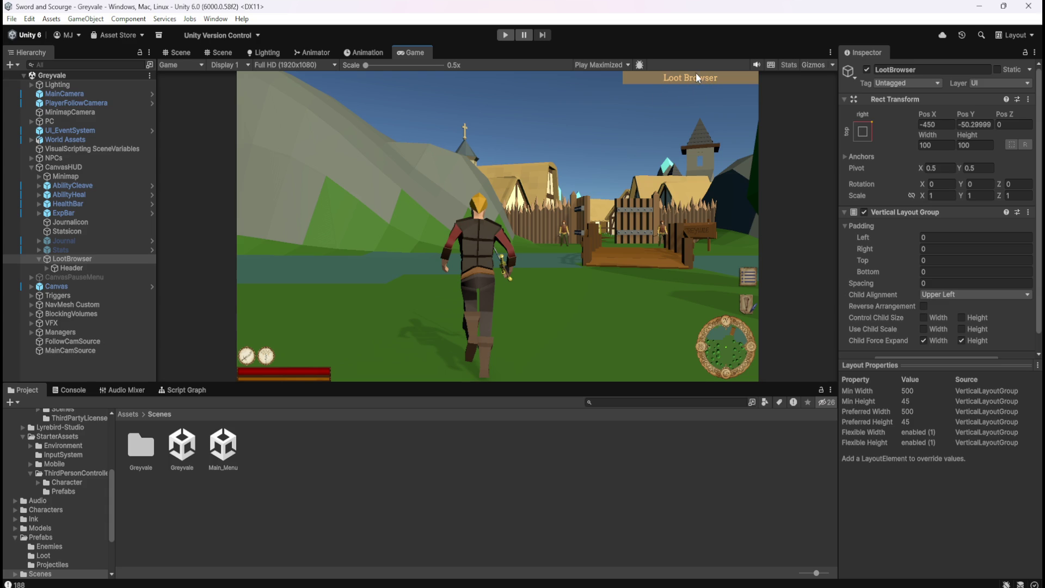
pyautogui.scroll(5, 697, 76)
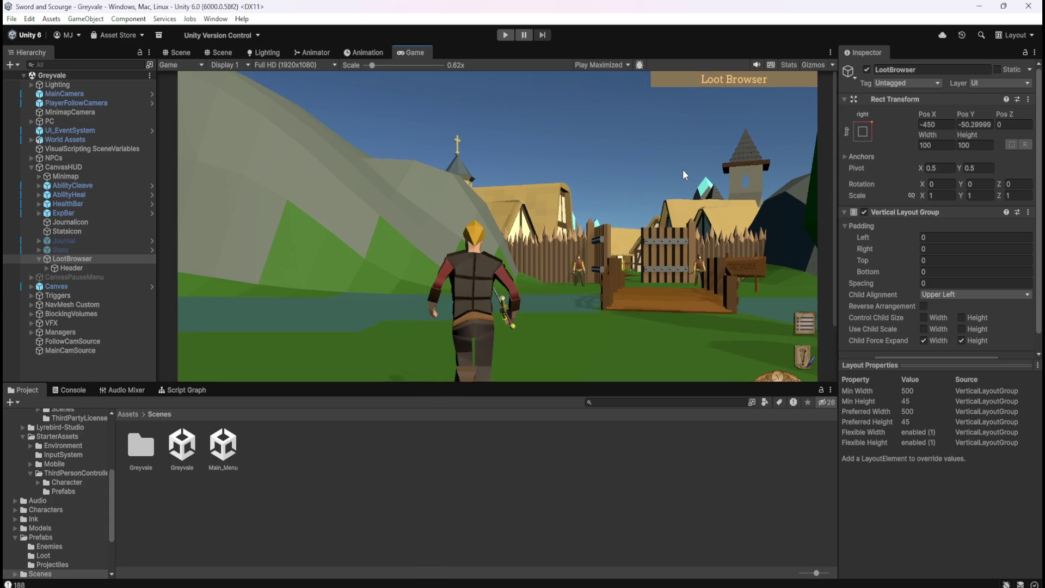
pyautogui.scroll(-3, 682, 168)
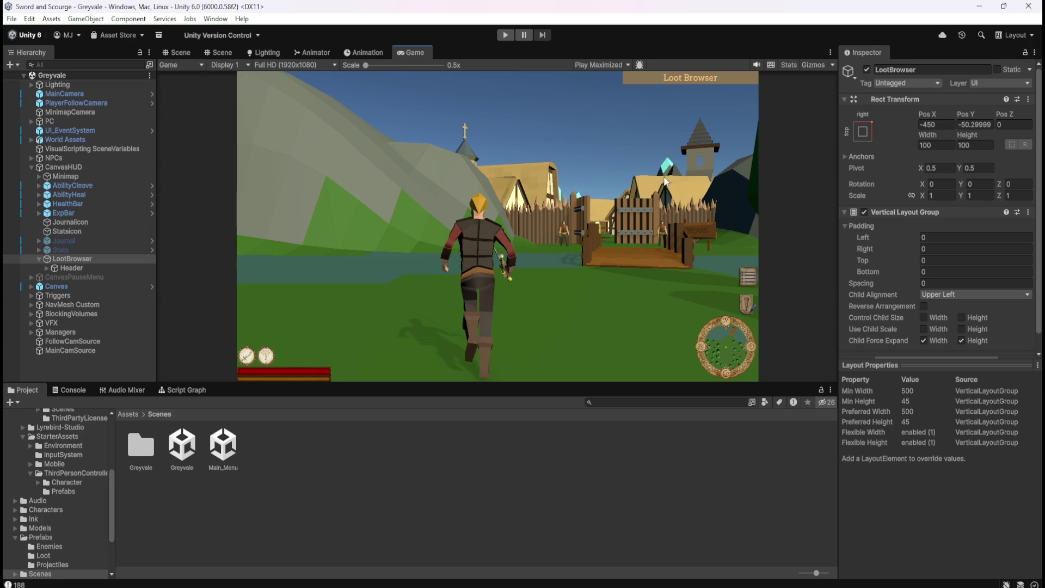
pyautogui.click(45, 268)
# Change the Header's TMP text to 'LOOT BROWSER', then back to 'Loot Browser'
pyautogui.click(74, 277)
pyautogui.click(911, 288)
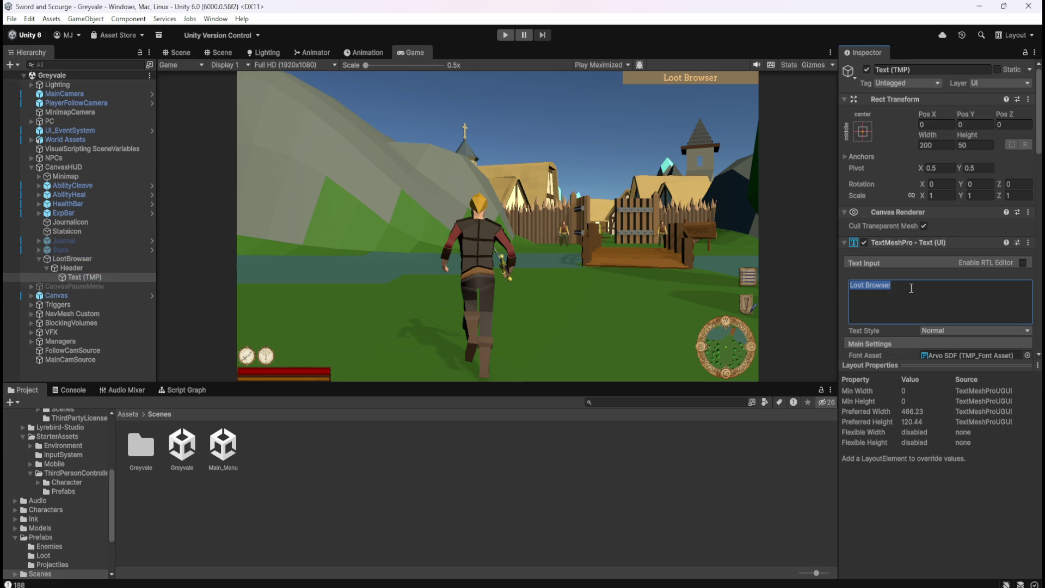
pyautogui.write('LOOT BROW')
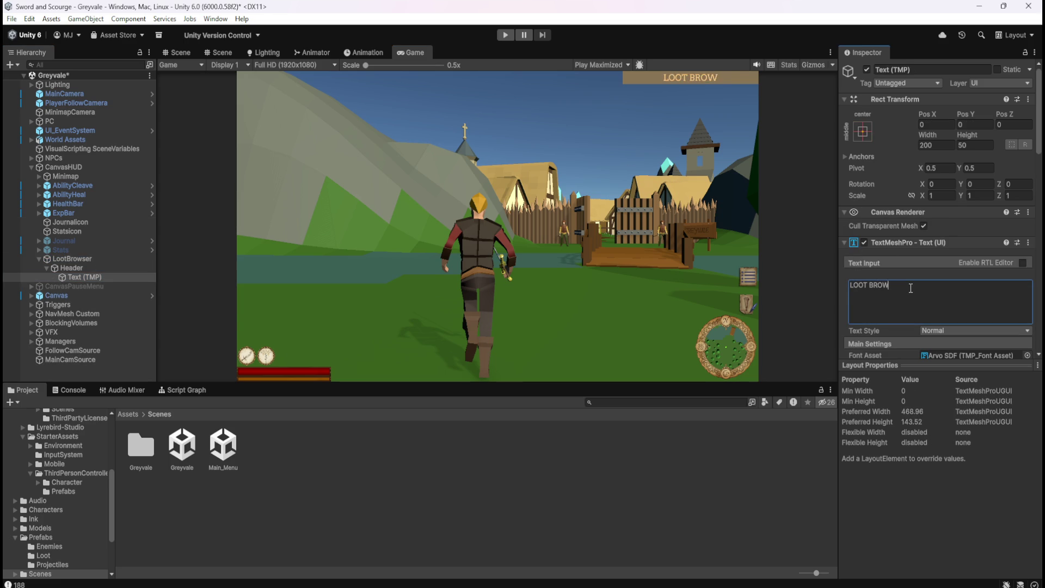
pyautogui.write('SER')
pyautogui.hotkey('ctrl', 'a')
pyautogui.press('BackSpace')
pyautogui.write('LOOT BROWSER')
pyautogui.hotkey('ctrl', 'a')
pyautogui.write('Lo')
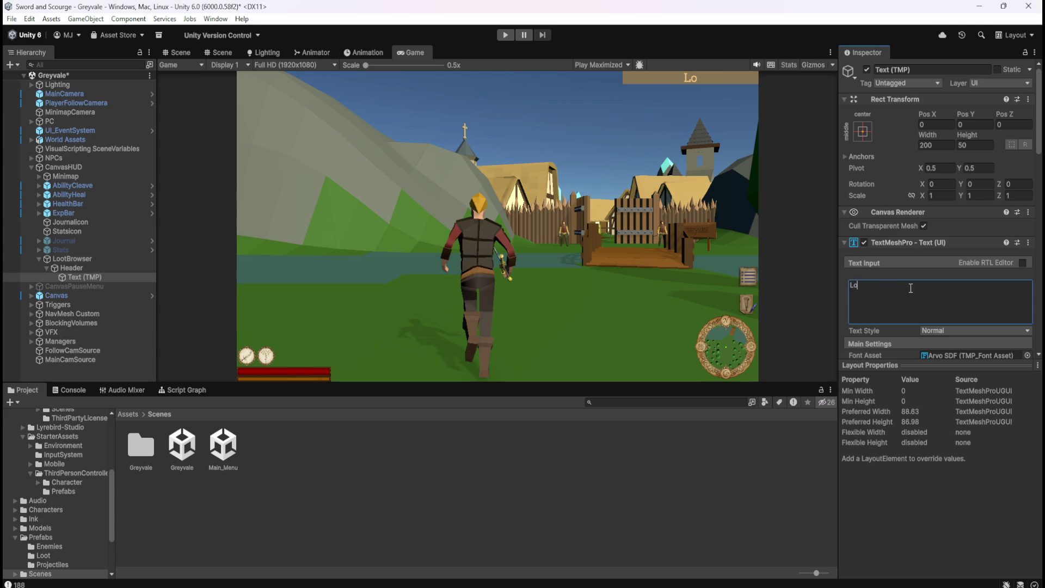
pyautogui.write('ot Browser')
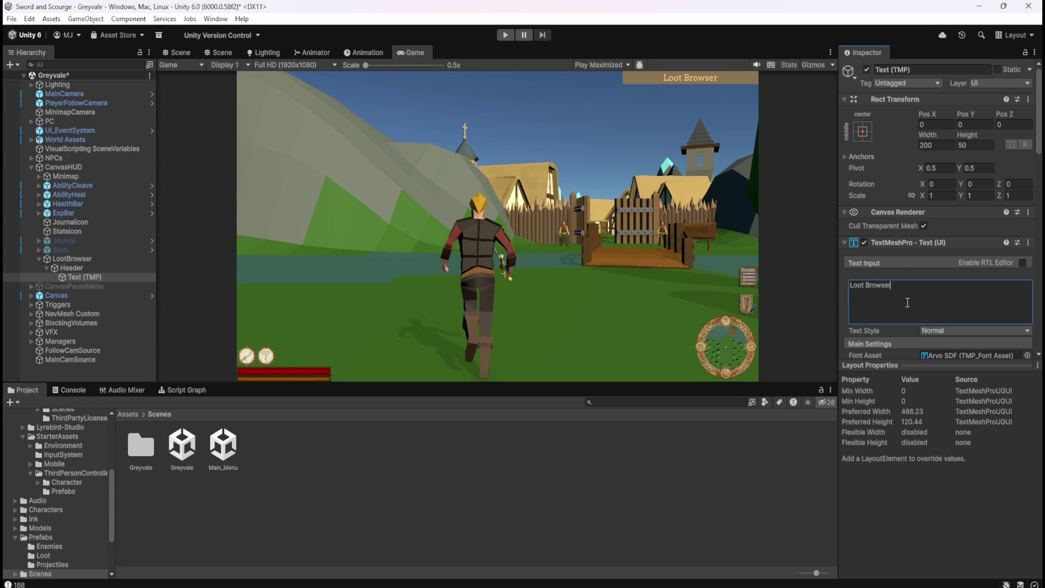
# Try the bold, italic and underline font styles on the header text, then save the scene
pyautogui.scroll(-3, 909, 302)
pyautogui.click(928, 288)
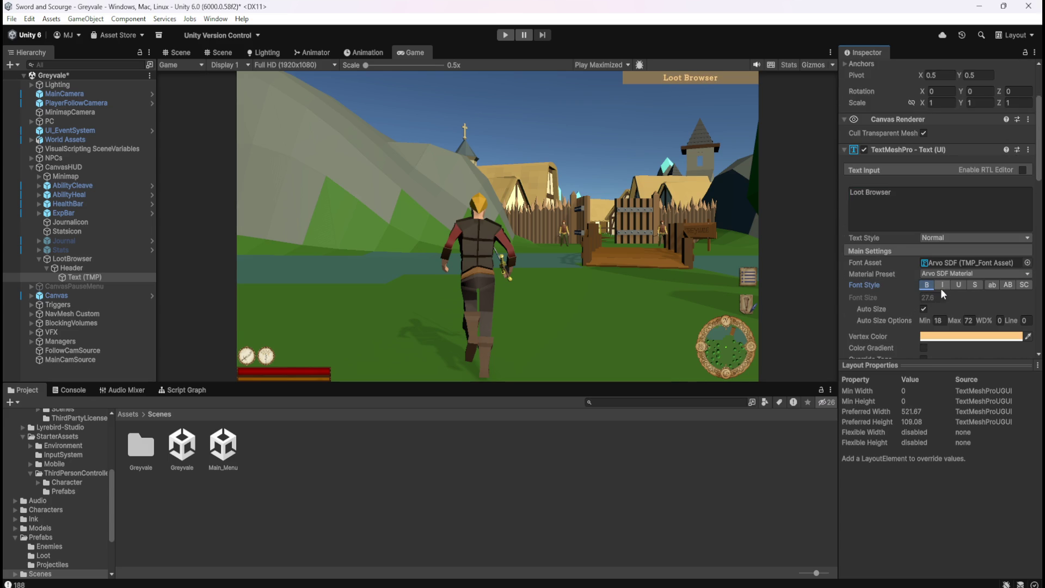
pyautogui.click(942, 285)
pyautogui.click(958, 284)
pyautogui.hotkey('ctrl', 's')
pyautogui.scroll(4, 901, 197)
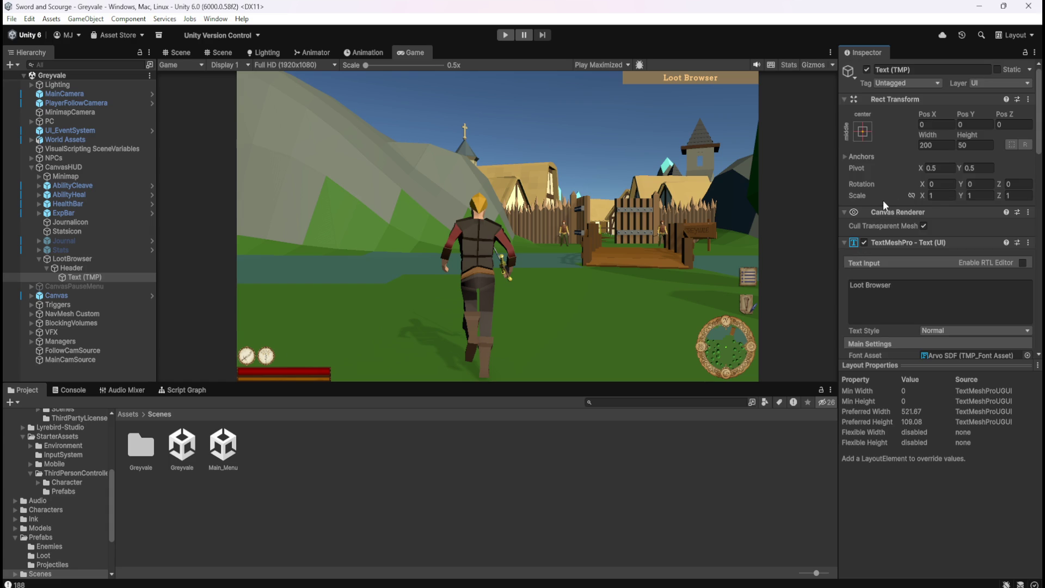
# Compare the Header and LootBrowser objects, switch to the Scene view, and collapse Header
pyautogui.click(91, 267)
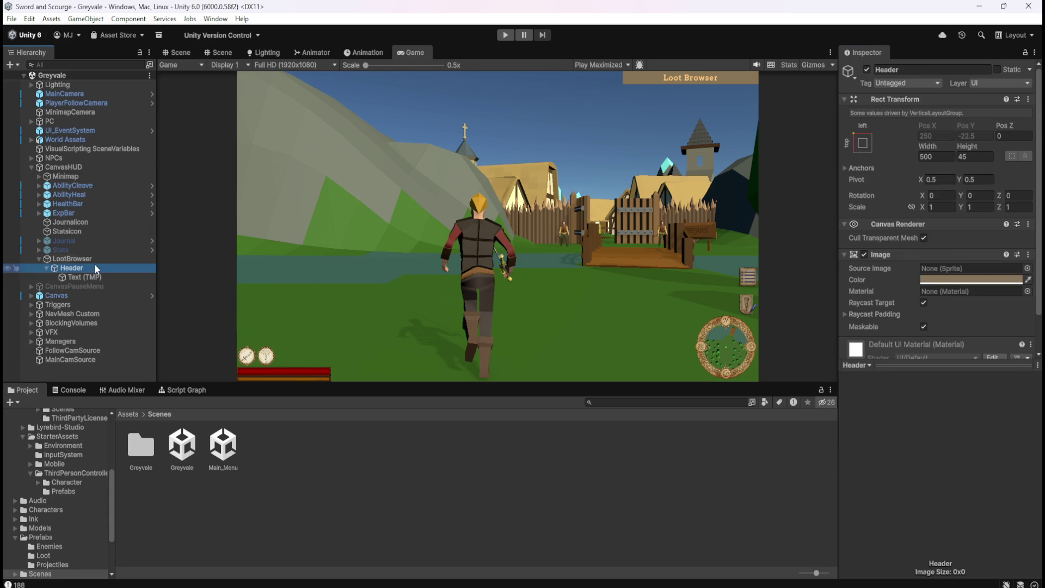
pyautogui.click(97, 260)
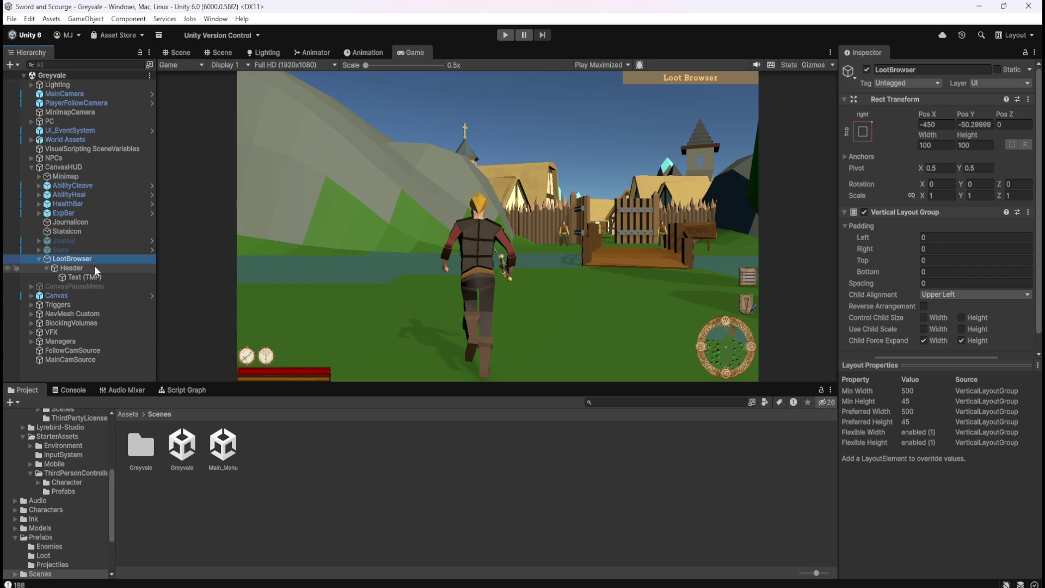
pyautogui.click(93, 266)
pyautogui.click(97, 263)
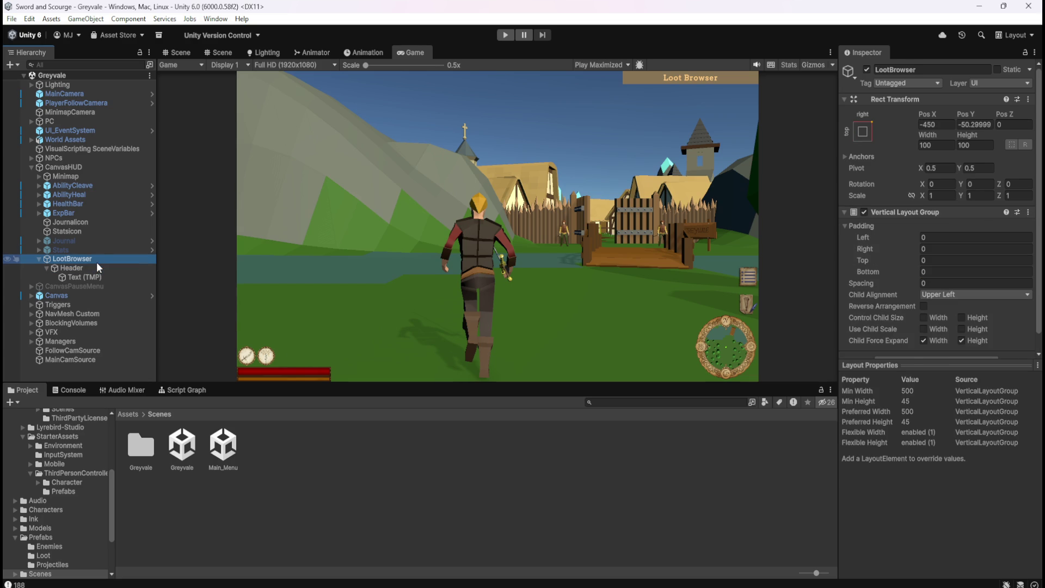
pyautogui.click(181, 53)
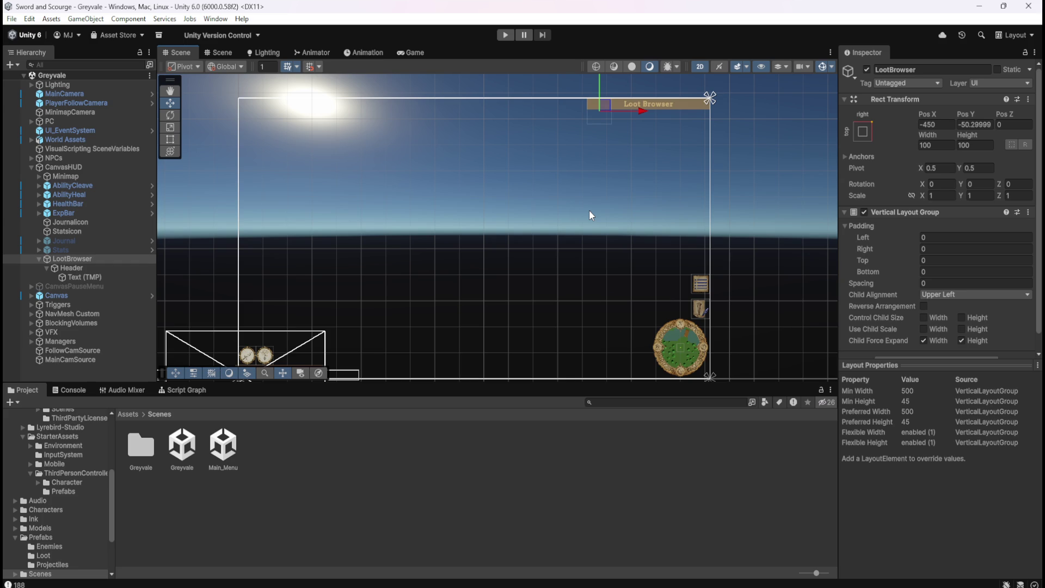
pyautogui.click(45, 269)
pyautogui.click(86, 269)
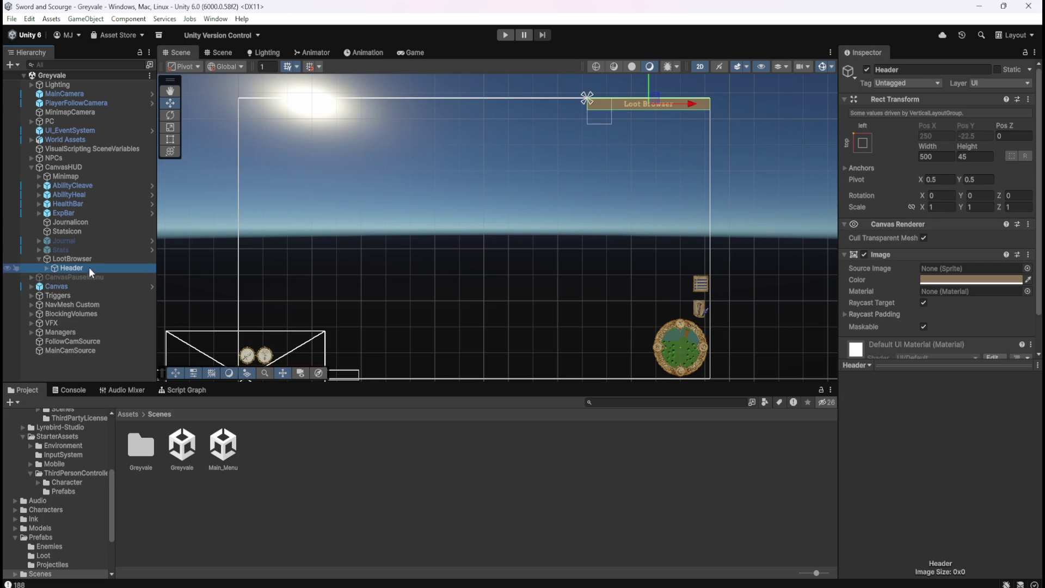
pyautogui.click(93, 262)
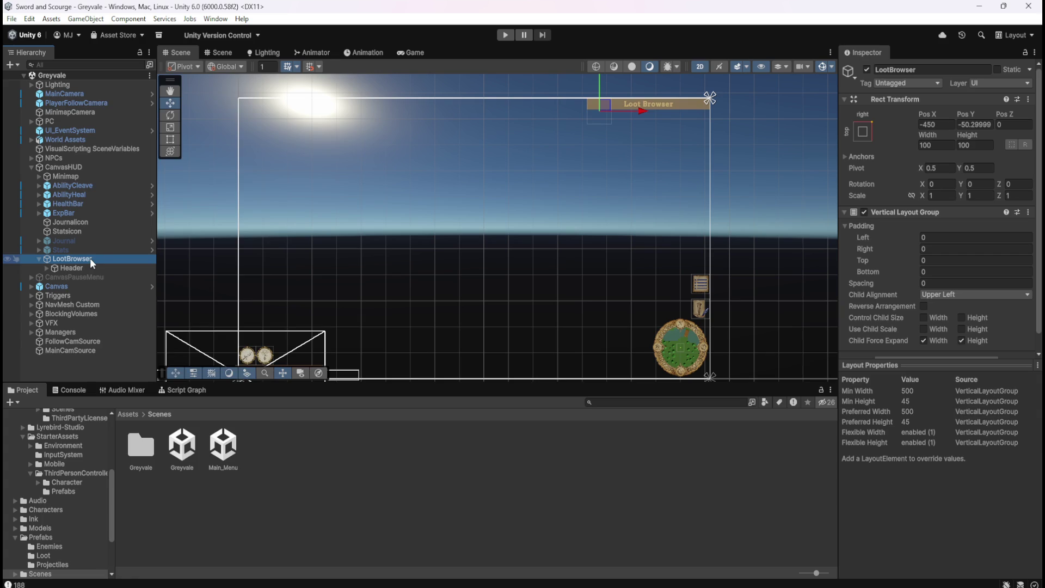
# Add a UI Scroll View as a child of LootBrowser, placed below the Header
pyautogui.rightClick(90, 258)
pyautogui.moveTo(187, 390)
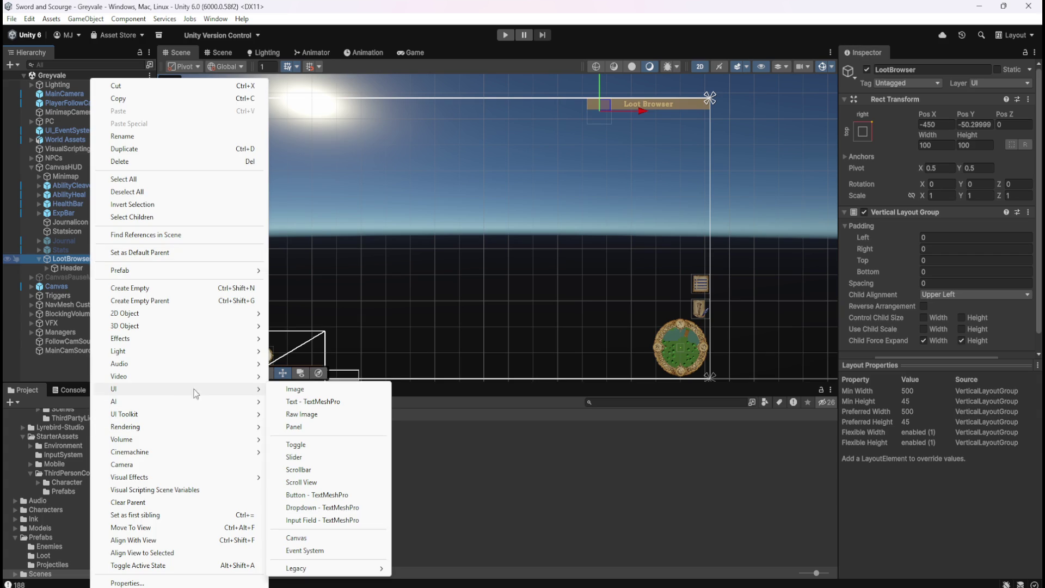
pyautogui.click(317, 483)
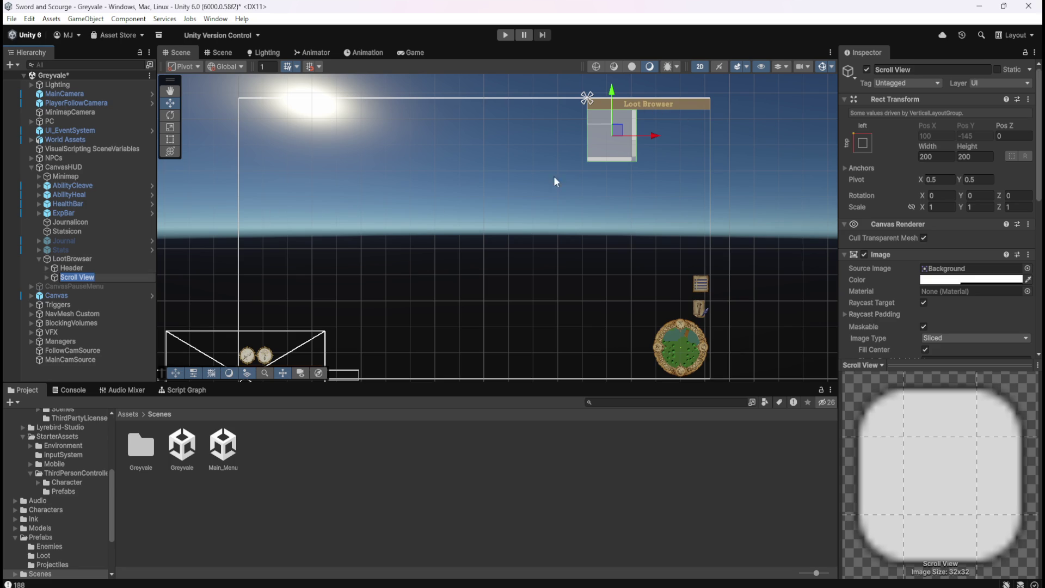
pyautogui.click(103, 267)
pyautogui.click(106, 275)
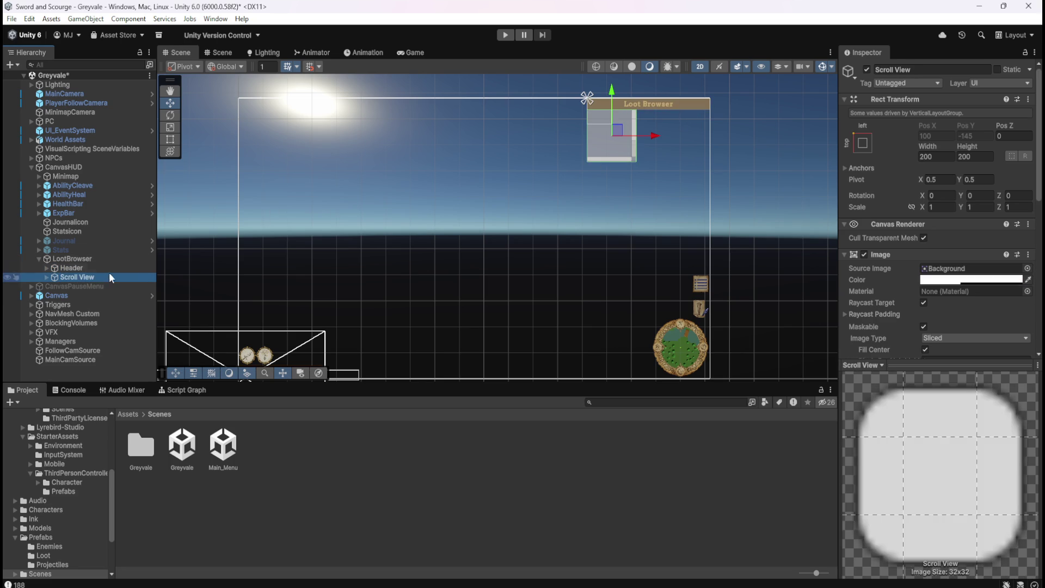
pyautogui.click(113, 269)
pyautogui.click(116, 261)
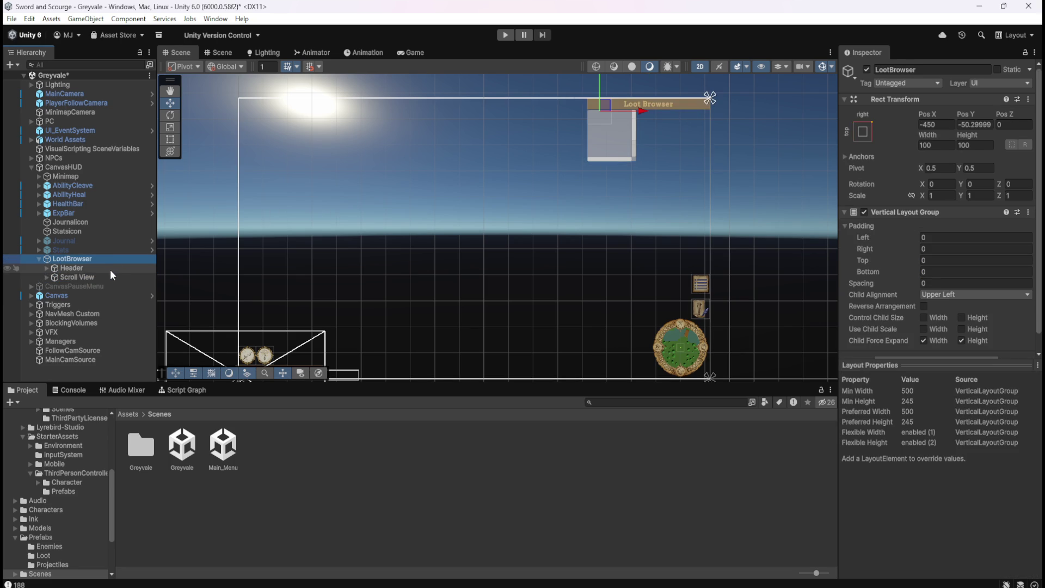
# Try Upper Center, Upper Left and Upper Right child alignments on LootBrowser's Vertical Layout Group
pyautogui.click(112, 269)
pyautogui.click(116, 260)
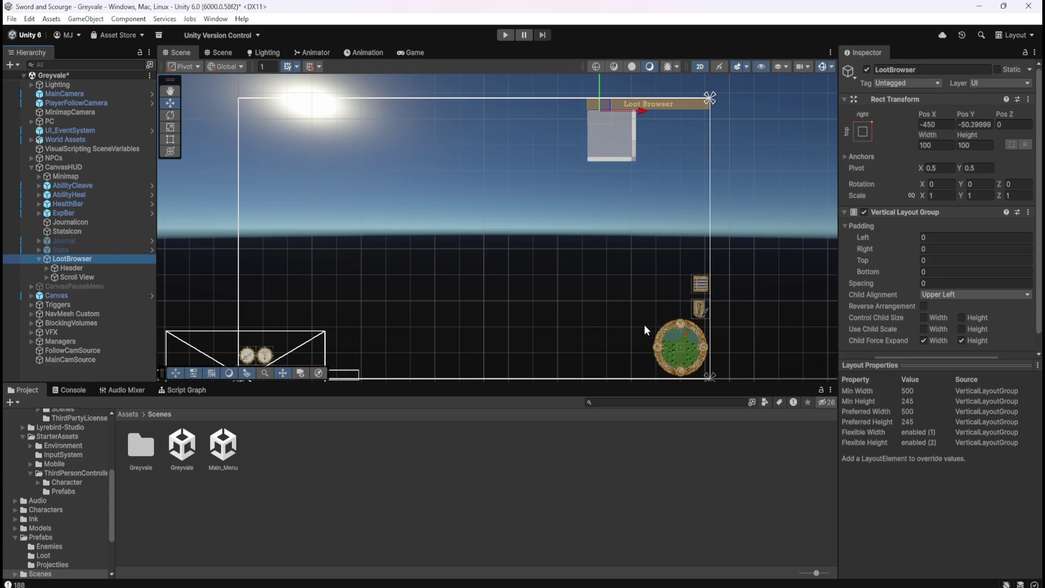
pyautogui.scroll(-1, 894, 275)
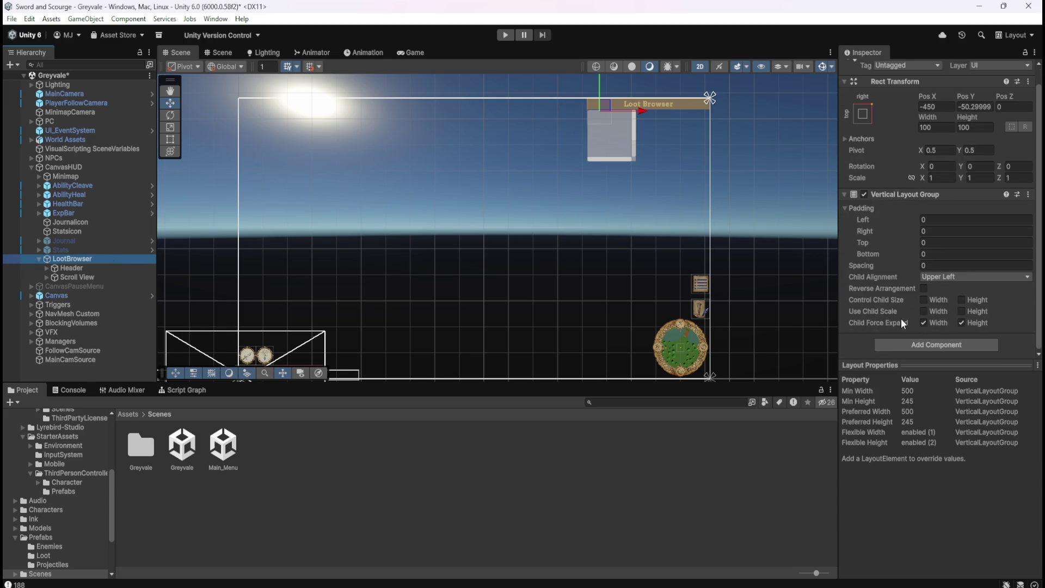
pyautogui.click(945, 275)
pyautogui.click(960, 301)
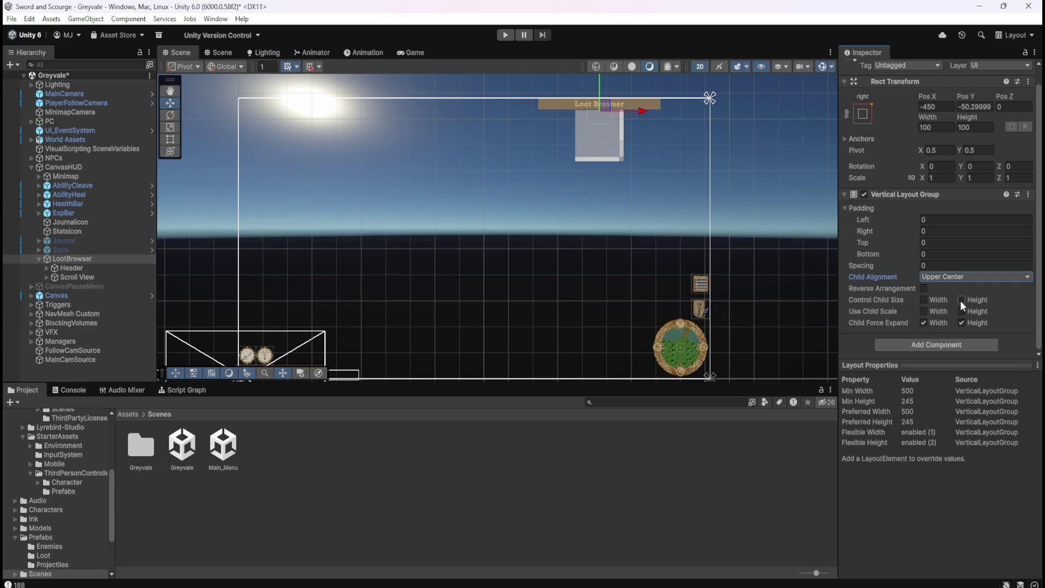
pyautogui.click(947, 276)
pyautogui.click(955, 289)
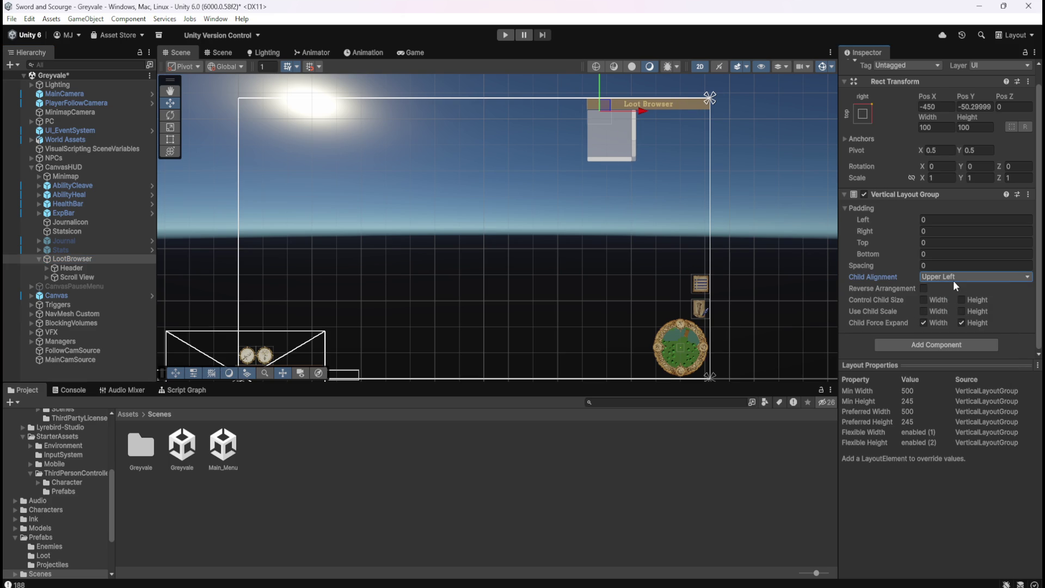
pyautogui.click(953, 277)
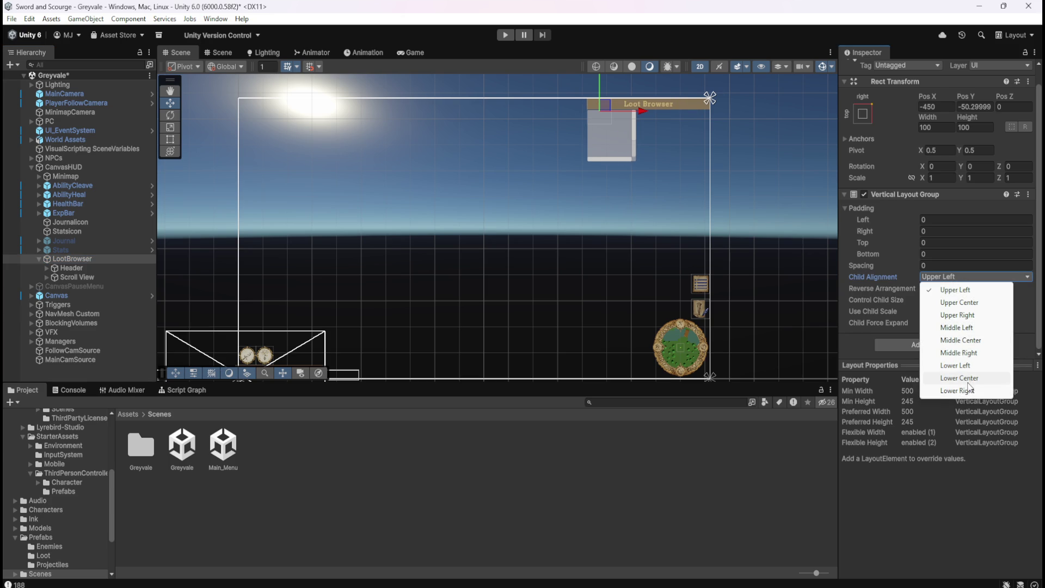
pyautogui.click(957, 315)
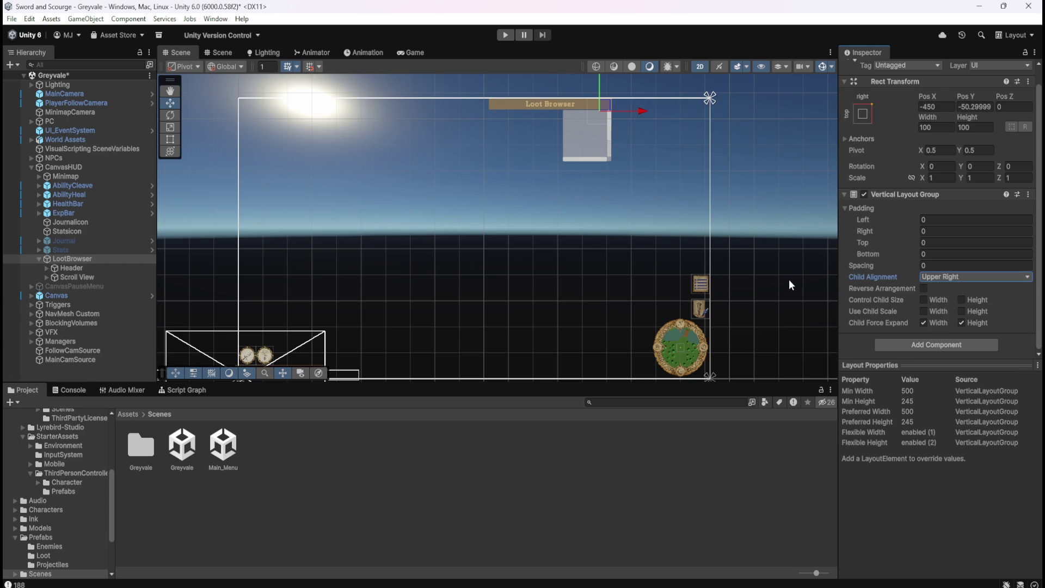
# Experiment with child width/height control and left padding 45, undoing each change
pyautogui.hotkey('ctrl', 'z')
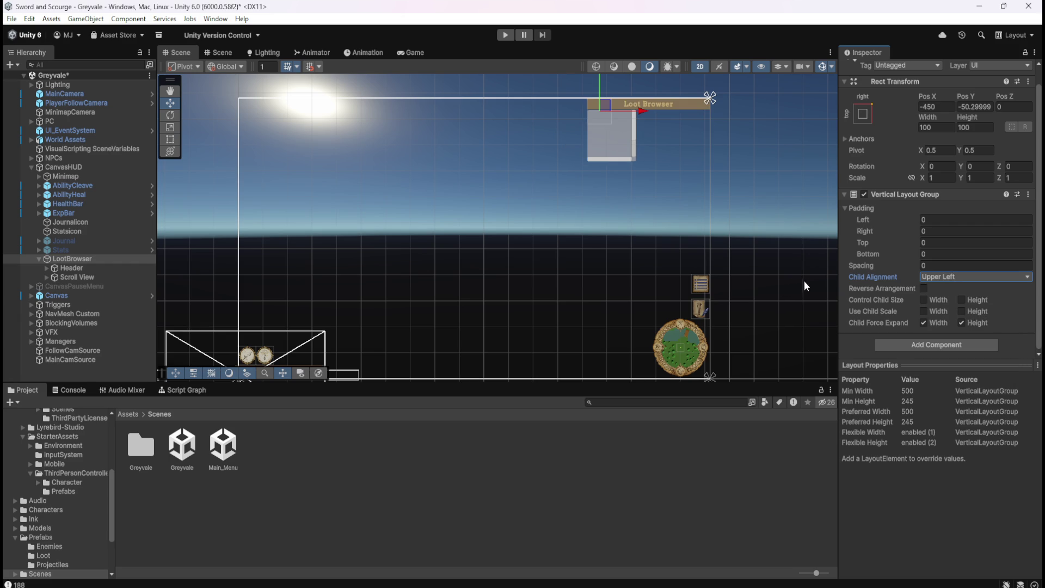
pyautogui.click(961, 299)
pyautogui.hotkey('ctrl', 'z')
pyautogui.click(927, 298)
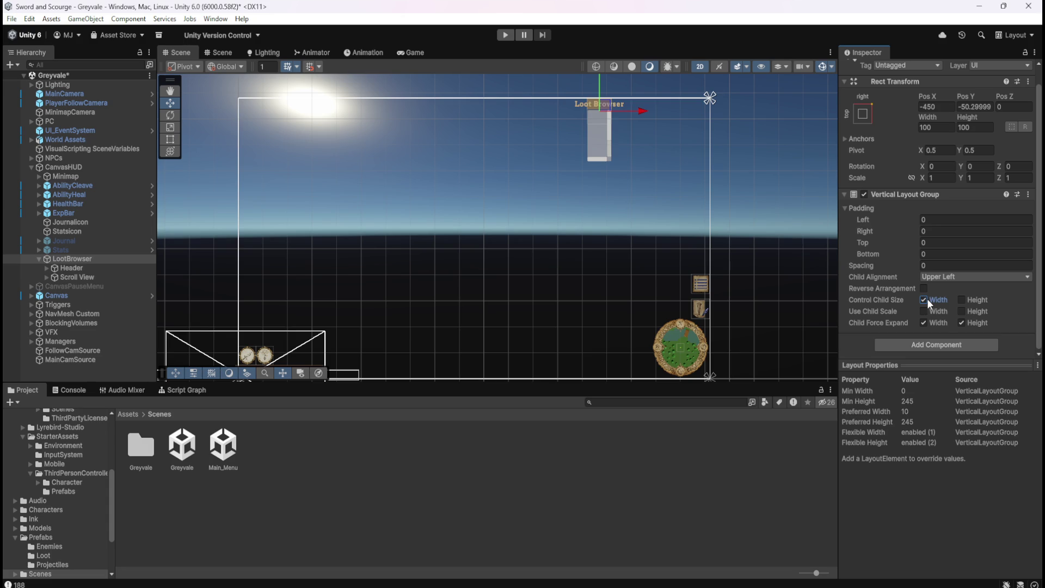
pyautogui.hotkey('ctrl', 'z')
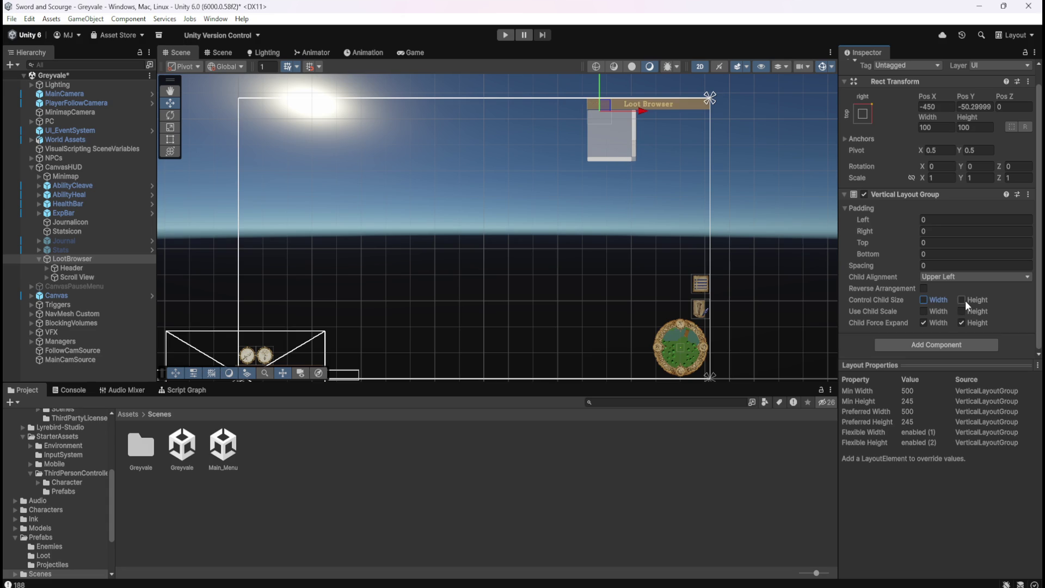
pyautogui.click(964, 300)
pyautogui.hotkey('ctrl', 'z')
pyautogui.click(962, 299)
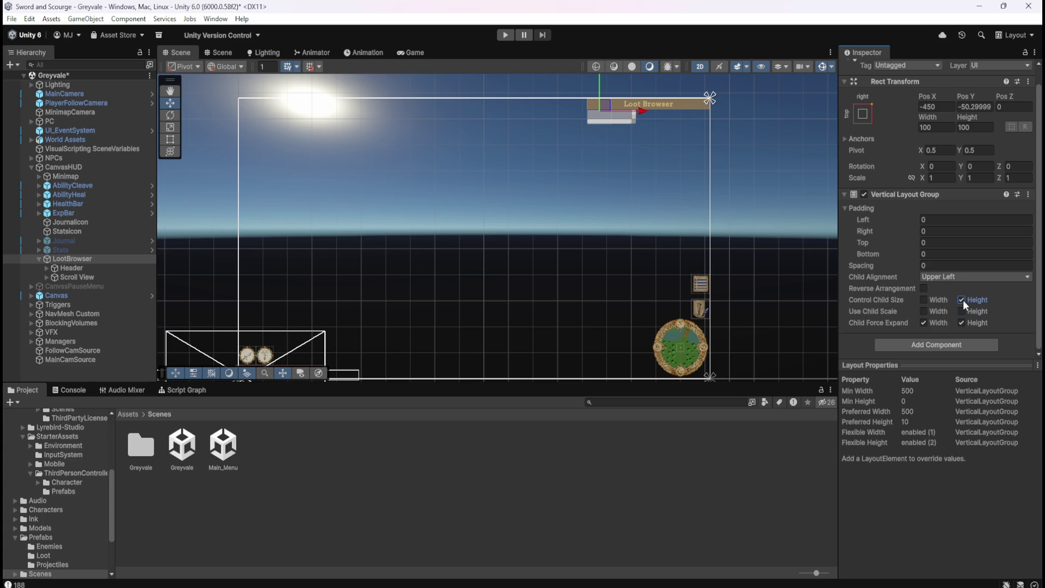
pyautogui.click(929, 301)
pyautogui.hotkey('ctrl', 'z')
pyautogui.hotkey('ctrl', 'z')
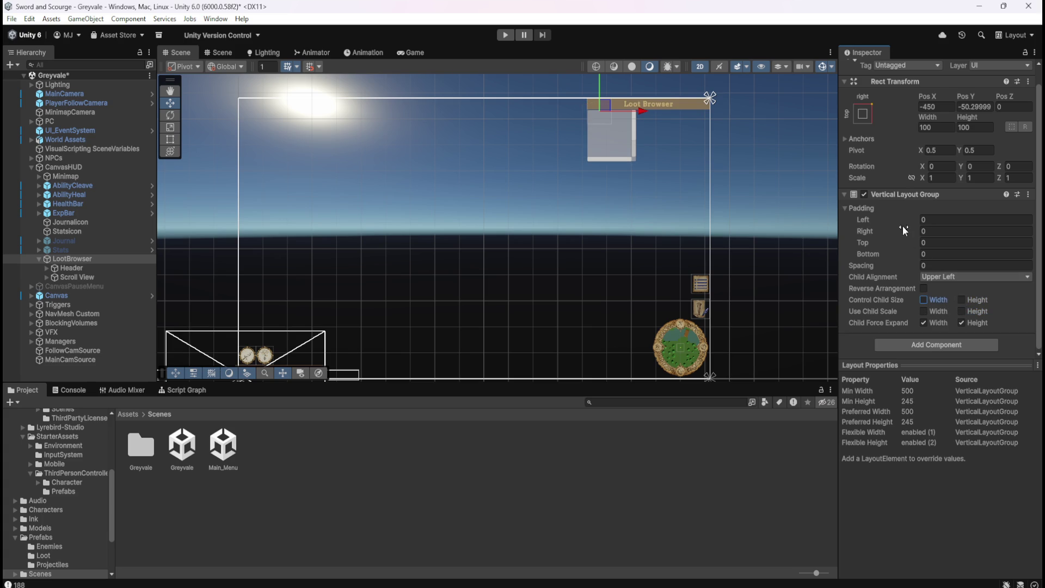
pyautogui.moveTo(908, 219)
pyautogui.mouseDown()
pyautogui.moveTo(955, 224)
pyautogui.moveTo(937, 224)
pyautogui.mouseUp()
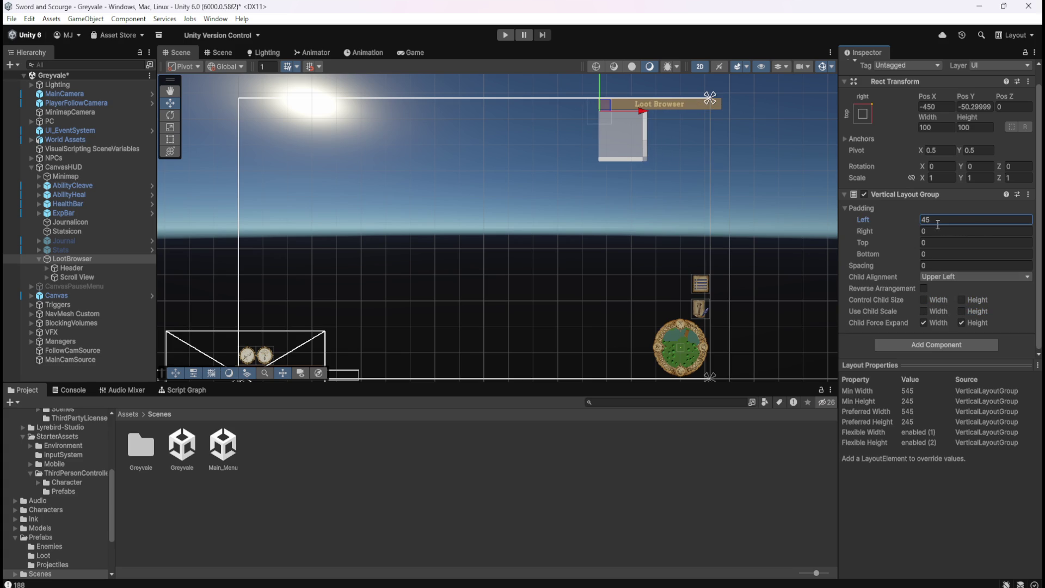
pyautogui.hotkey('ctrl', 'z')
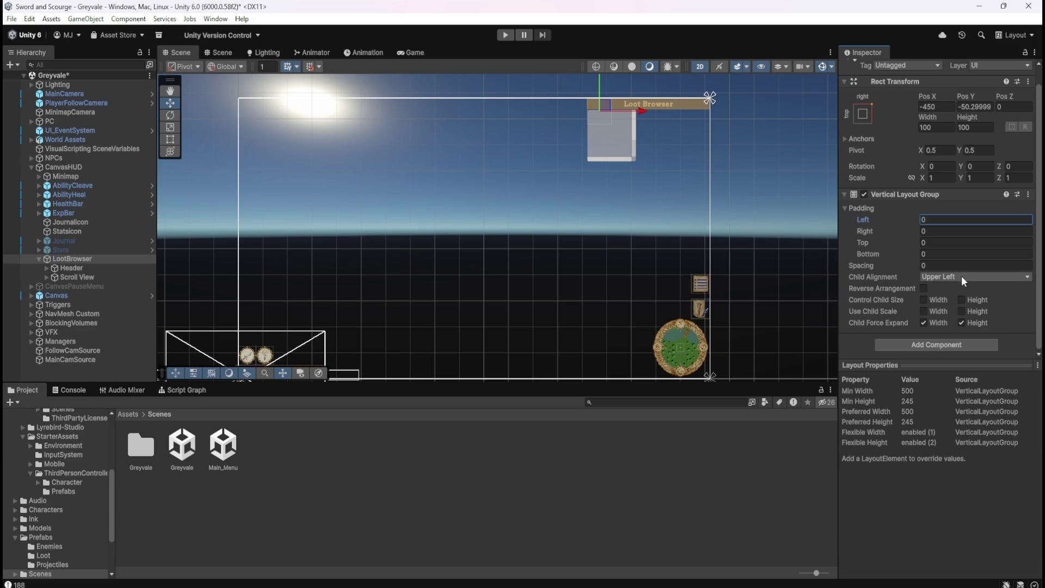
# Set the Vertical Layout Group's child alignment to Upper Right
pyautogui.click(961, 276)
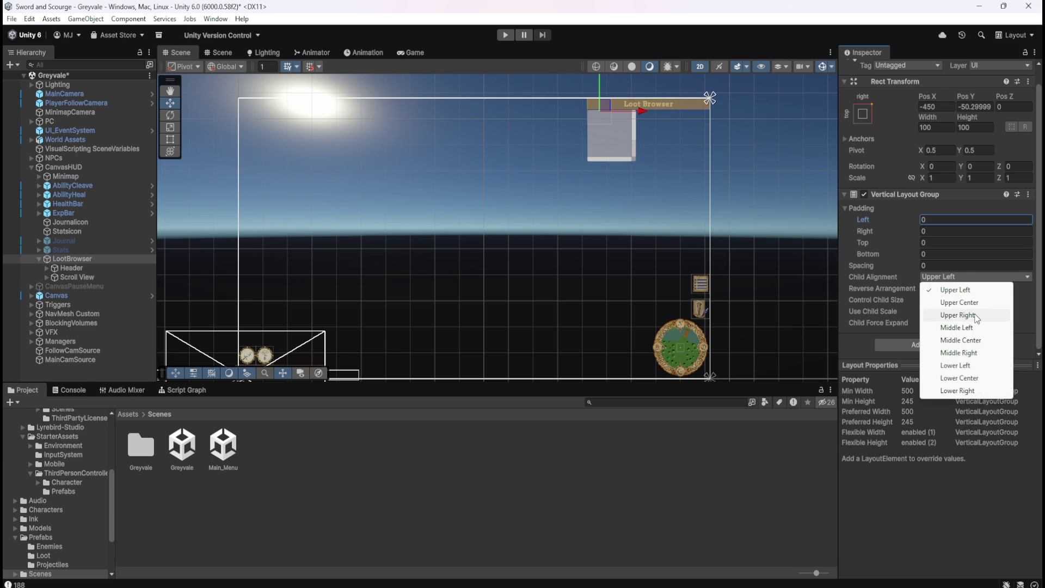
pyautogui.click(957, 315)
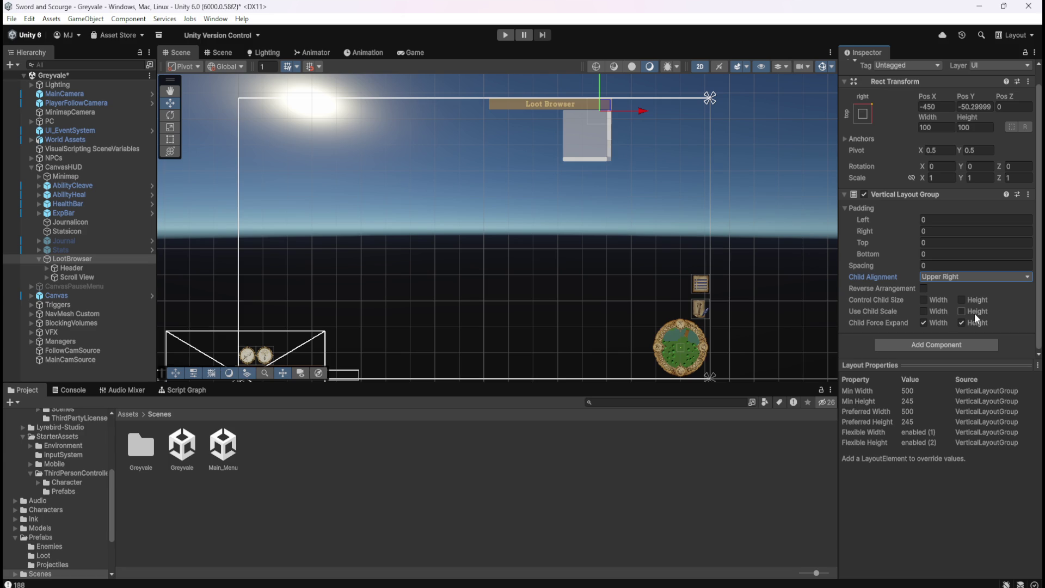
pyautogui.scroll(5, 726, 92)
pyautogui.scroll(3, 599, 101)
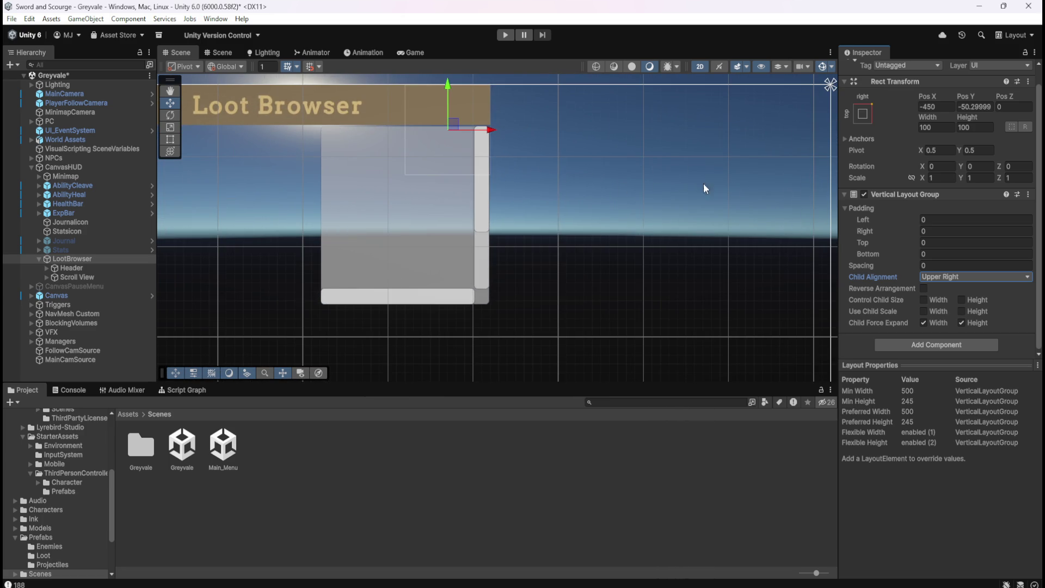
pyautogui.scroll(-3, 743, 188)
pyautogui.scroll(4, 569, 145)
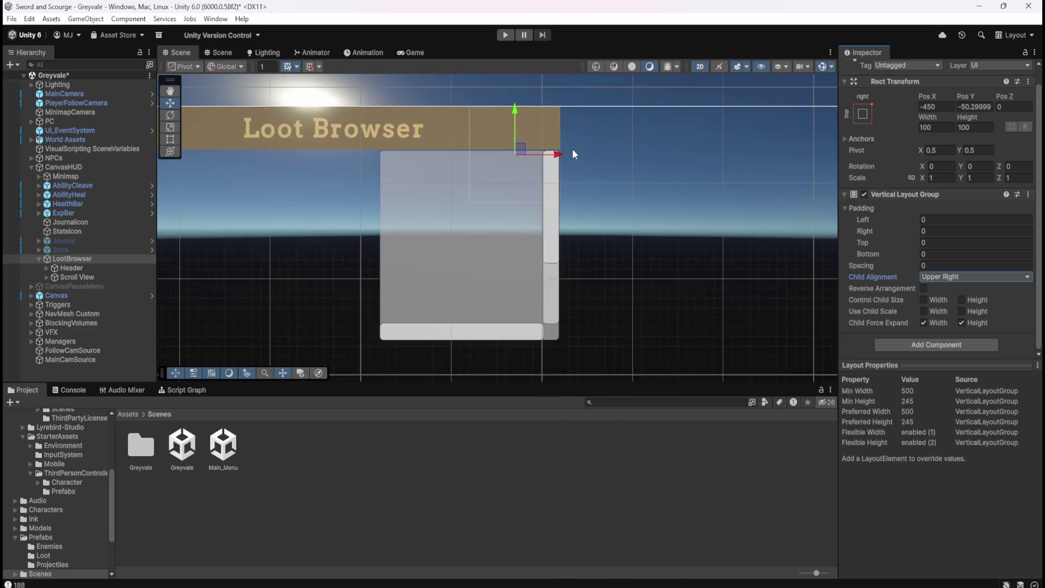
pyautogui.scroll(4, 601, 160)
pyautogui.scroll(2, 500, 176)
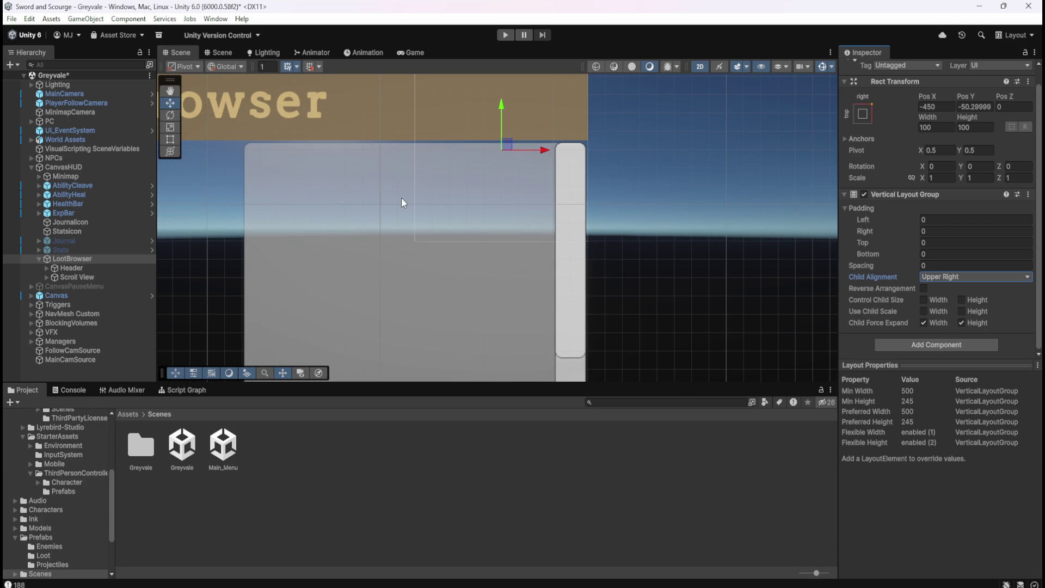
pyautogui.scroll(-5, 359, 183)
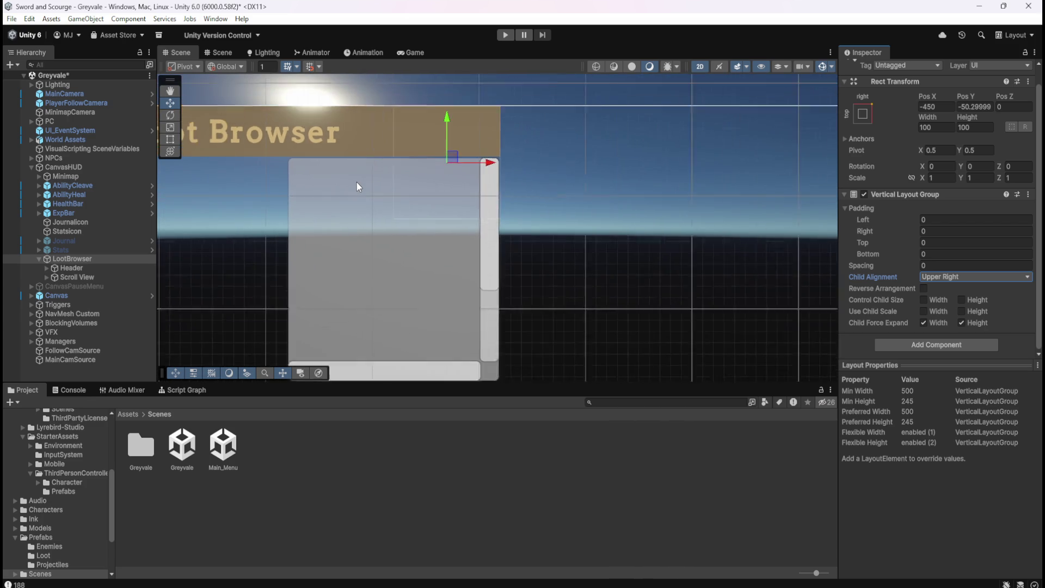
pyautogui.scroll(2, 407, 195)
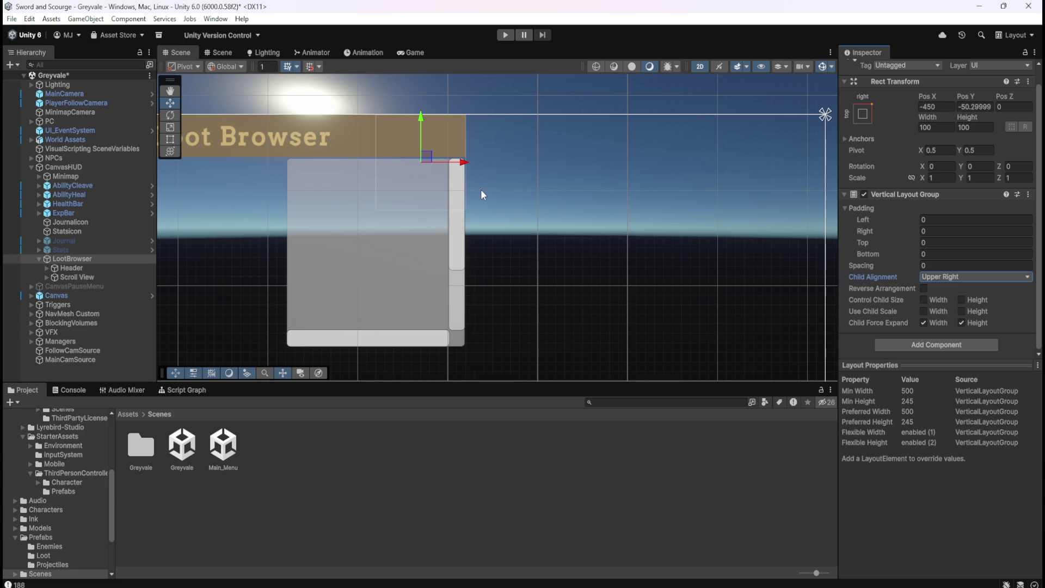
# Scrub LootBrowser's layout spacing to -1.8 and check the Header and panel
pyautogui.click(89, 259)
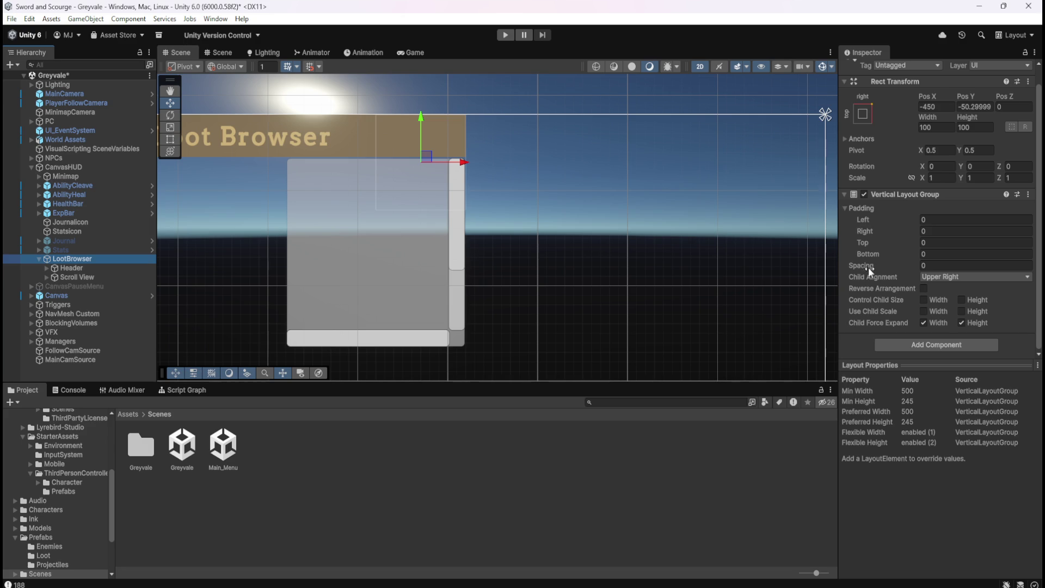
pyautogui.moveTo(876, 262)
pyautogui.mouseDown()
pyautogui.moveTo(910, 263)
pyautogui.moveTo(848, 272)
pyautogui.mouseUp()
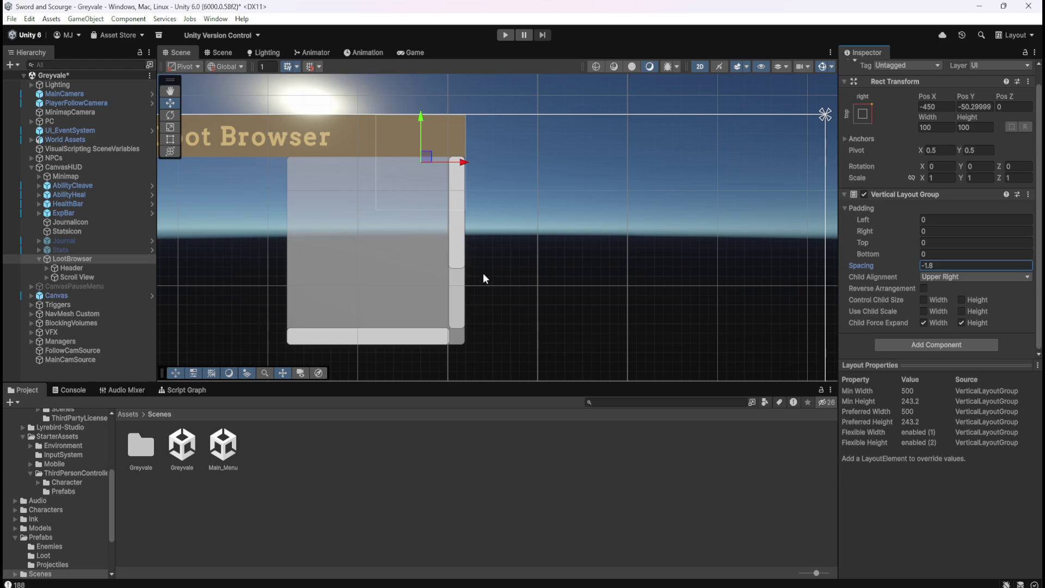
pyautogui.click(114, 266)
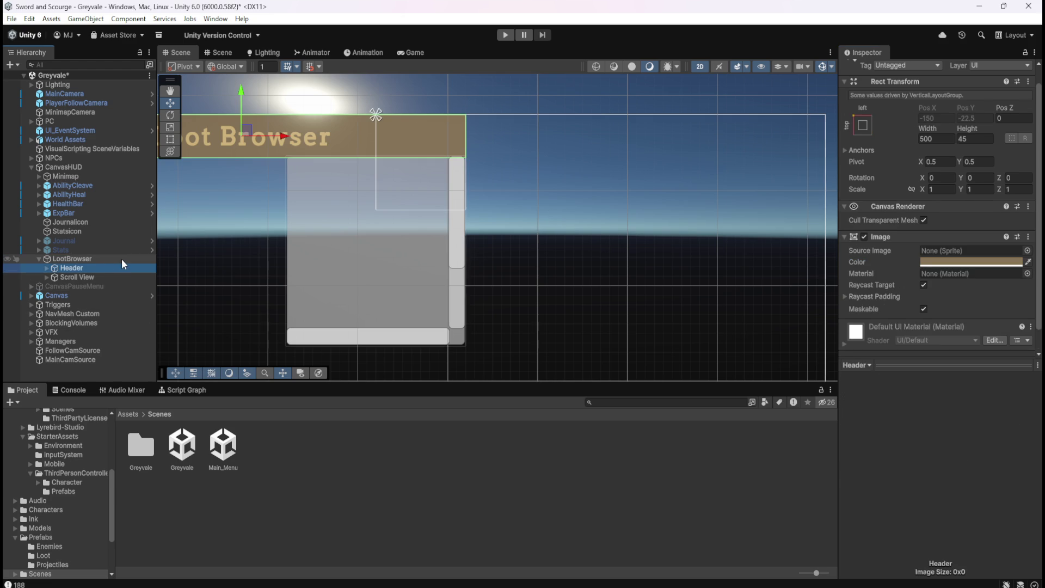
pyautogui.click(122, 259)
pyautogui.click(530, 94)
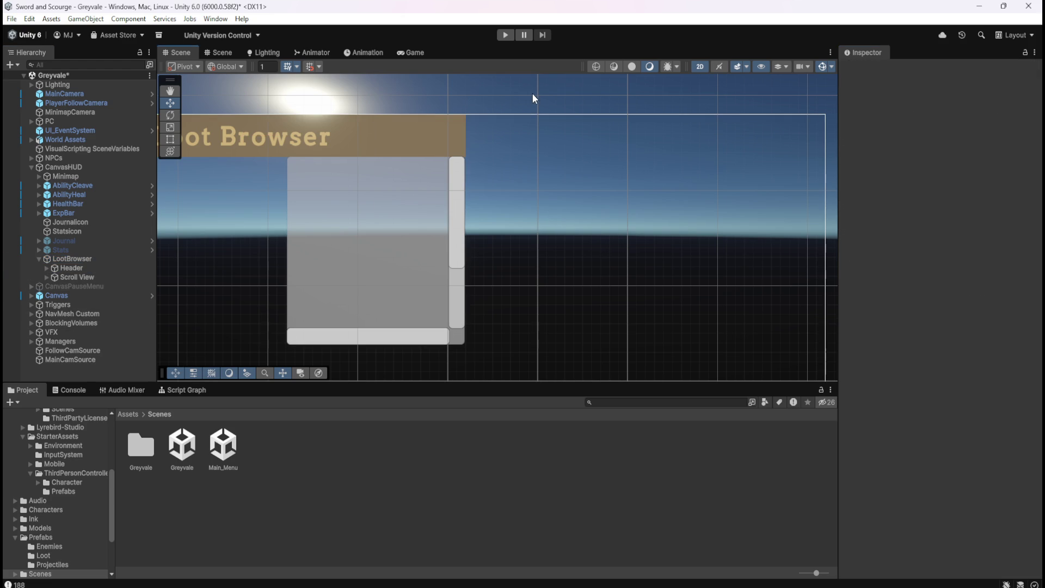
pyautogui.click(111, 261)
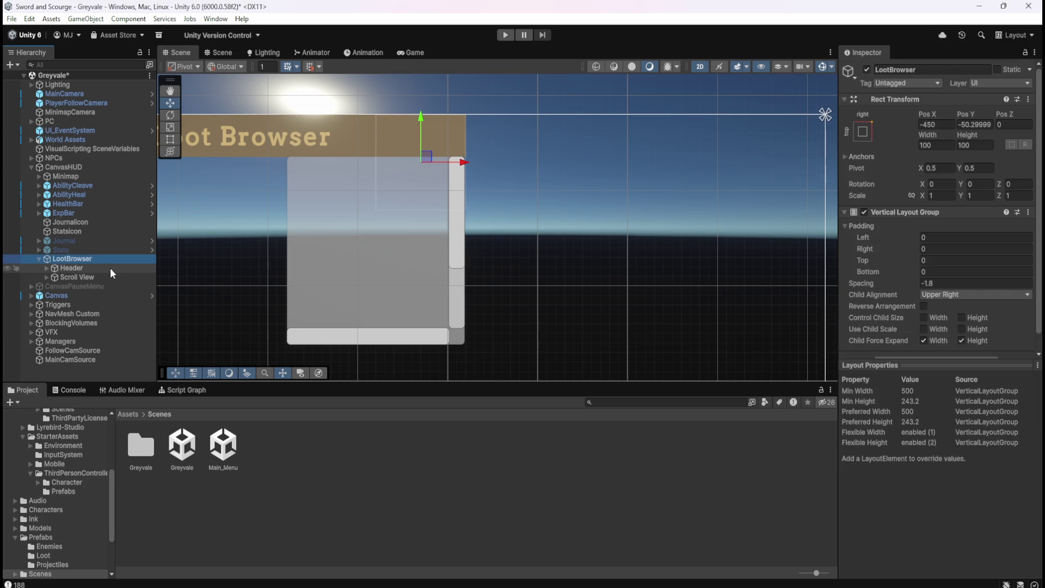
pyautogui.click(110, 269)
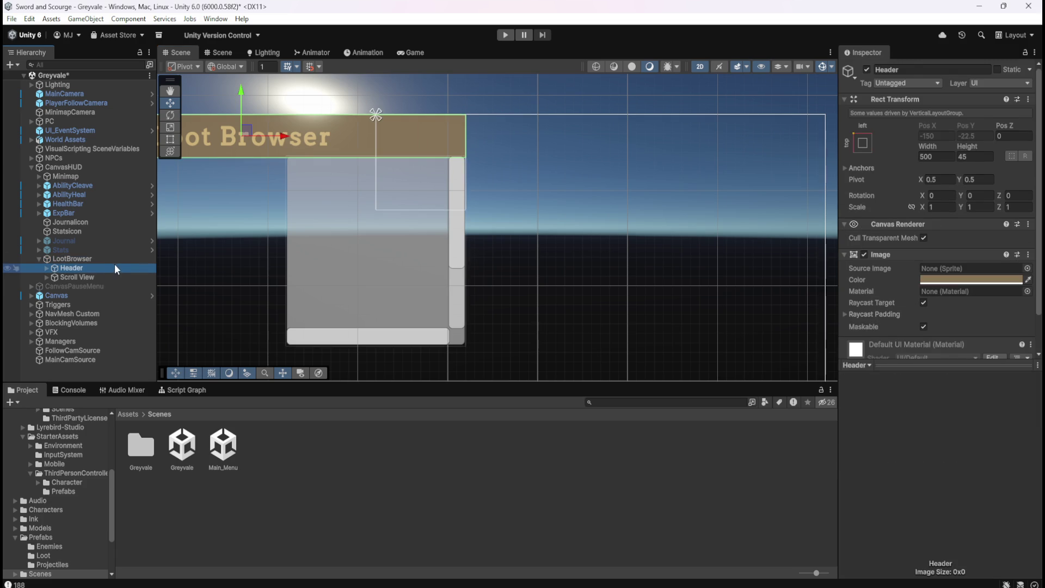
# Set the Scroll View's Rect Transform width to 500 to match the Header
pyautogui.click(115, 261)
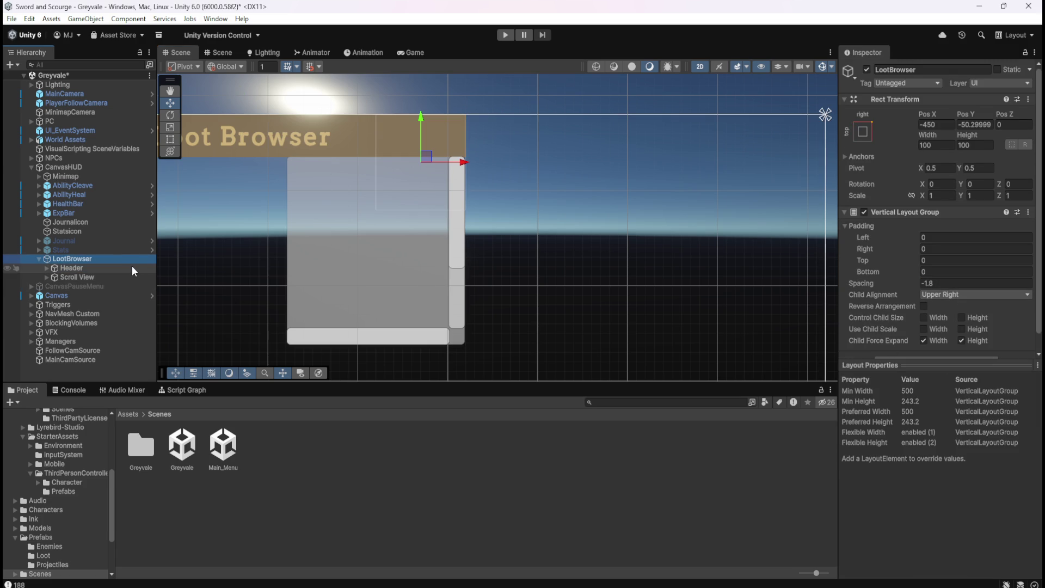
pyautogui.scroll(-3, 688, 273)
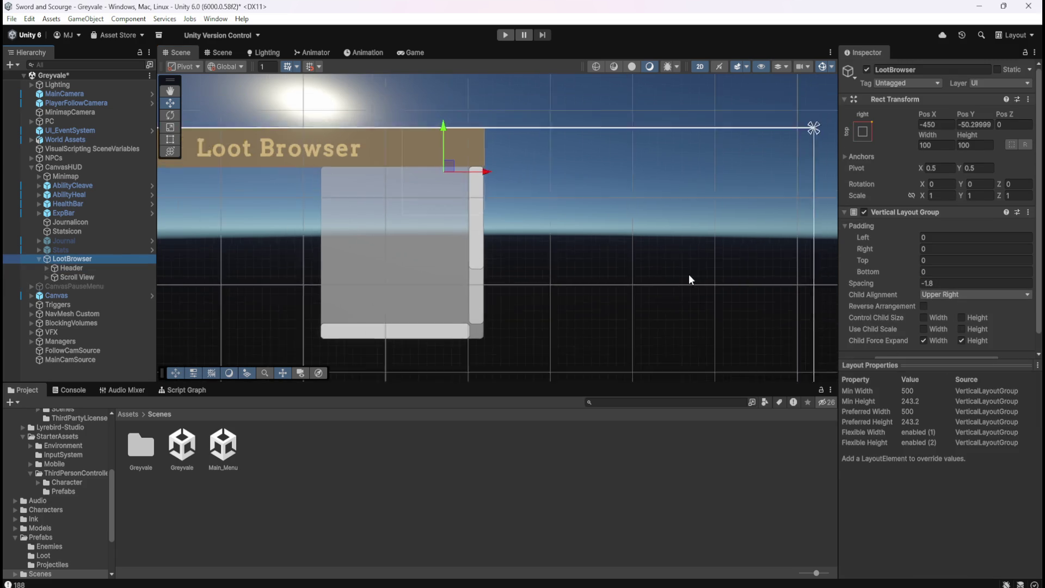
pyautogui.click(103, 268)
pyautogui.click(97, 276)
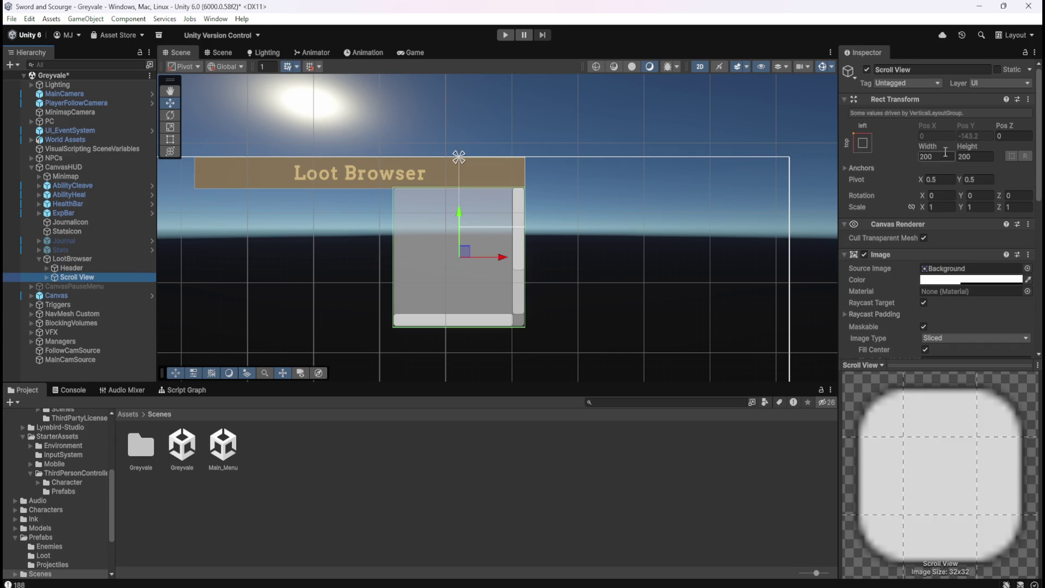
pyautogui.moveTo(935, 148)
pyautogui.mouseDown()
pyautogui.moveTo(1042, 147)
pyautogui.moveTo(233, 263)
pyautogui.moveTo(709, 172)
pyautogui.mouseUp()
pyautogui.click(95, 267)
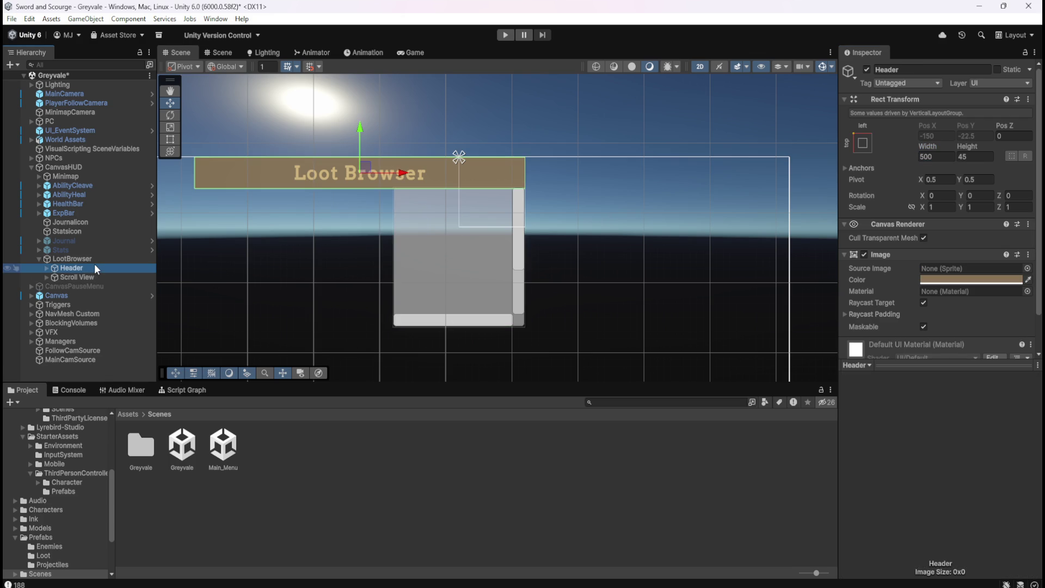
pyautogui.click(87, 277)
pyautogui.click(936, 156)
pyautogui.write('500')
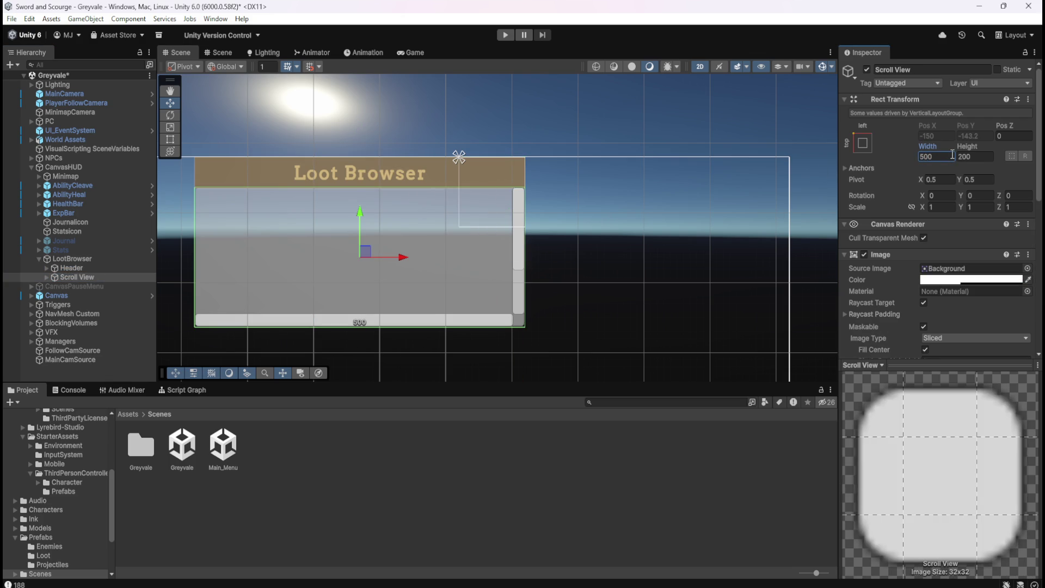
pyautogui.click(124, 269)
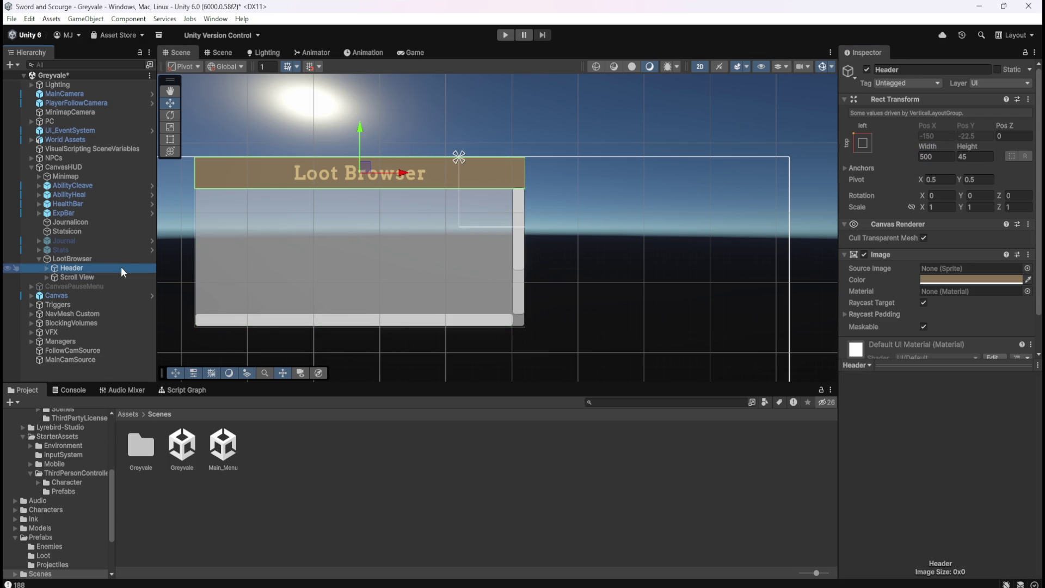
pyautogui.click(120, 261)
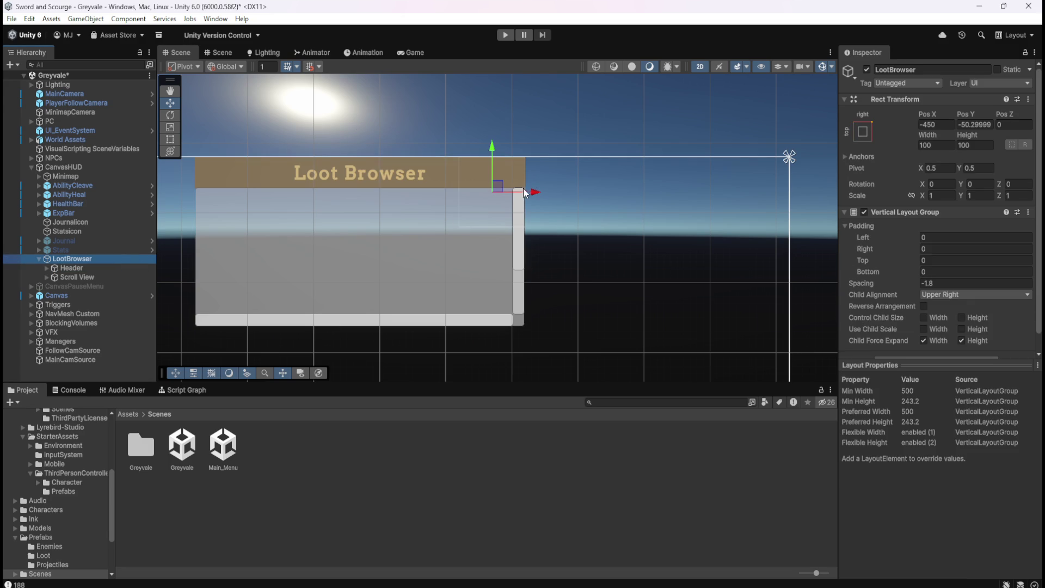
pyautogui.click(494, 148)
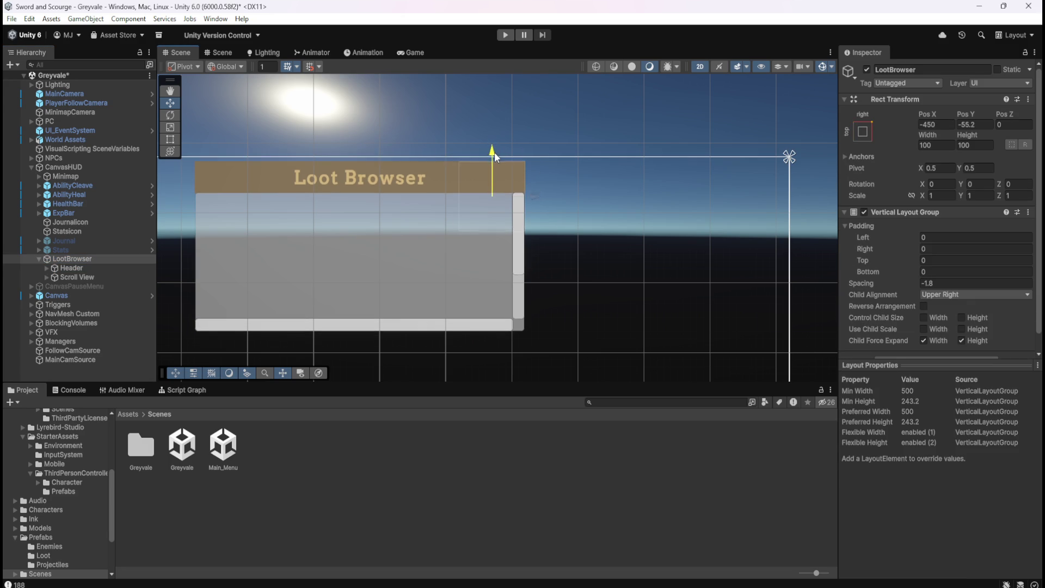
# Nudge the LootBrowser panel slightly and reselect between Header and LootBrowser
pyautogui.scroll(5, 472, 123)
pyautogui.scroll(7, 525, 174)
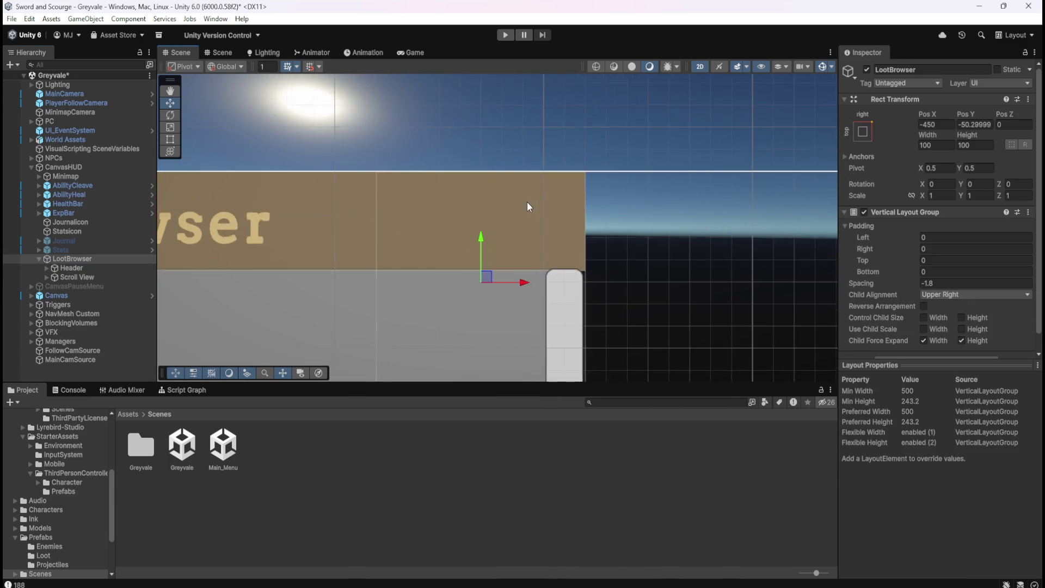
pyautogui.moveTo(459, 285); pyautogui.dragTo(474, 282)
pyautogui.scroll(-1, 391, 245)
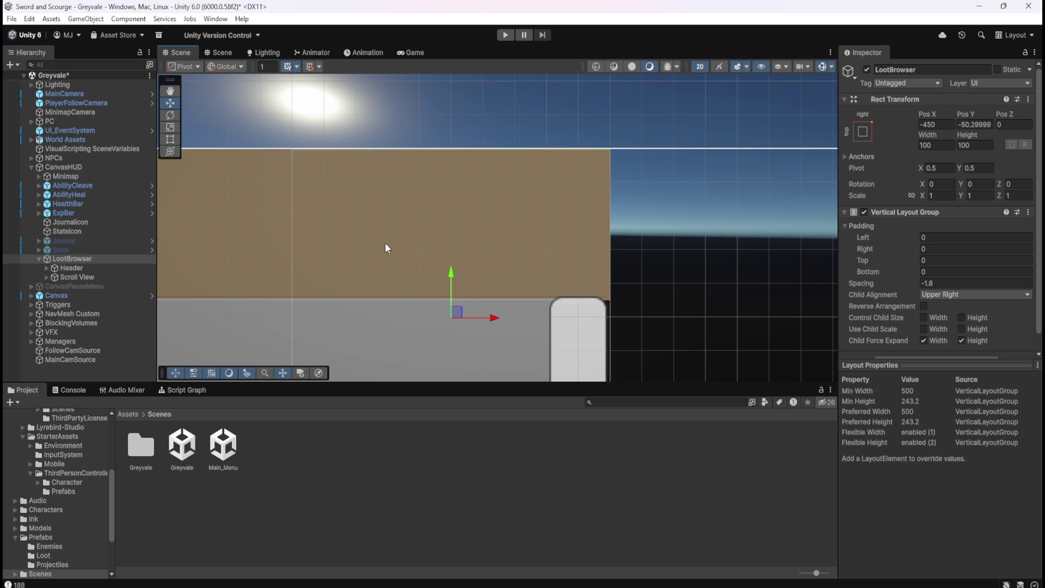
pyautogui.click(93, 268)
pyautogui.click(109, 258)
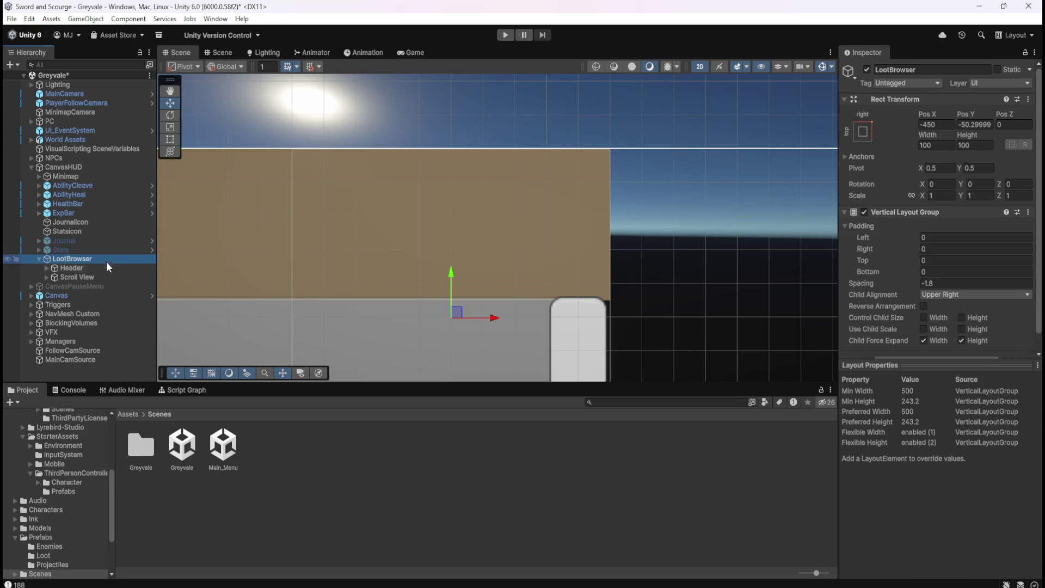
pyautogui.click(103, 265)
pyautogui.click(112, 258)
pyautogui.click(102, 267)
pyautogui.click(105, 260)
# Move the LootBrowser panel far right until Pos X reads about -50.2
pyautogui.scroll(-2, 337, 220)
pyautogui.scroll(-5, 320, 229)
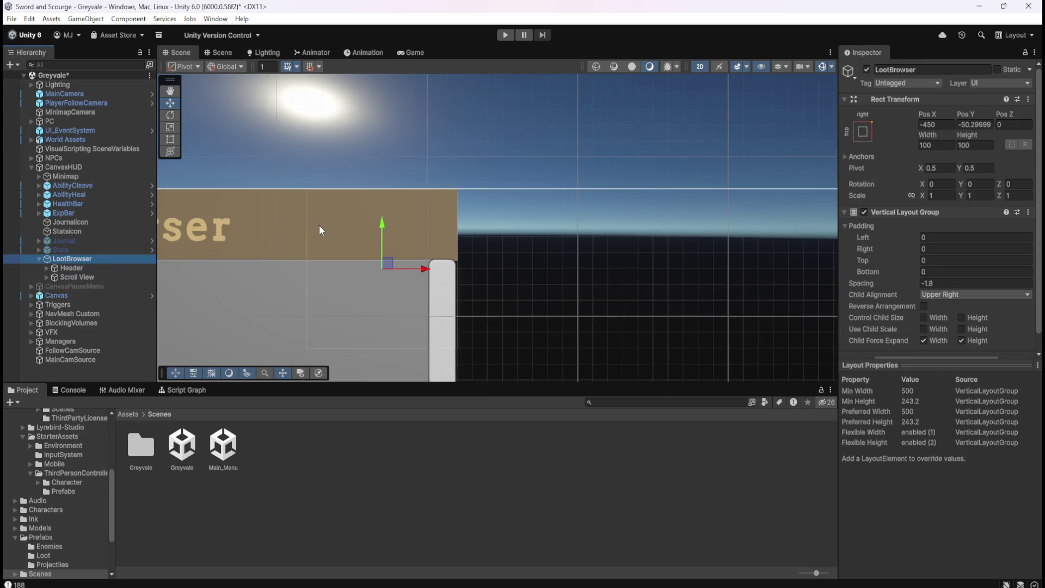
pyautogui.moveTo(389, 246); pyautogui.dragTo(662, 261)
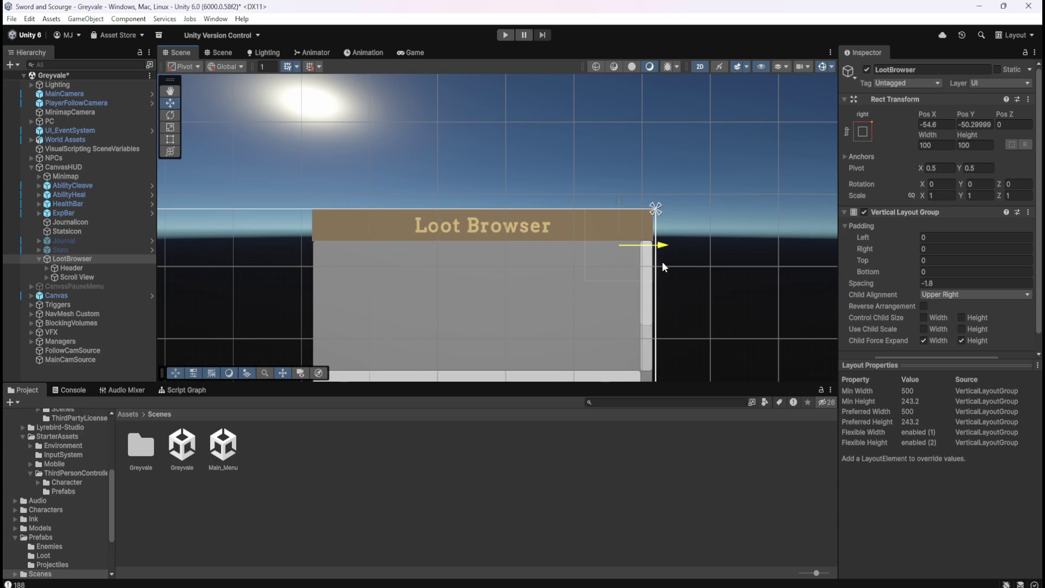
pyautogui.scroll(3, 663, 217)
pyautogui.scroll(5, 664, 213)
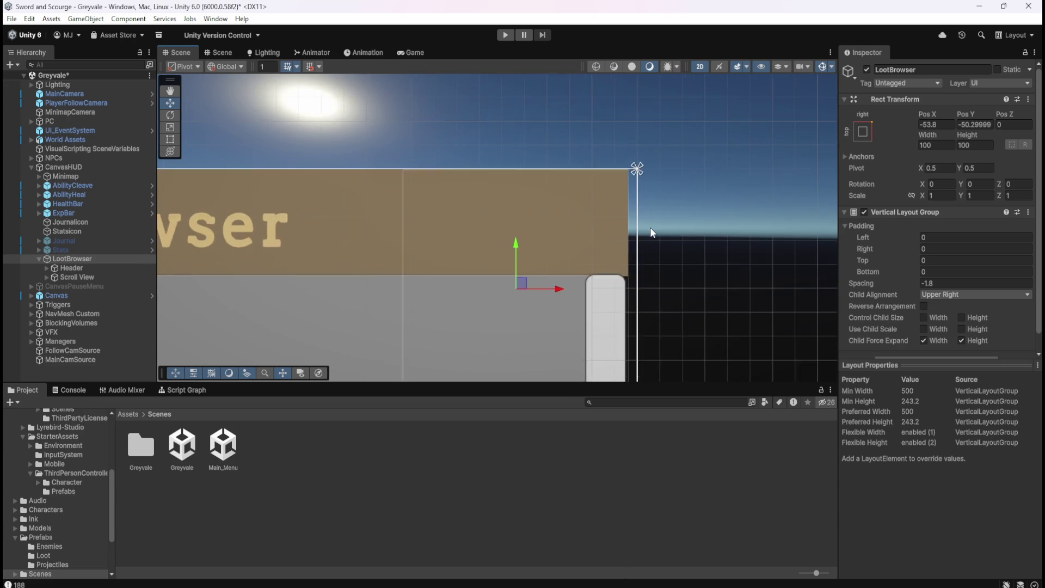
pyautogui.moveTo(473, 332); pyautogui.dragTo(485, 338)
pyautogui.click(927, 124)
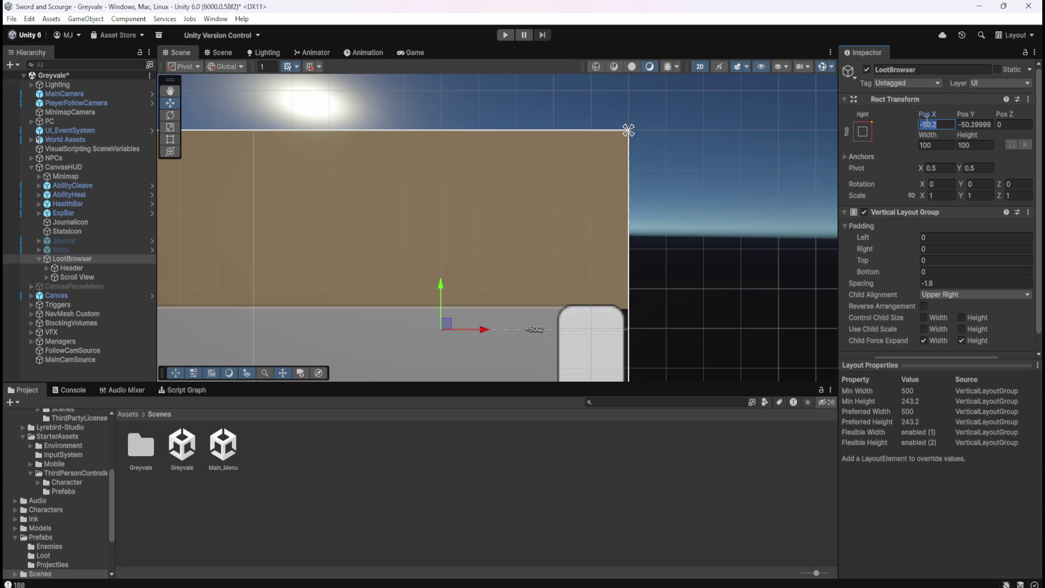
pyautogui.write('-50')
pyautogui.scroll(5, 632, 192)
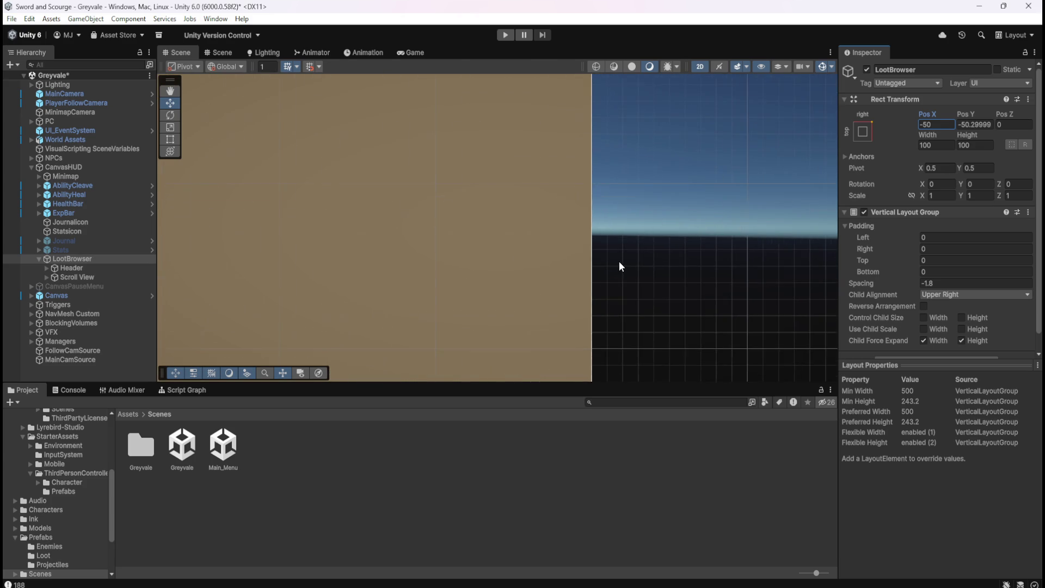
pyautogui.scroll(-2, 749, 248)
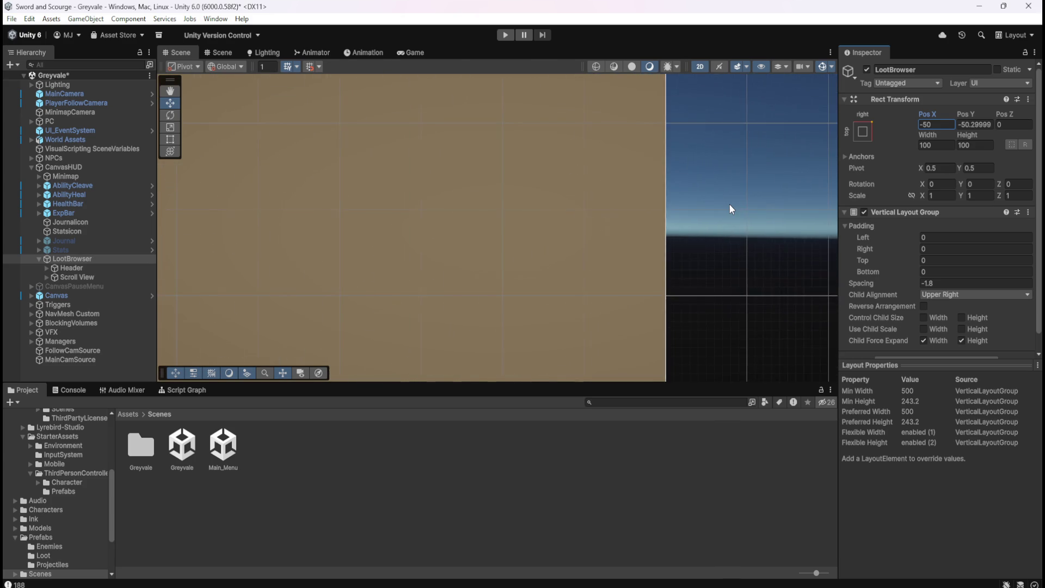
pyautogui.scroll(-4, 730, 209)
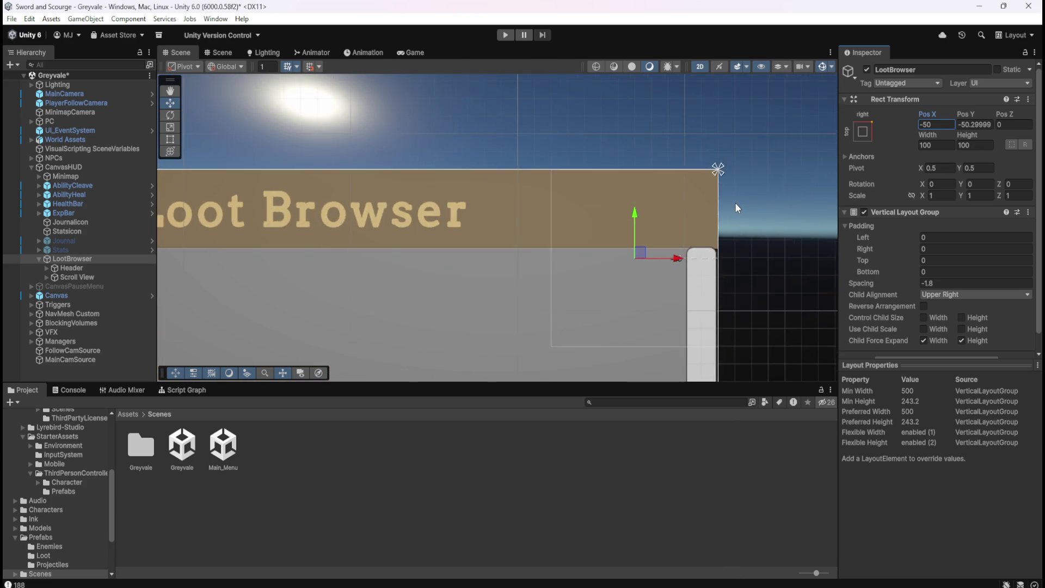
pyautogui.scroll(-3, 736, 208)
pyautogui.scroll(3, 717, 318)
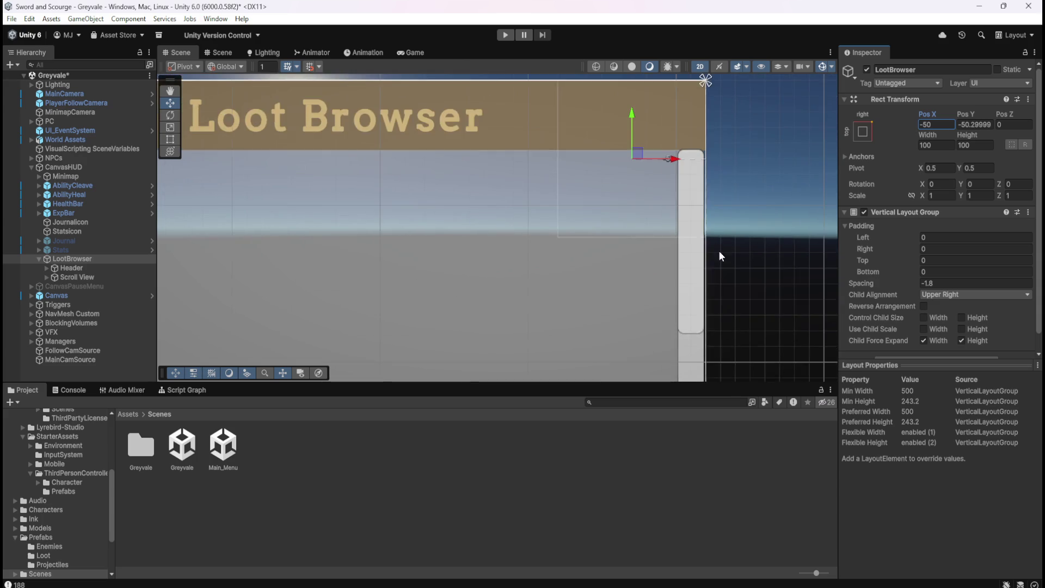
pyautogui.scroll(6, 723, 138)
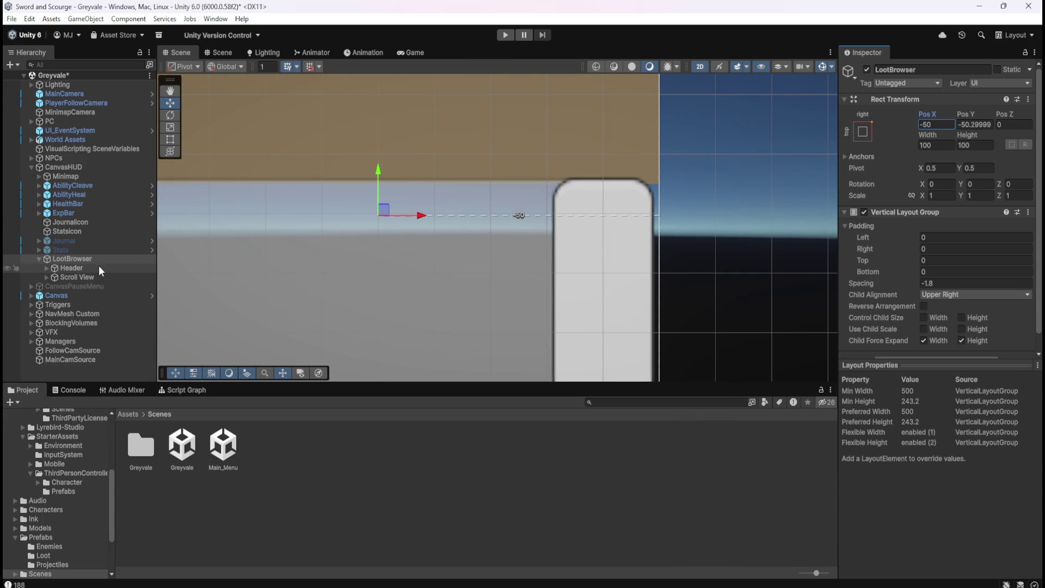
pyautogui.scroll(-1, 904, 310)
pyautogui.moveTo(903, 261); pyautogui.dragTo(910, 270)
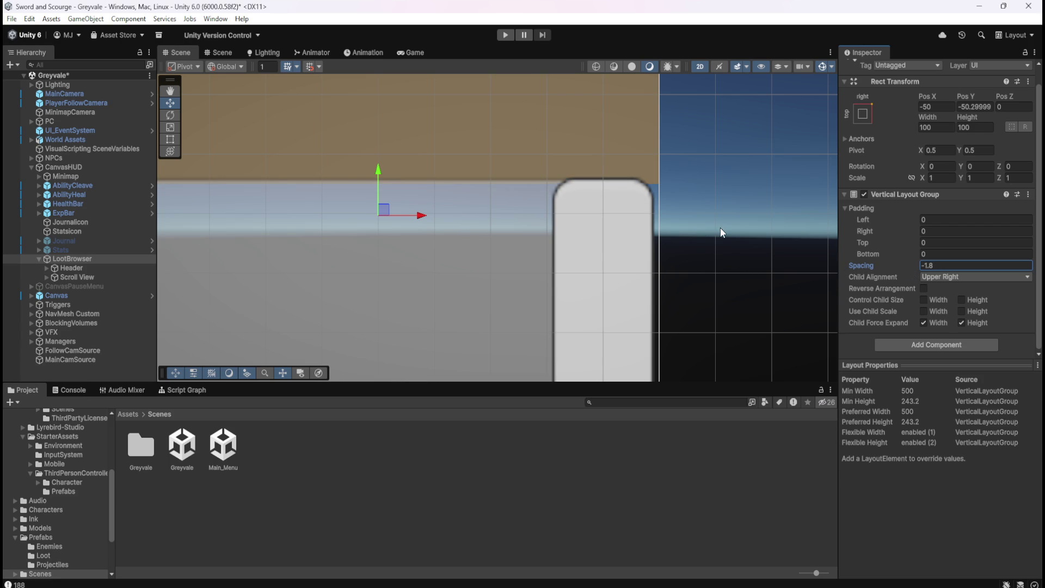
pyautogui.scroll(-5, 724, 224)
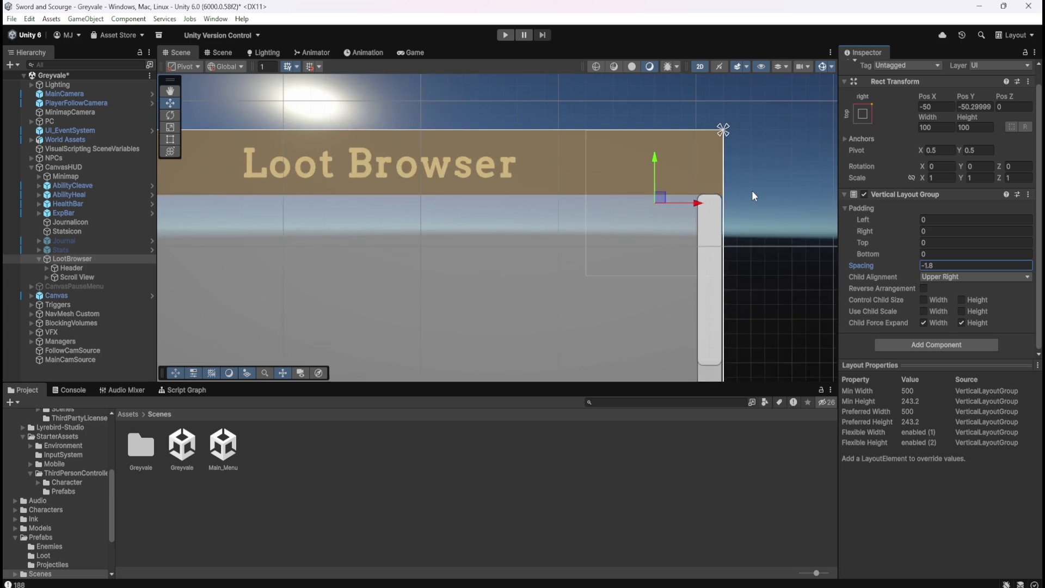
pyautogui.scroll(-3, 752, 191)
pyautogui.scroll(6, 243, 194)
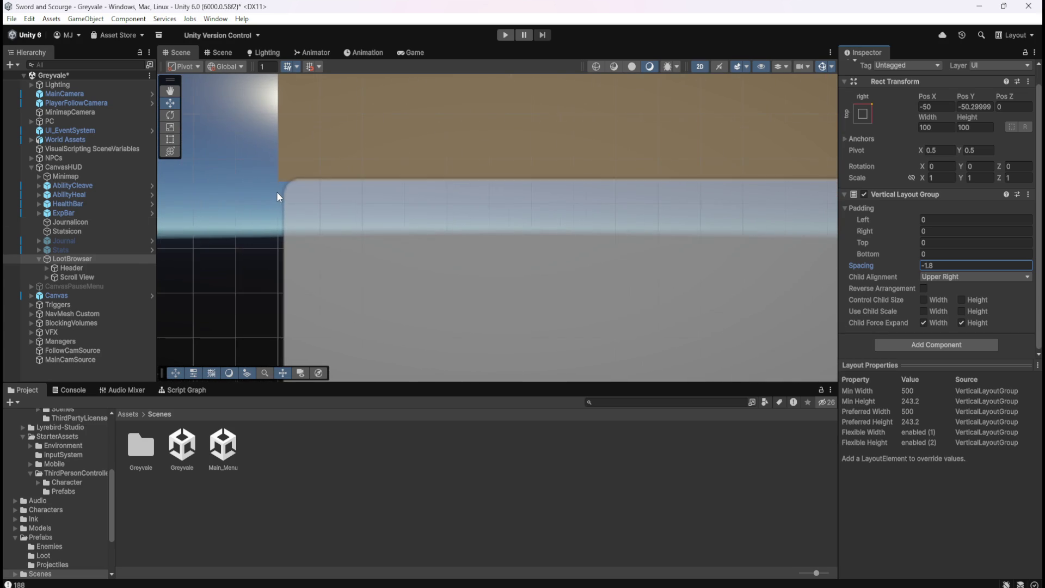
pyautogui.scroll(3, 316, 182)
pyautogui.scroll(1, 406, 182)
pyautogui.click(124, 260)
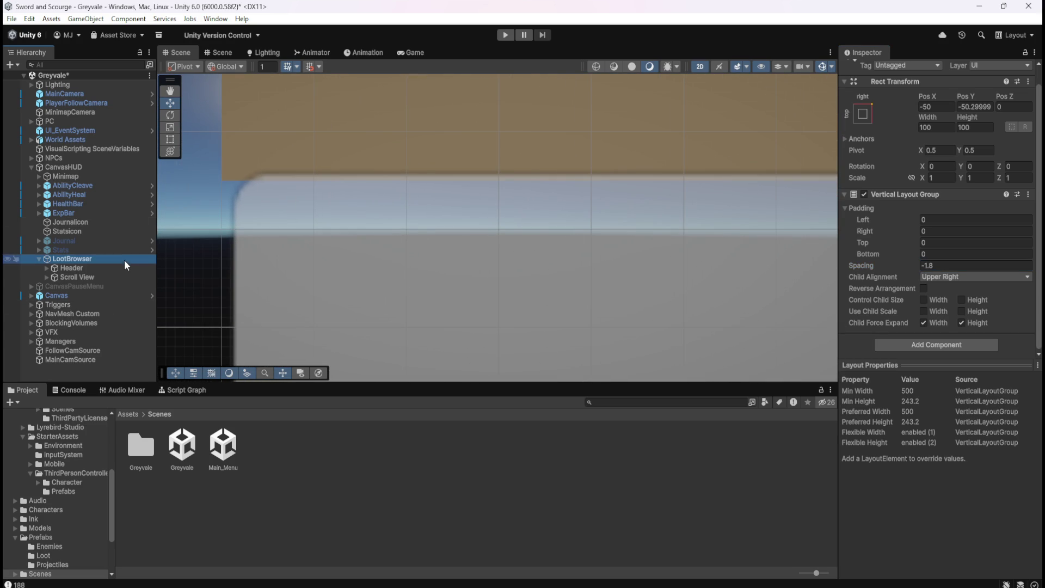
pyautogui.click(950, 265)
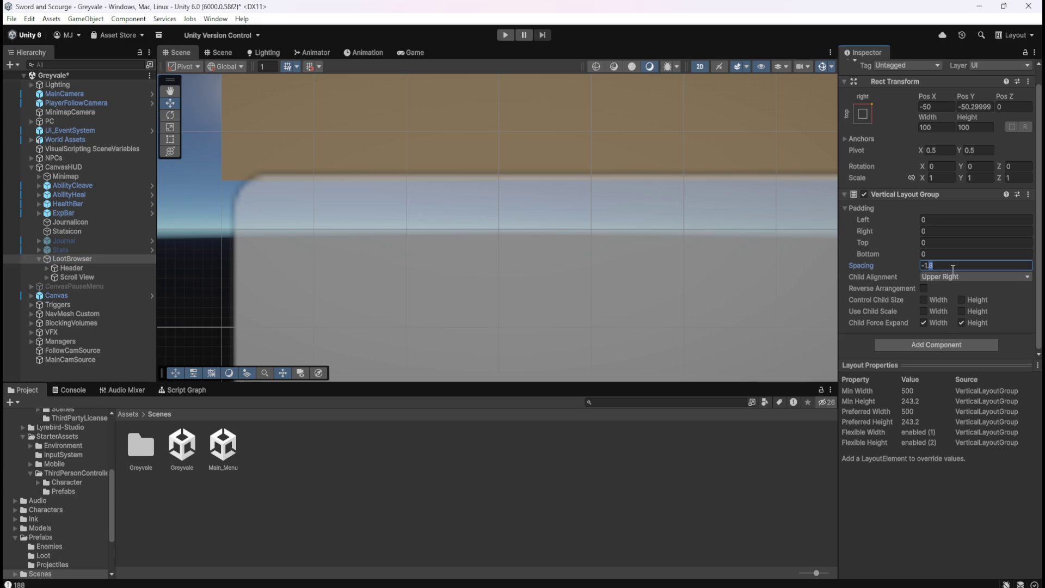
pyautogui.write('-1.7')
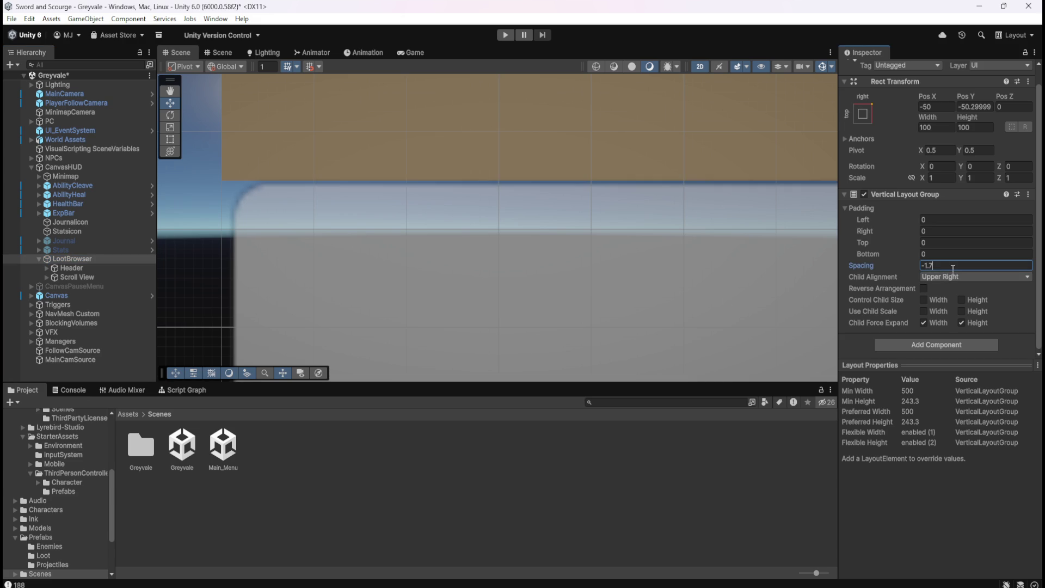
pyautogui.write('5')
pyautogui.press('BackSpace')
pyautogui.press('BackSpace')
pyautogui.write('8')
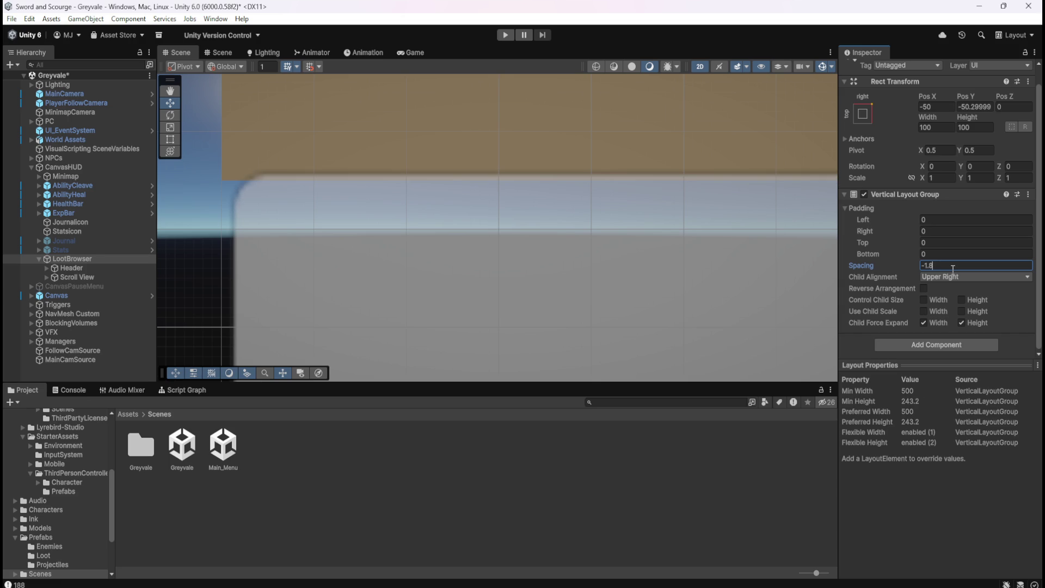
pyautogui.moveTo(899, 243)
pyautogui.mouseDown()
pyautogui.moveTo(922, 242)
pyautogui.moveTo(901, 267)
pyautogui.mouseUp()
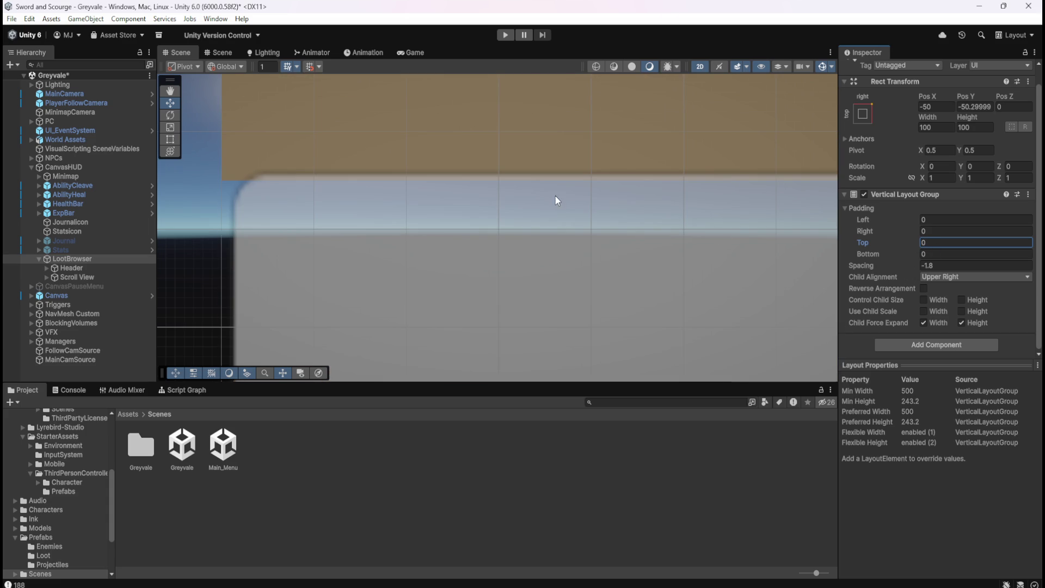
# Expand Scroll View and select its Viewport child to view its UIMask Image and Mask
pyautogui.scroll(-3, 303, 212)
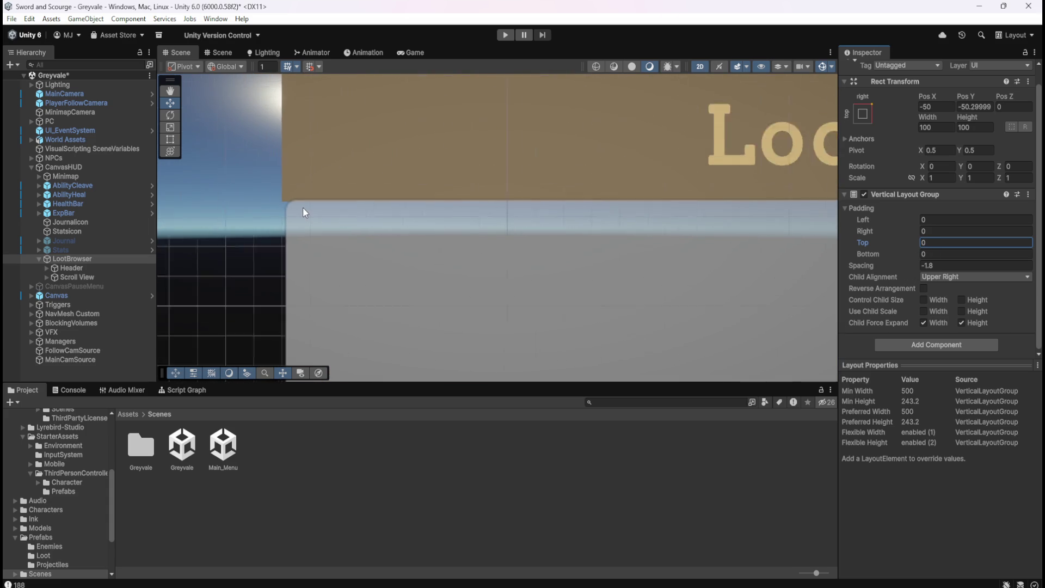
pyautogui.scroll(-5, 303, 207)
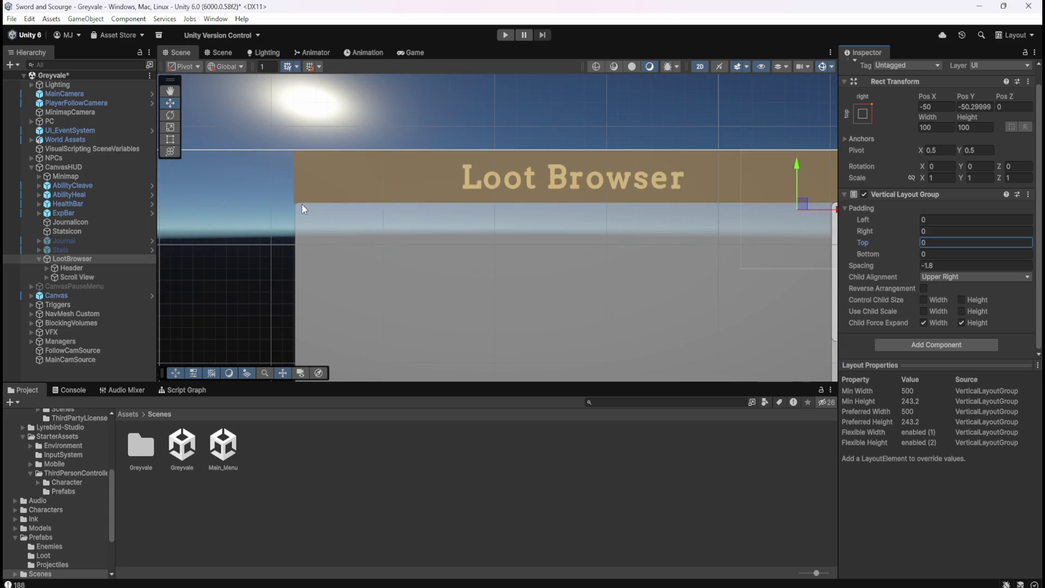
pyautogui.scroll(-2, 302, 206)
pyautogui.scroll(2, 608, 179)
pyautogui.scroll(2, 280, 249)
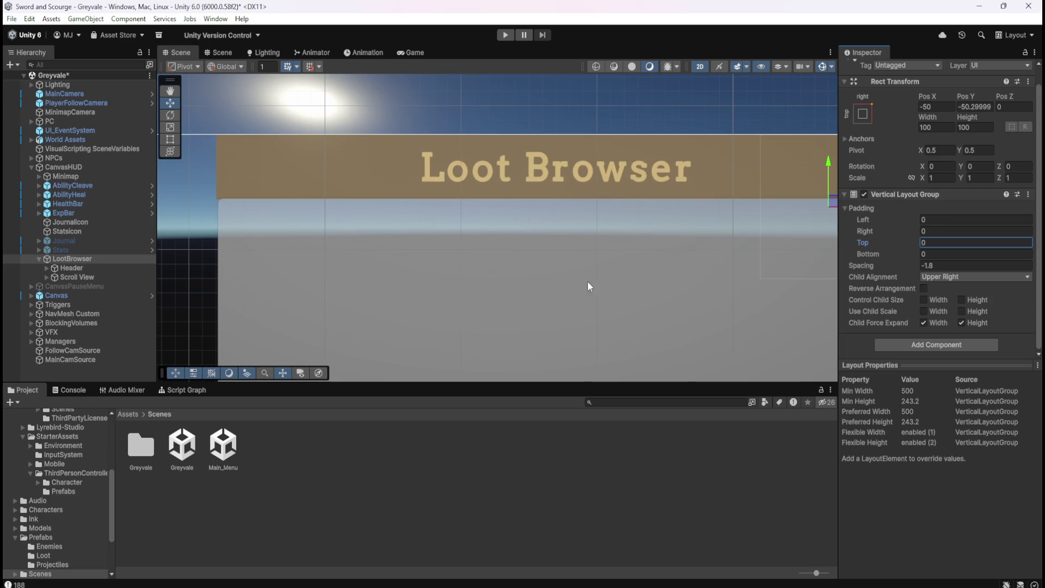
pyautogui.click(73, 277)
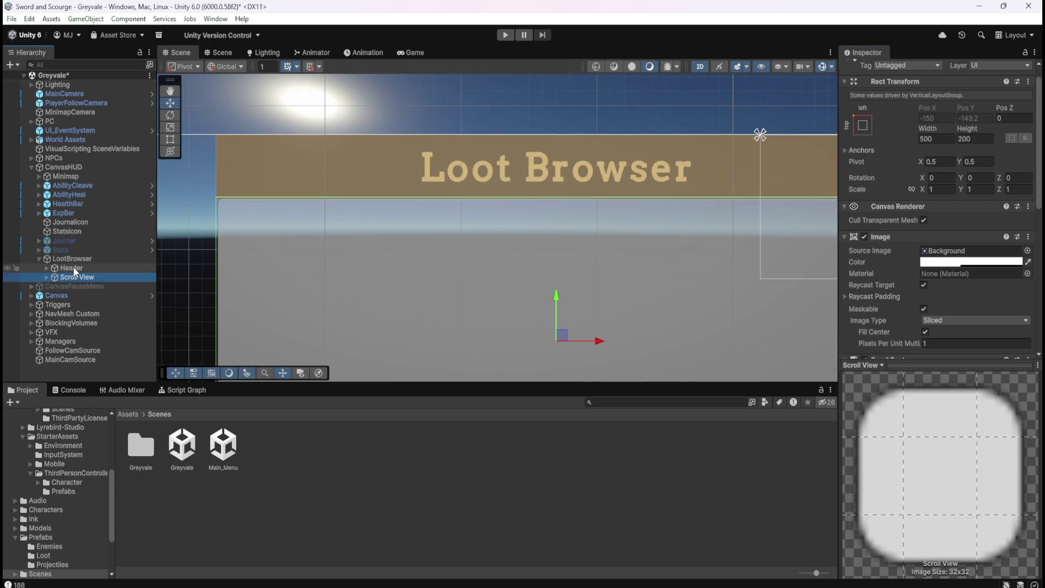
pyautogui.scroll(-10, 893, 270)
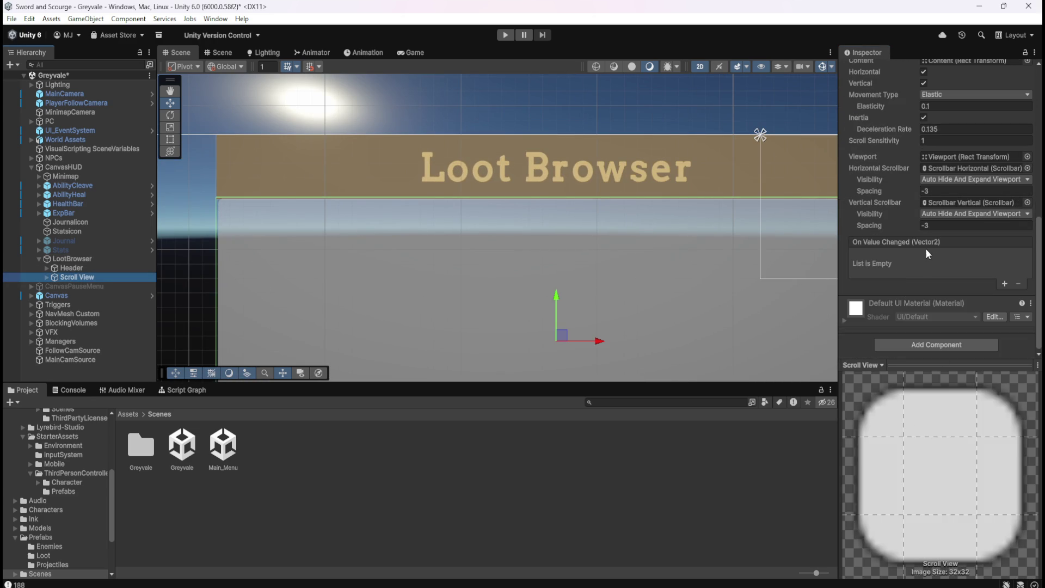
pyautogui.scroll(5, 927, 249)
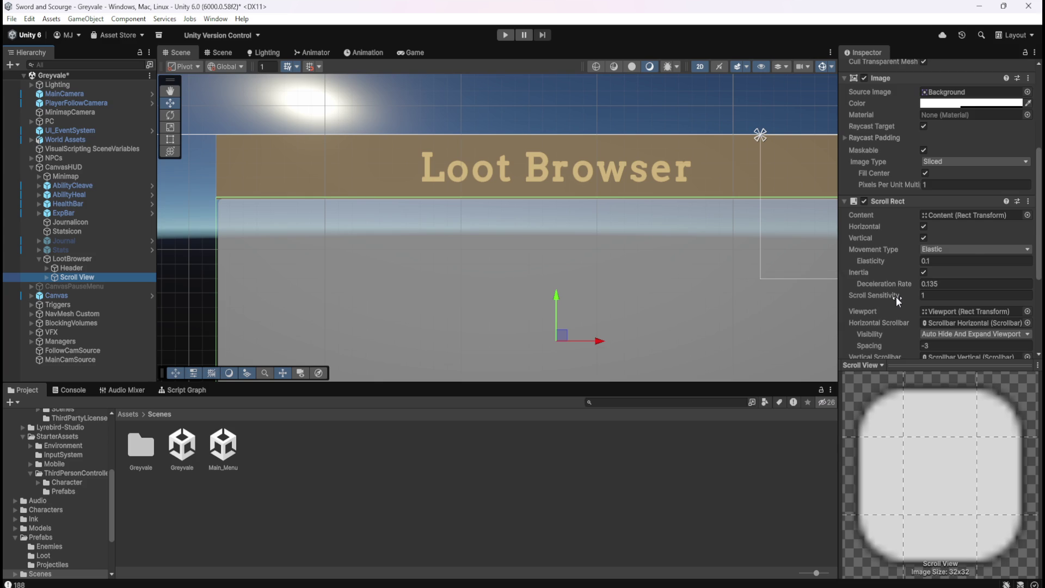
pyautogui.scroll(3, 895, 296)
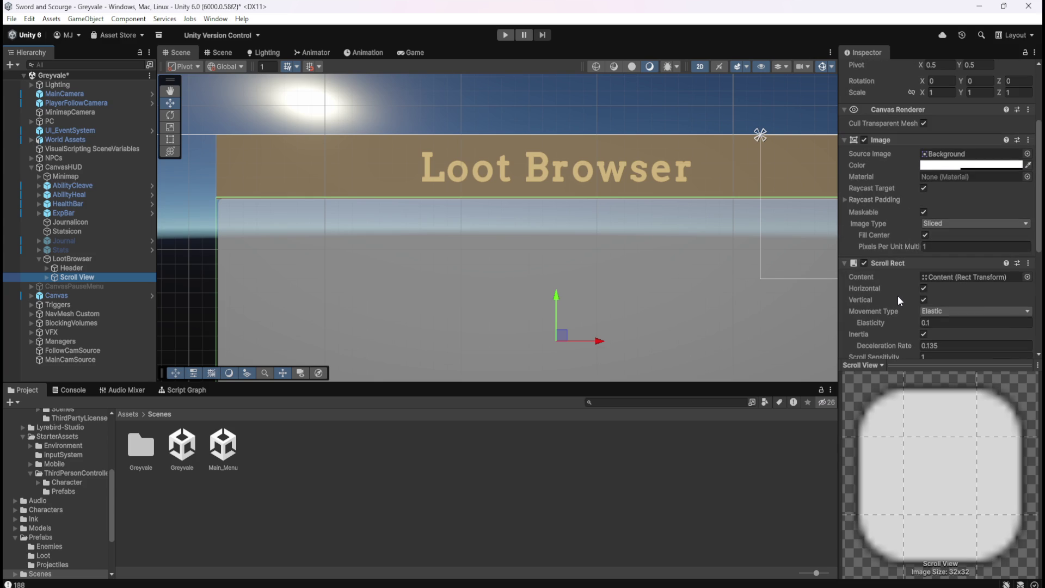
pyautogui.click(49, 279)
pyautogui.click(86, 287)
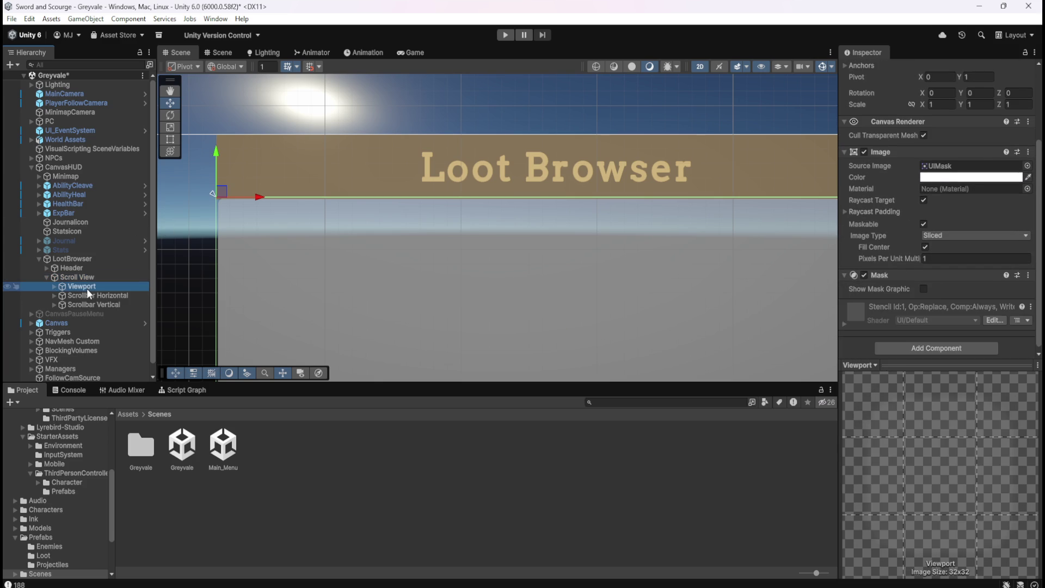
pyautogui.click(1028, 166)
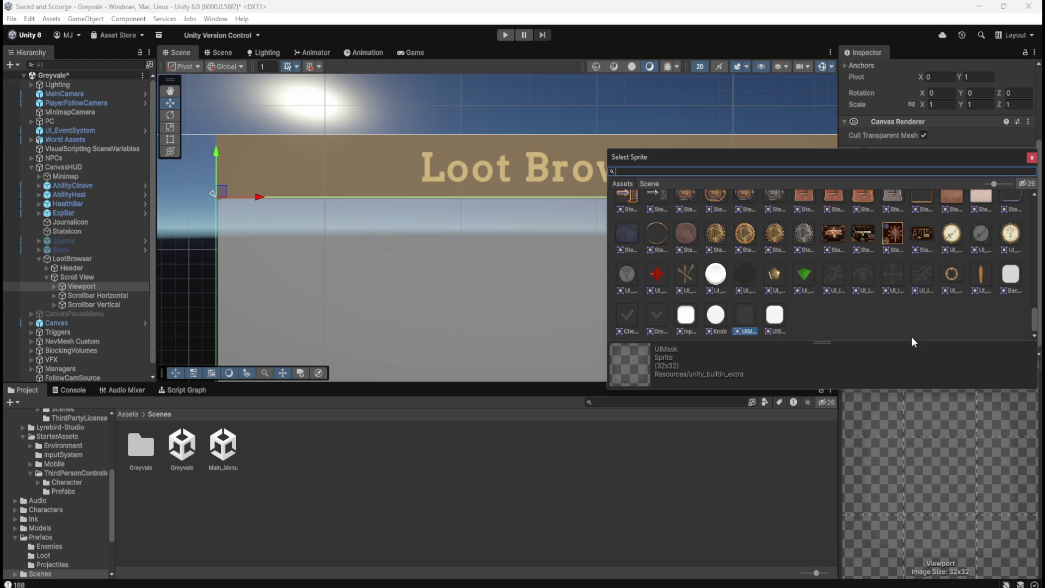
pyautogui.moveTo(1036, 321)
pyautogui.mouseDown()
pyautogui.moveTo(1039, 199)
pyautogui.moveTo(1037, 324)
pyautogui.mouseUp()
pyautogui.write('square')
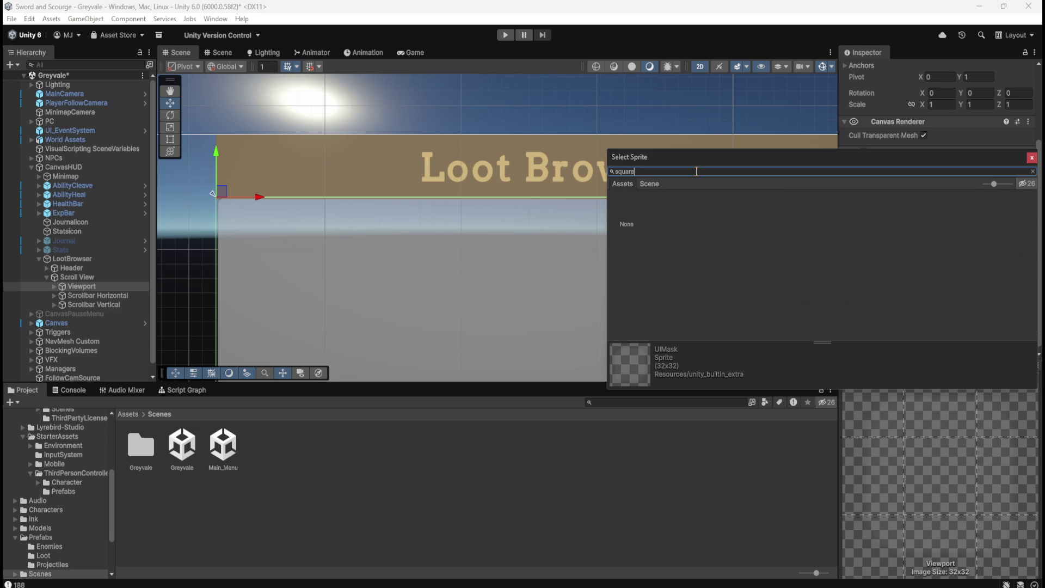
pyautogui.press('BackSpace')
pyautogui.press('BackSpace')
pyautogui.press('BackSpace')
pyautogui.write('rect')
pyautogui.click(1032, 158)
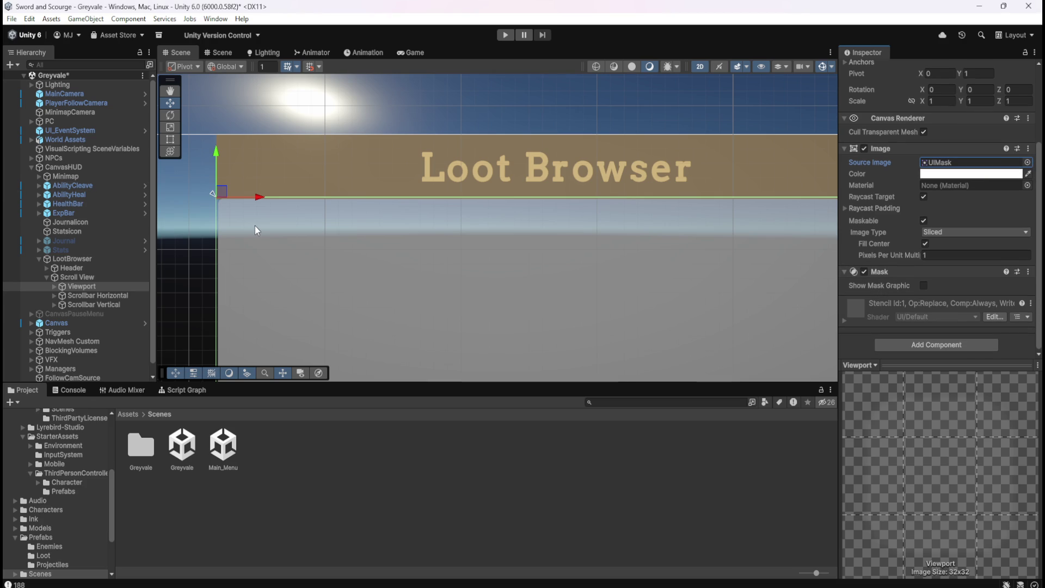
pyautogui.scroll(-5, 253, 225)
pyautogui.scroll(8, 680, 197)
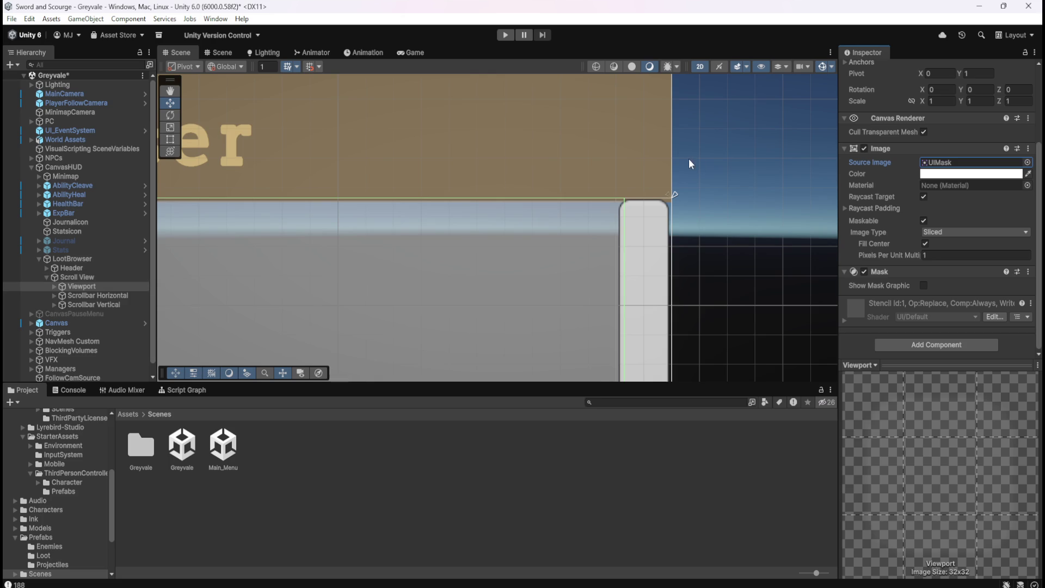
pyautogui.scroll(3, 675, 159)
pyautogui.scroll(1, 647, 172)
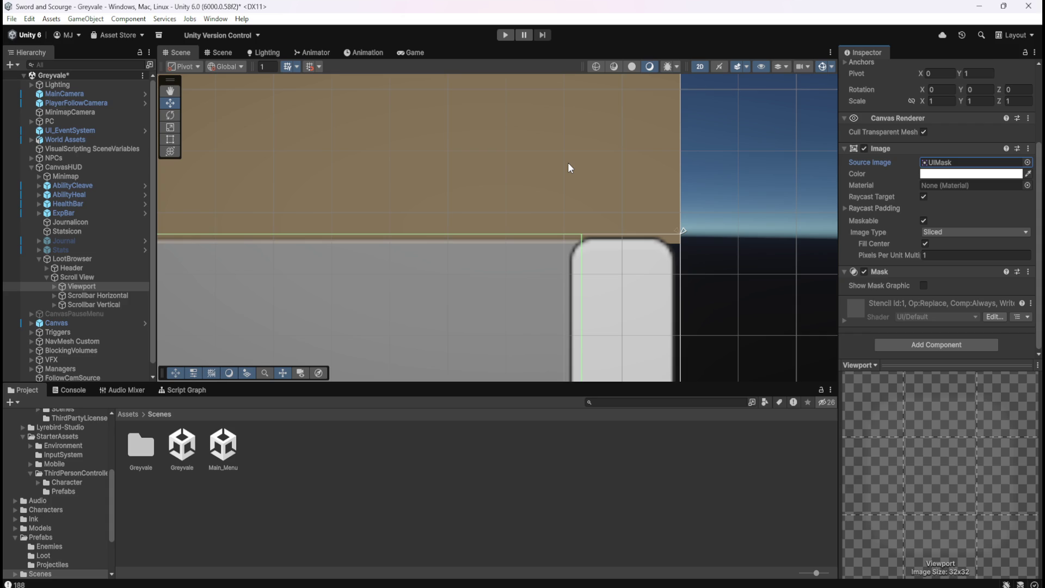
pyautogui.click(405, 52)
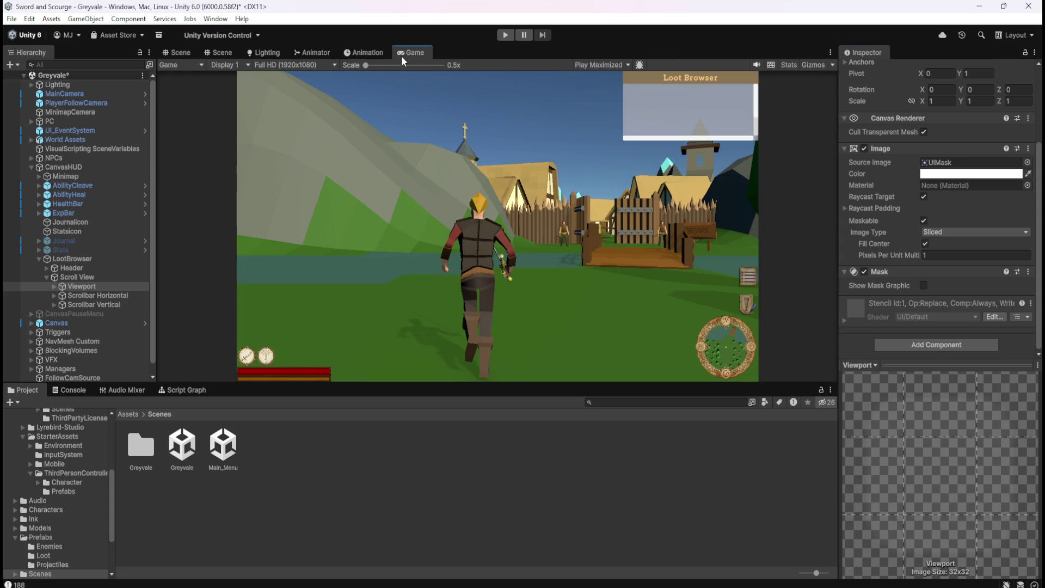
pyautogui.click(292, 66)
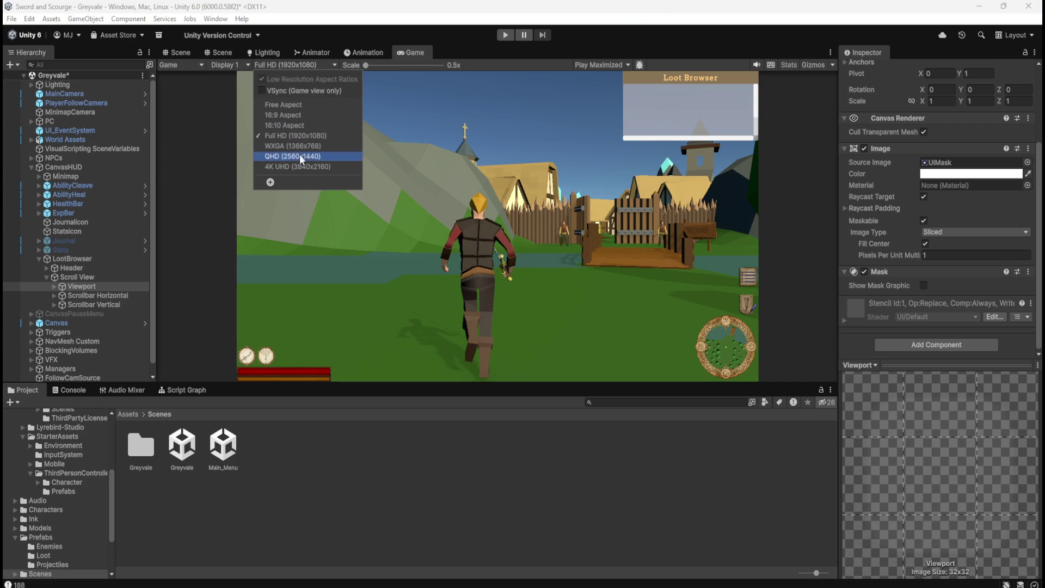
pyautogui.click(305, 167)
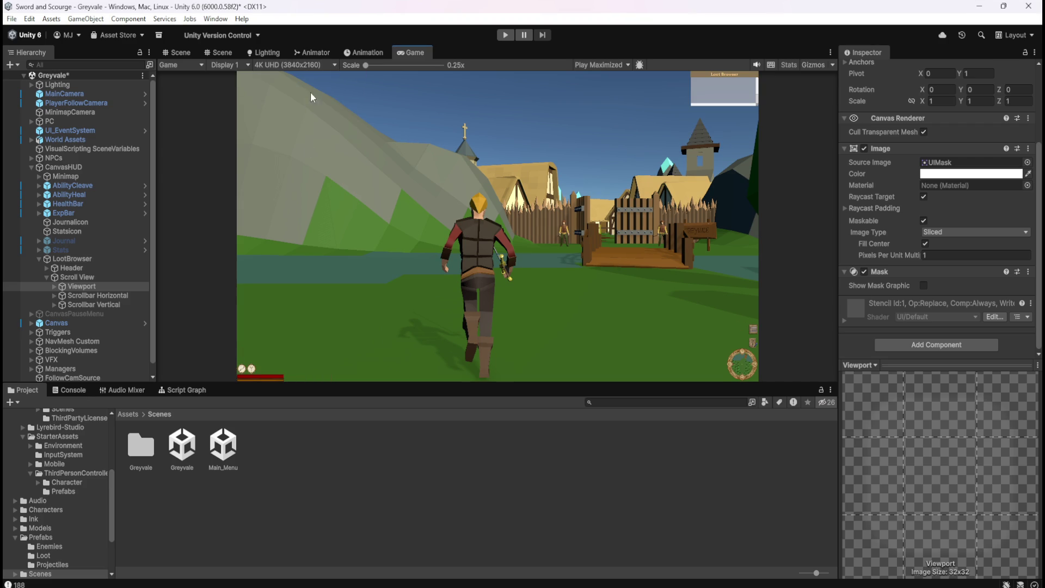
pyautogui.click(324, 66)
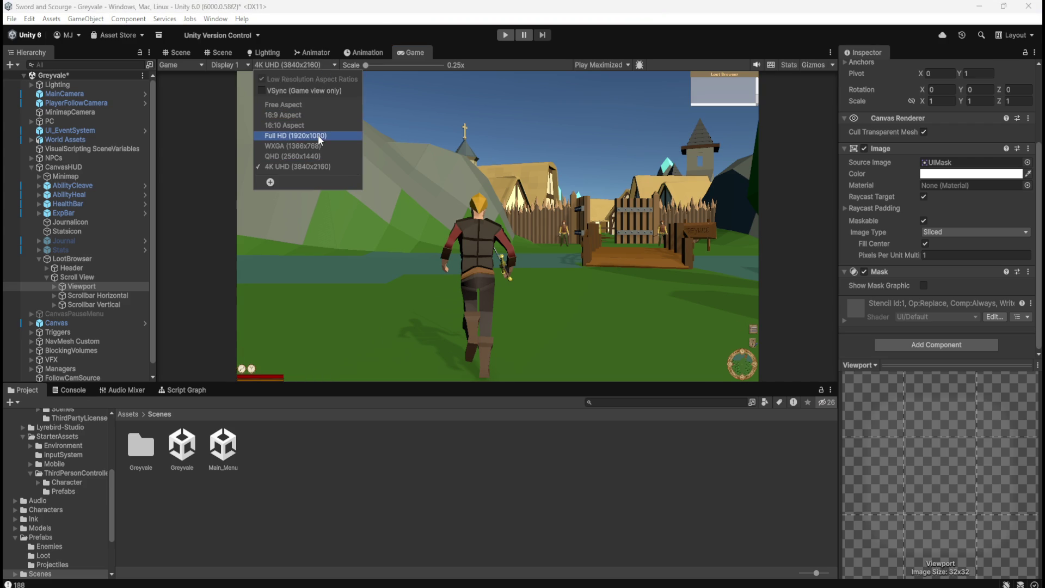
pyautogui.click(318, 135)
pyautogui.click(335, 63)
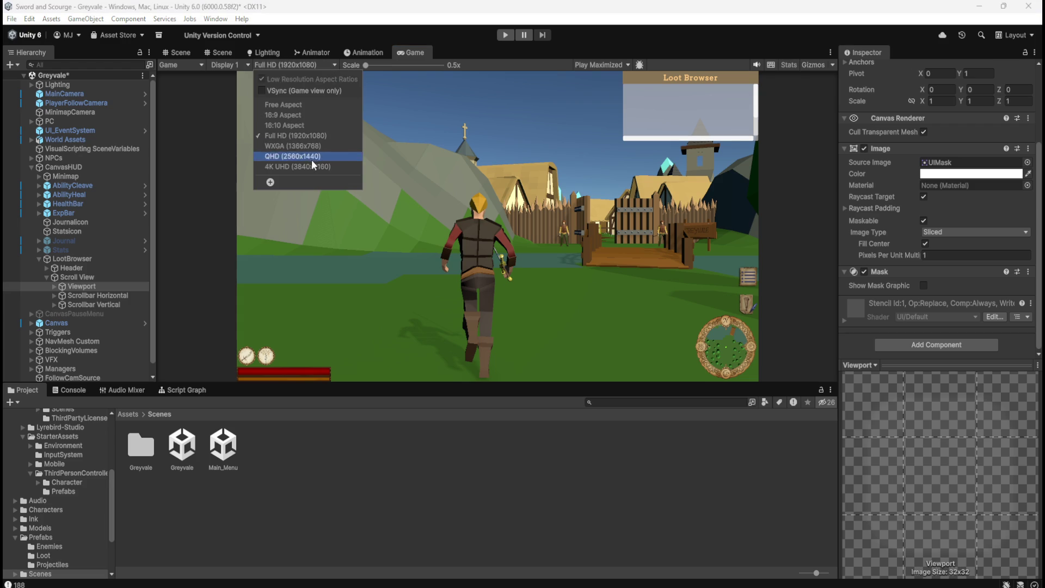
pyautogui.click(309, 165)
pyautogui.click(335, 66)
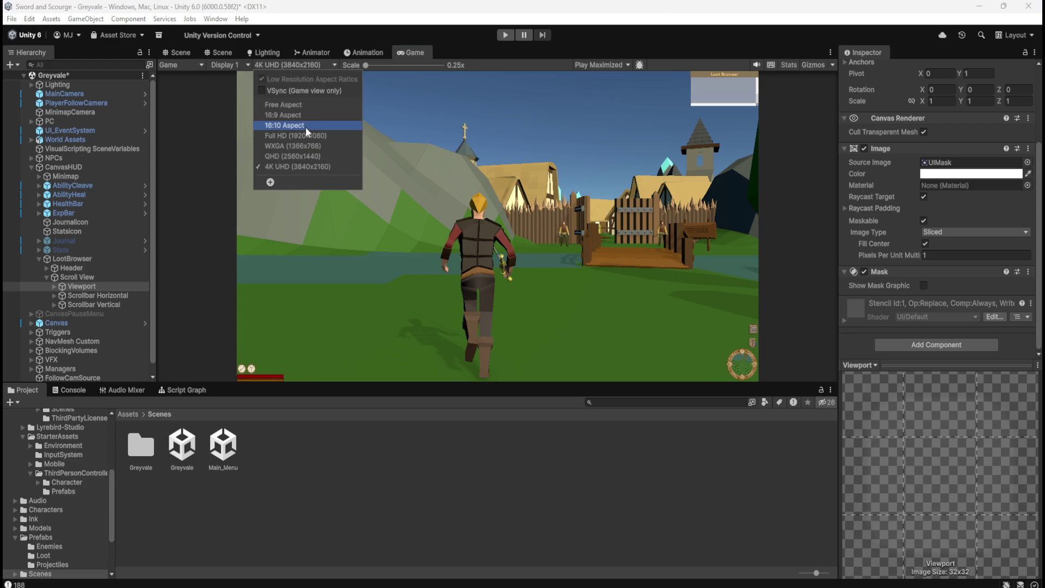
pyautogui.click(302, 133)
pyautogui.click(322, 67)
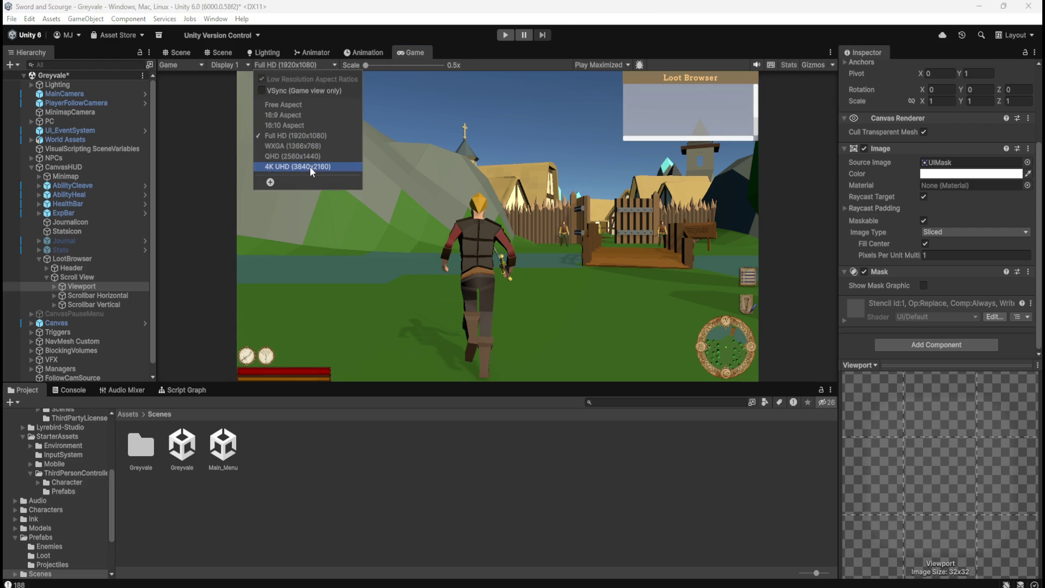
pyautogui.click(309, 165)
pyautogui.click(323, 67)
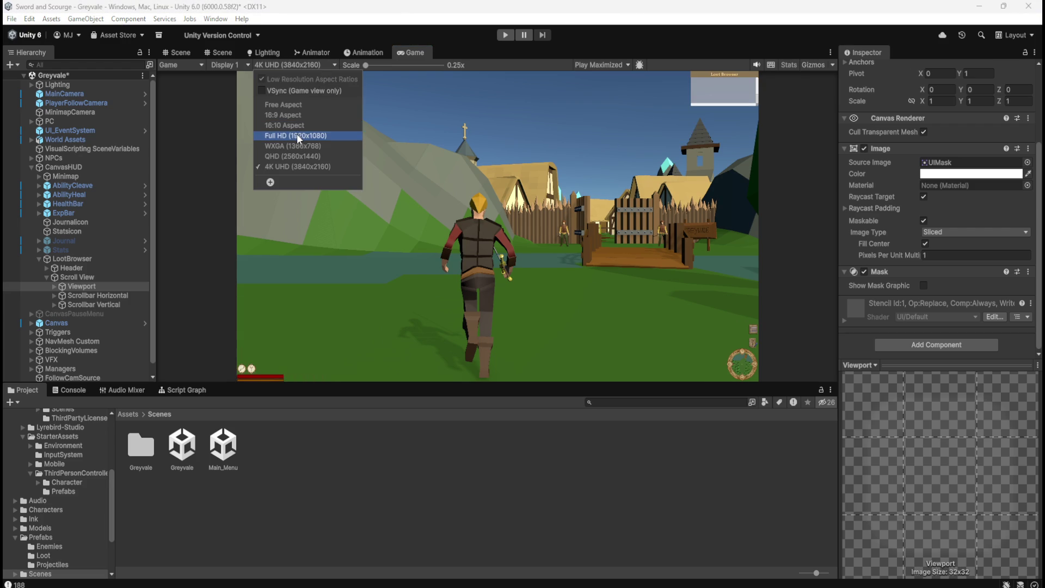
pyautogui.click(298, 136)
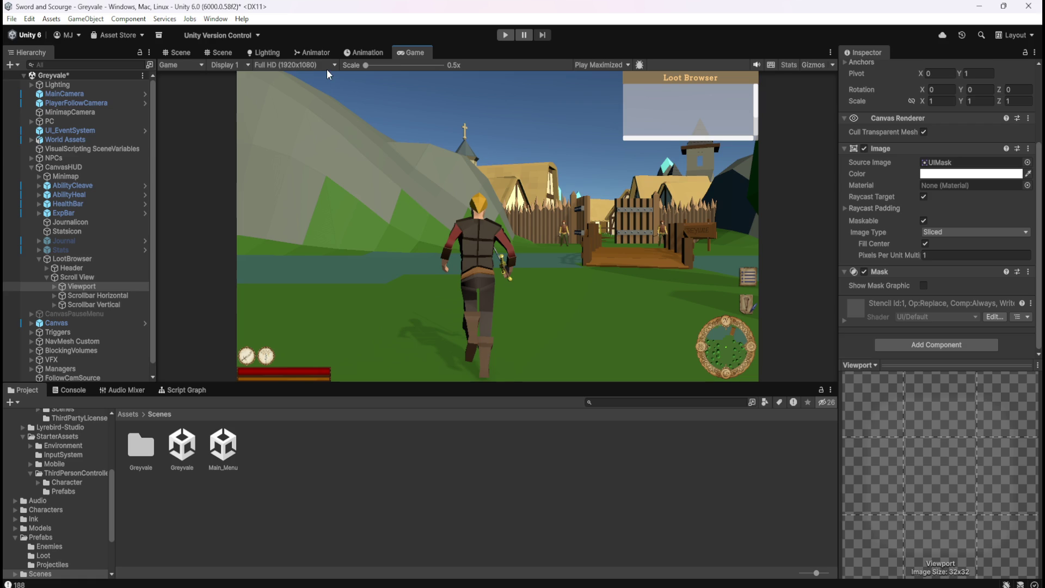
pyautogui.scroll(2, 724, 102)
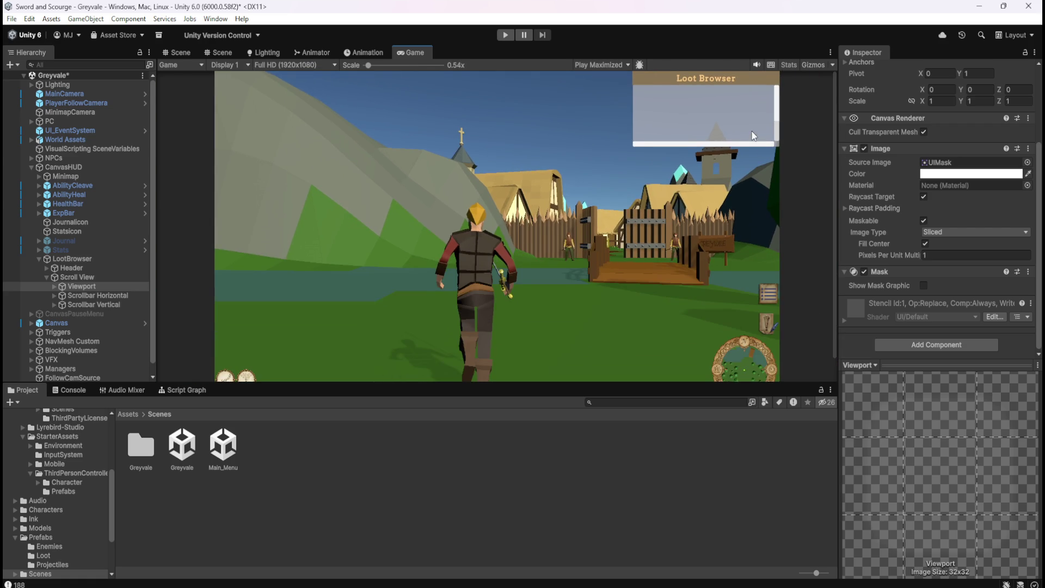
pyautogui.scroll(2, 518, 243)
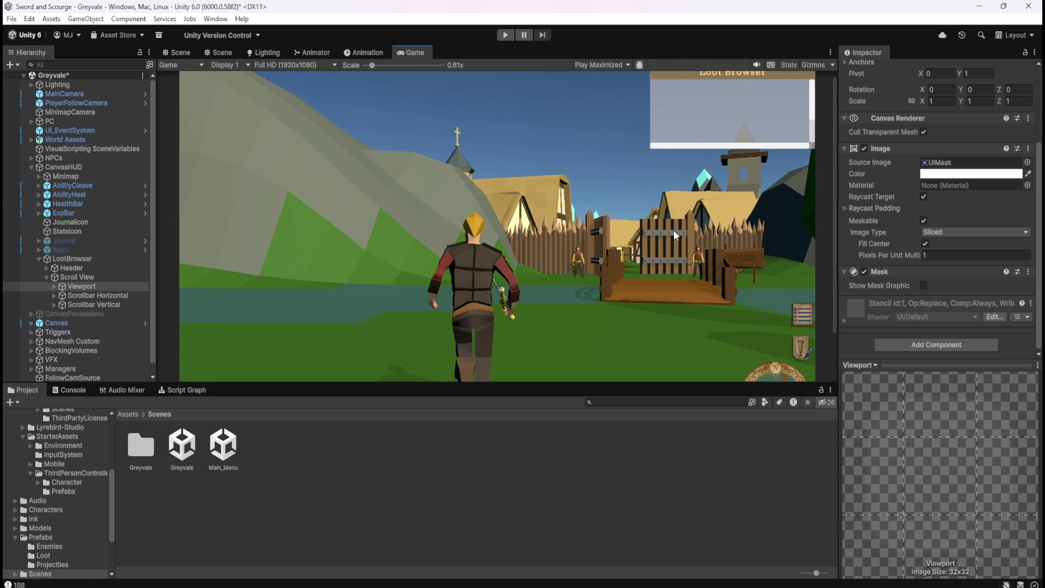
pyautogui.scroll(-1, 660, 195)
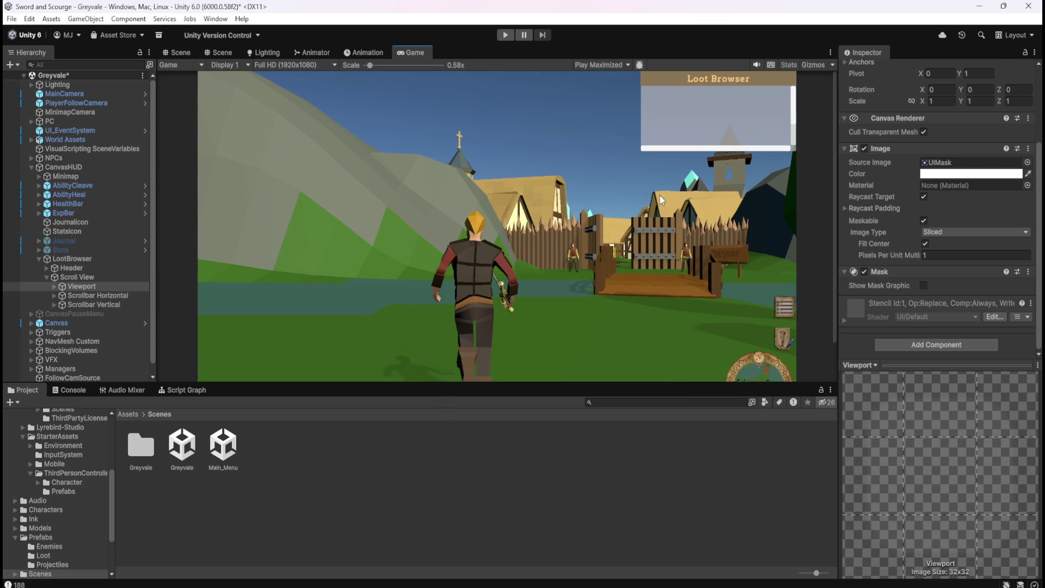
pyautogui.scroll(-3, 659, 195)
pyautogui.scroll(-1, 543, 305)
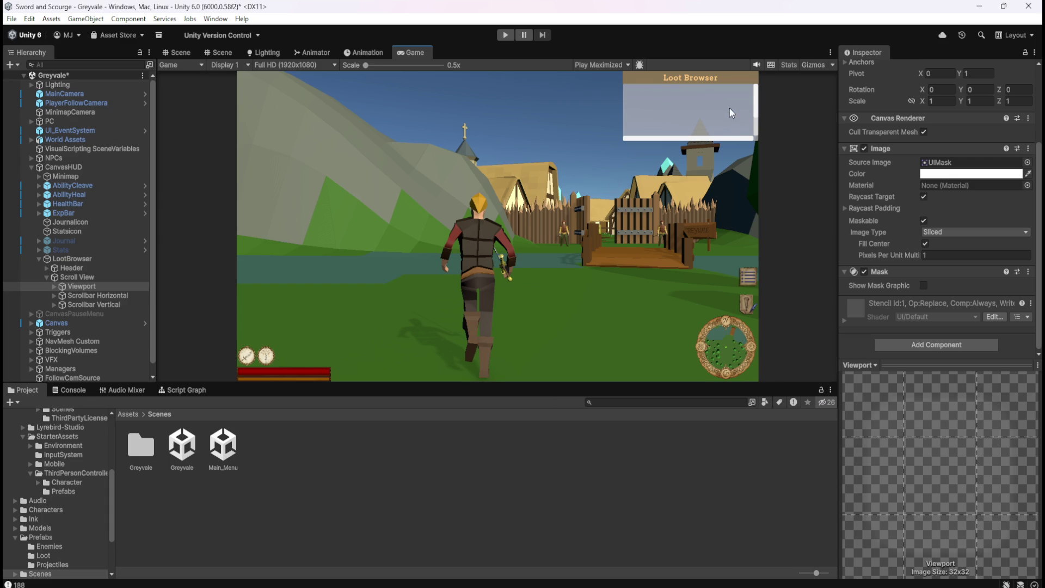
# Switch to the Scene view and zoom out to show the whole Loot Browser panel
pyautogui.click(183, 52)
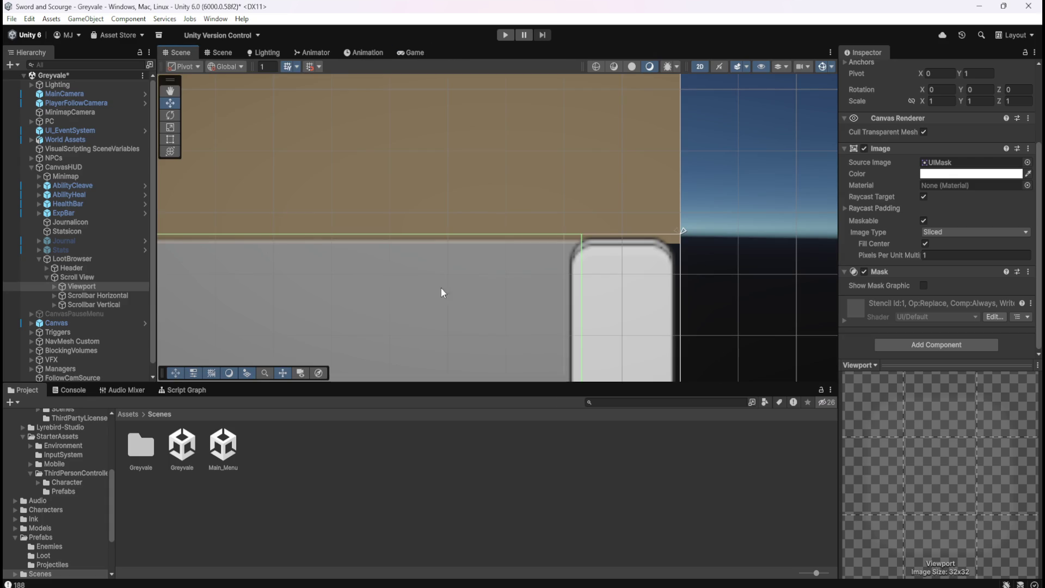
pyautogui.scroll(-5, 713, 238)
pyautogui.click(112, 294)
pyautogui.press('Up')
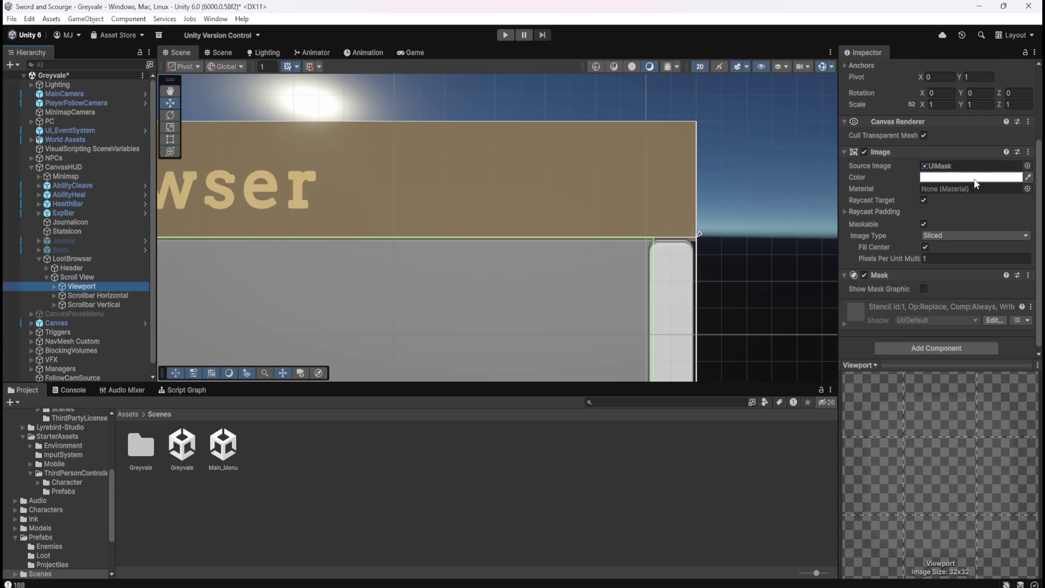
pyautogui.scroll(4, 886, 210)
pyautogui.scroll(-2, 901, 256)
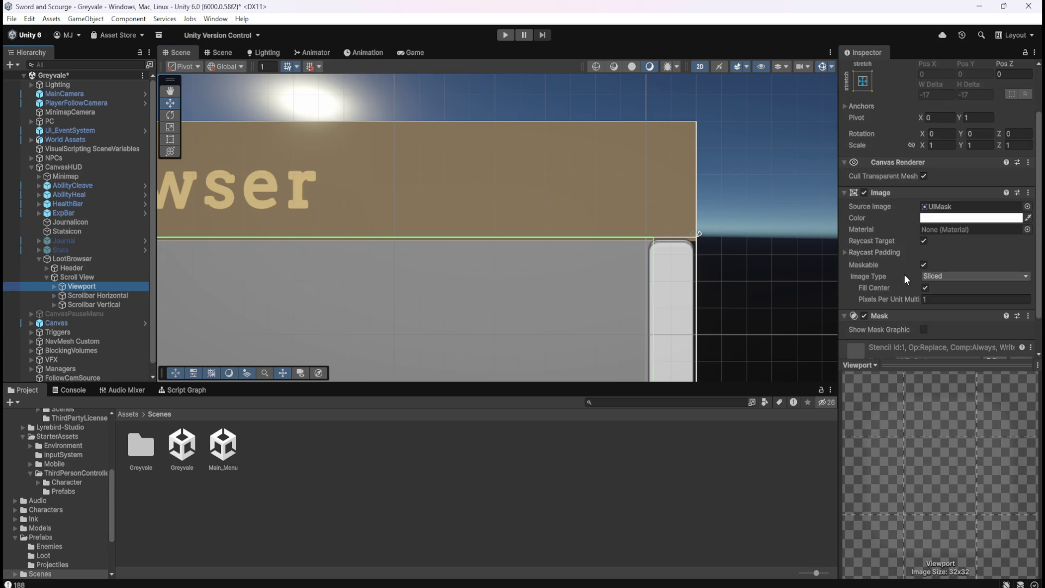
pyautogui.scroll(-1, 965, 259)
pyautogui.scroll(-4, 766, 219)
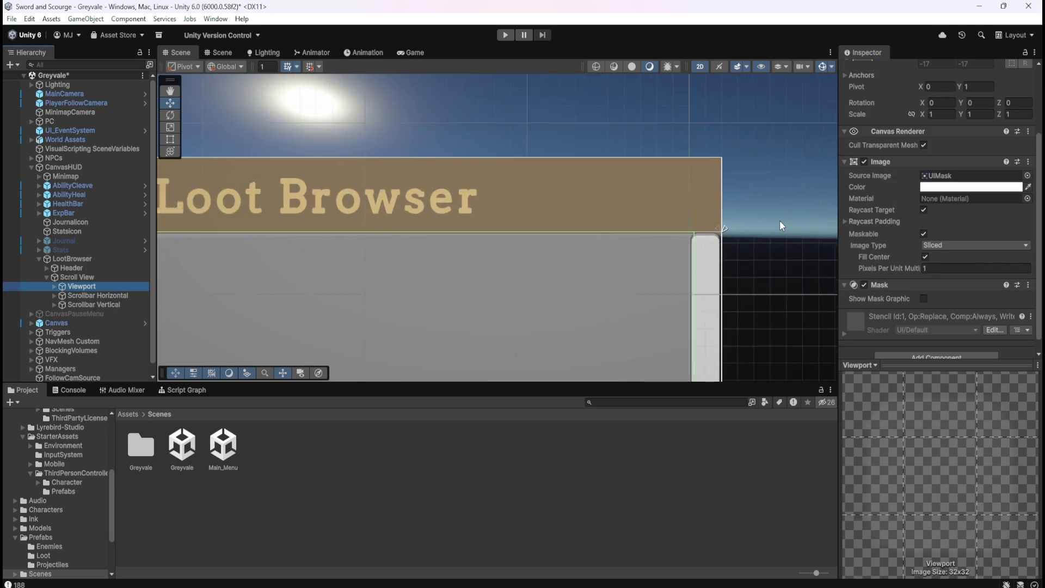
pyautogui.scroll(-2, 779, 220)
pyautogui.scroll(-1, 527, 281)
pyautogui.scroll(1, 240, 267)
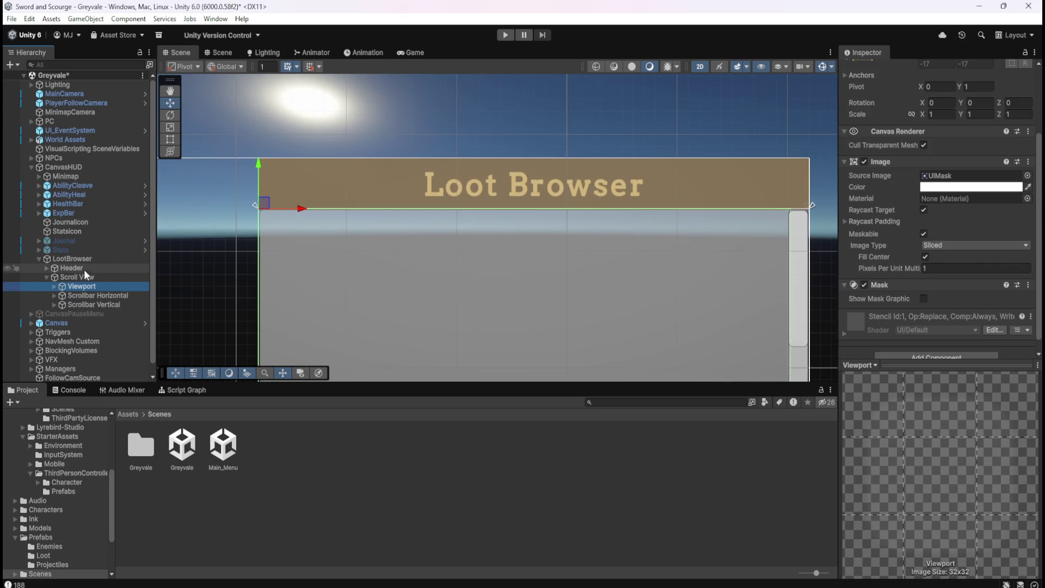
pyautogui.click(47, 268)
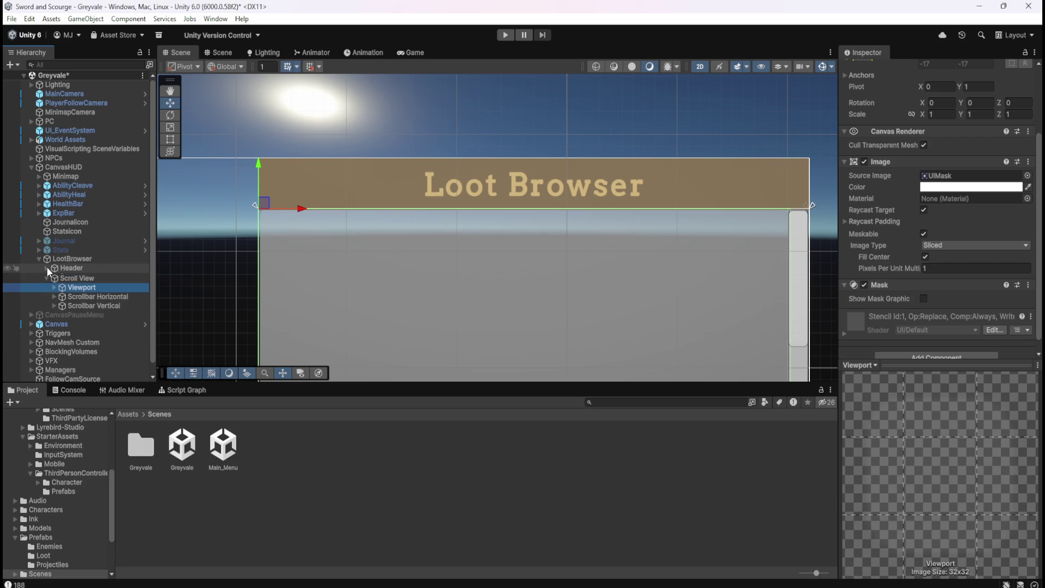
pyautogui.click(47, 267)
pyautogui.click(68, 269)
pyautogui.scroll(-1, 890, 248)
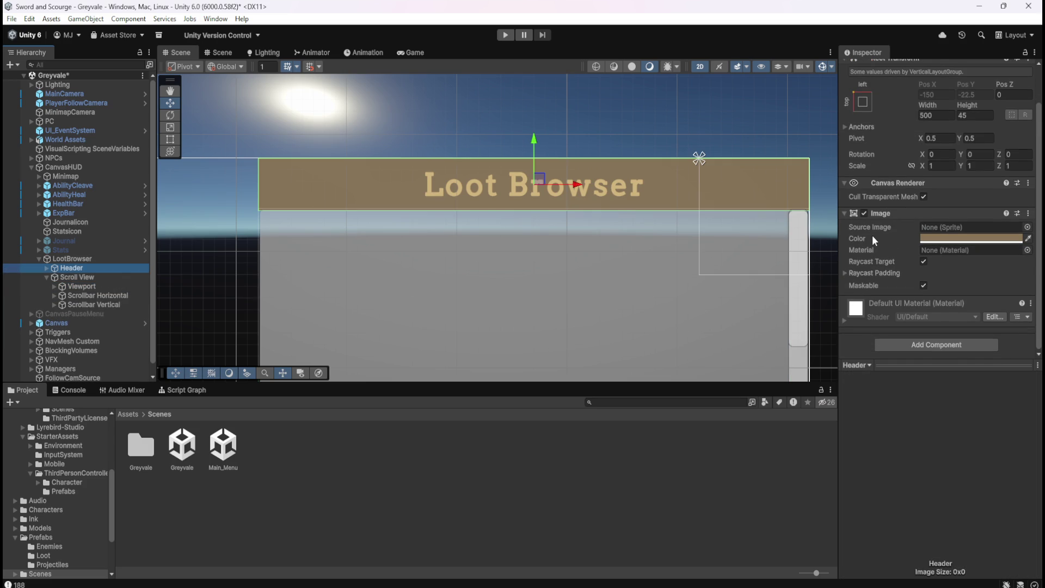
# Set the Viewport's Source Image to None, then undo to restore the UIMask sprite
pyautogui.click(104, 286)
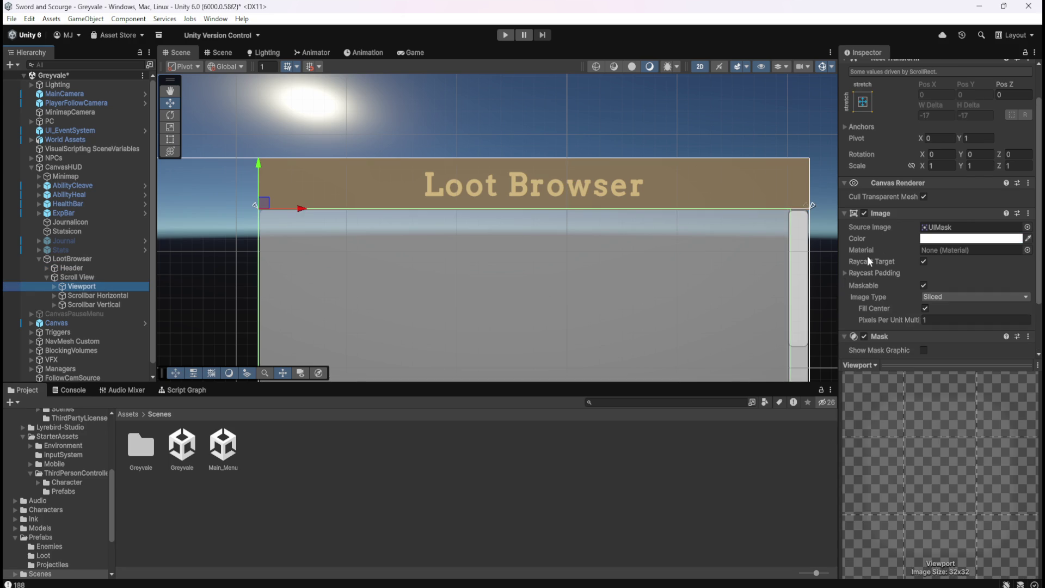
pyautogui.click(1028, 228)
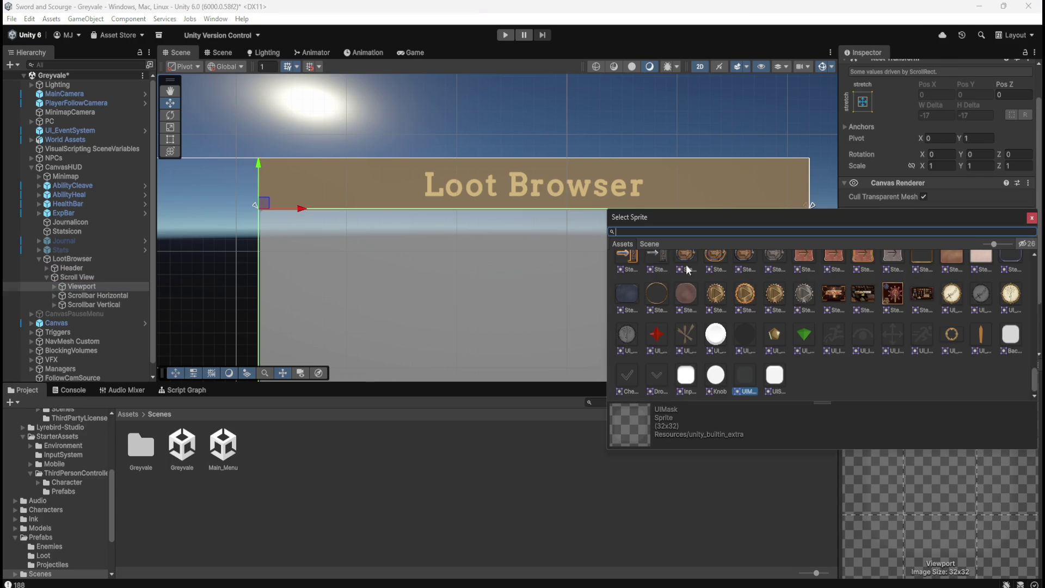
pyautogui.moveTo(1034, 381); pyautogui.dragTo(1035, 260)
pyautogui.click(626, 267)
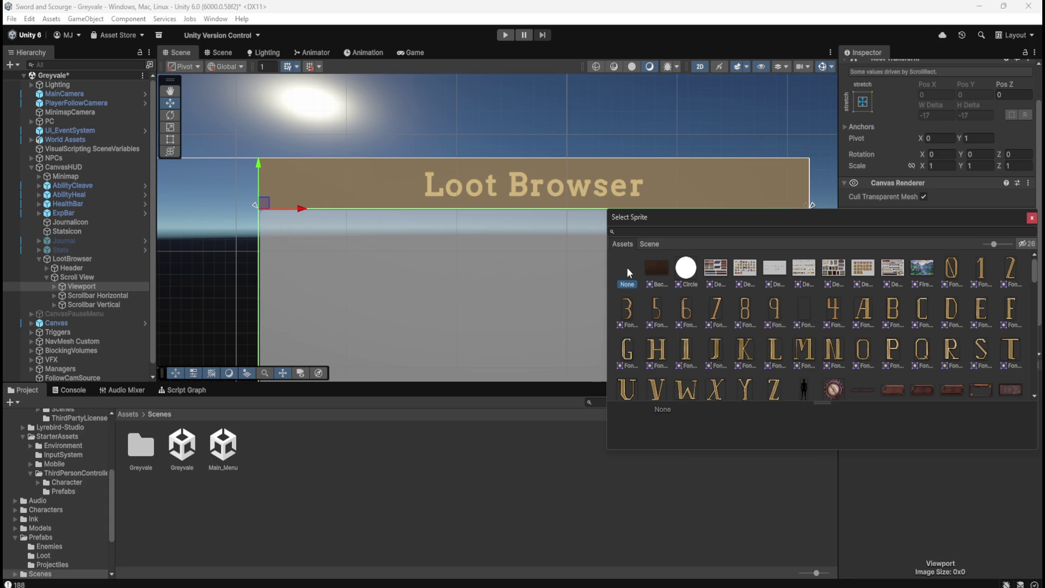
pyautogui.click(1031, 218)
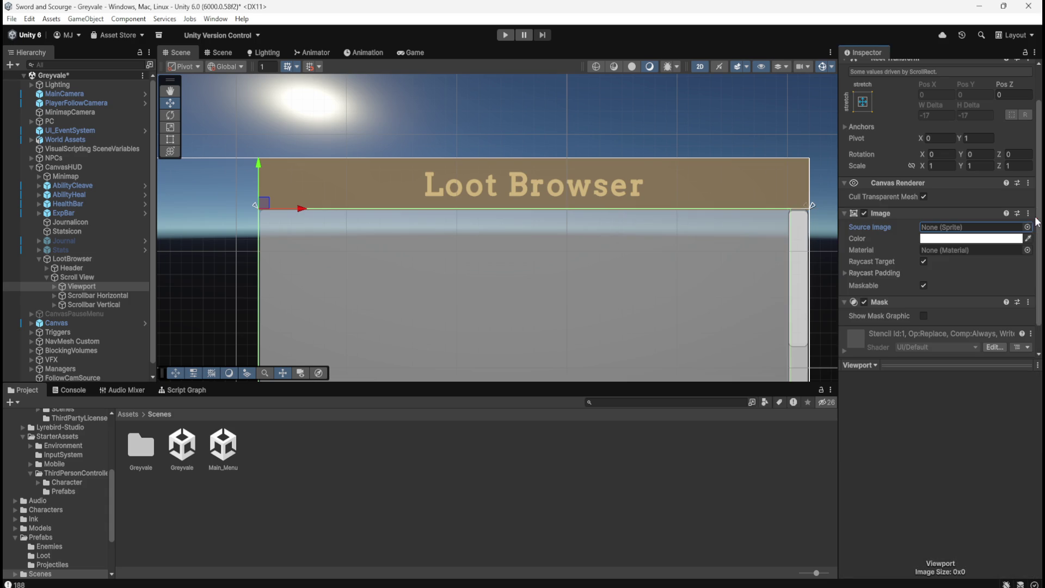
pyautogui.scroll(-2, 888, 268)
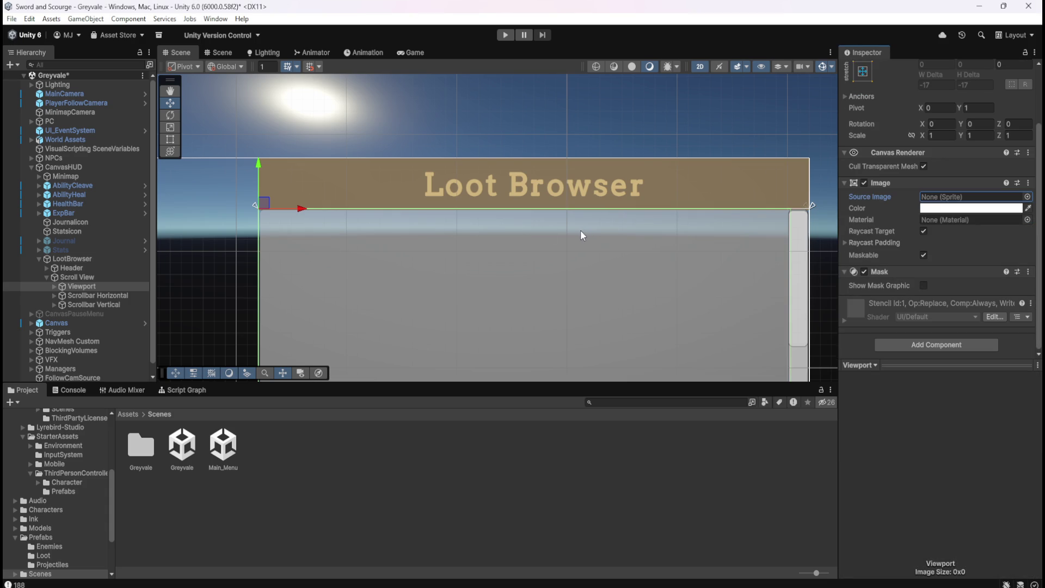
pyautogui.hotkey('ctrl', 'z')
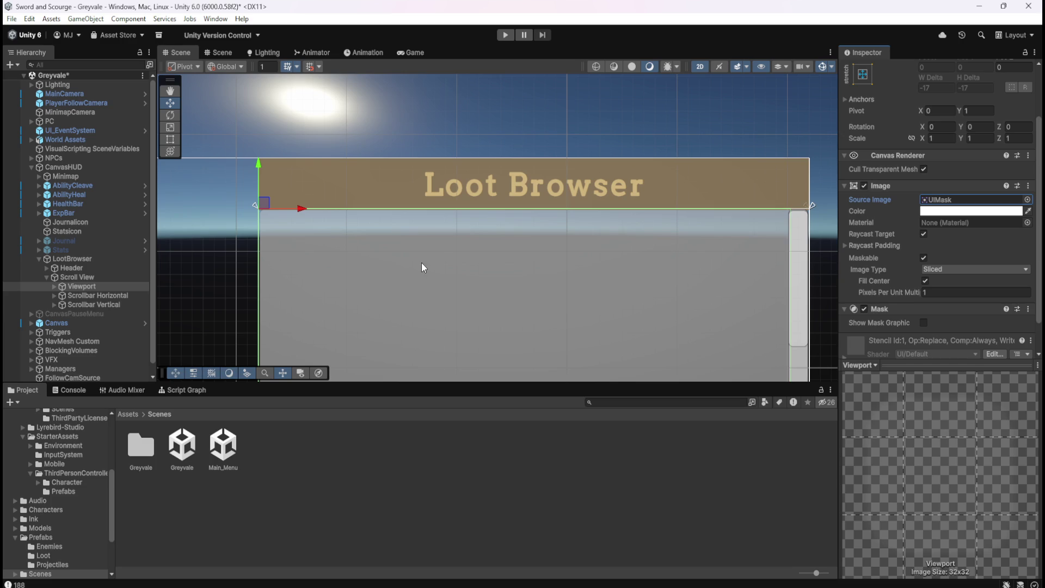
pyautogui.click(87, 295)
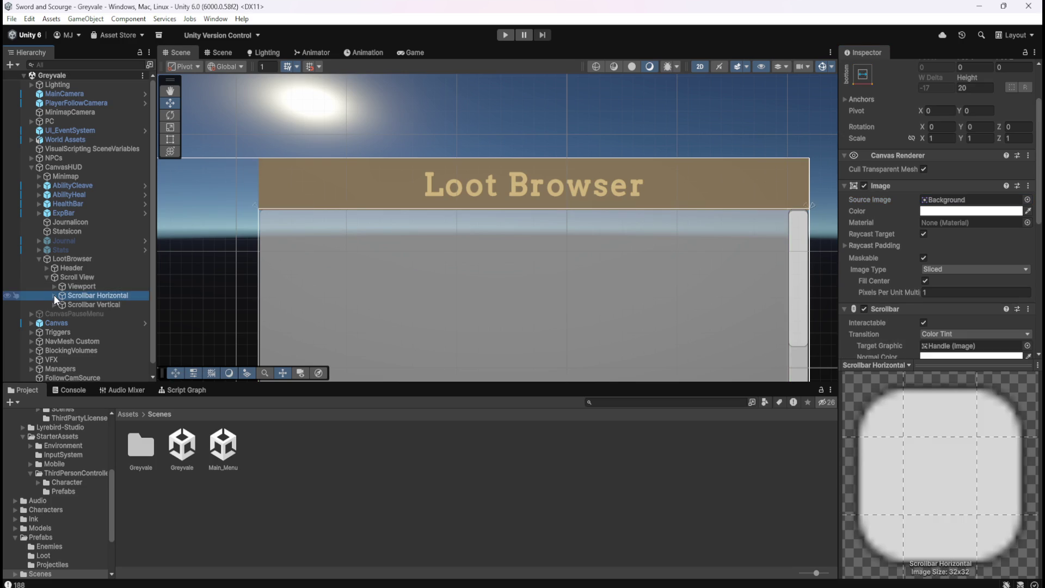
# Expand Viewport to reveal its Content child, then reselect Viewport
pyautogui.click(55, 286)
pyautogui.click(84, 296)
pyautogui.click(89, 287)
pyautogui.scroll(-3, 860, 267)
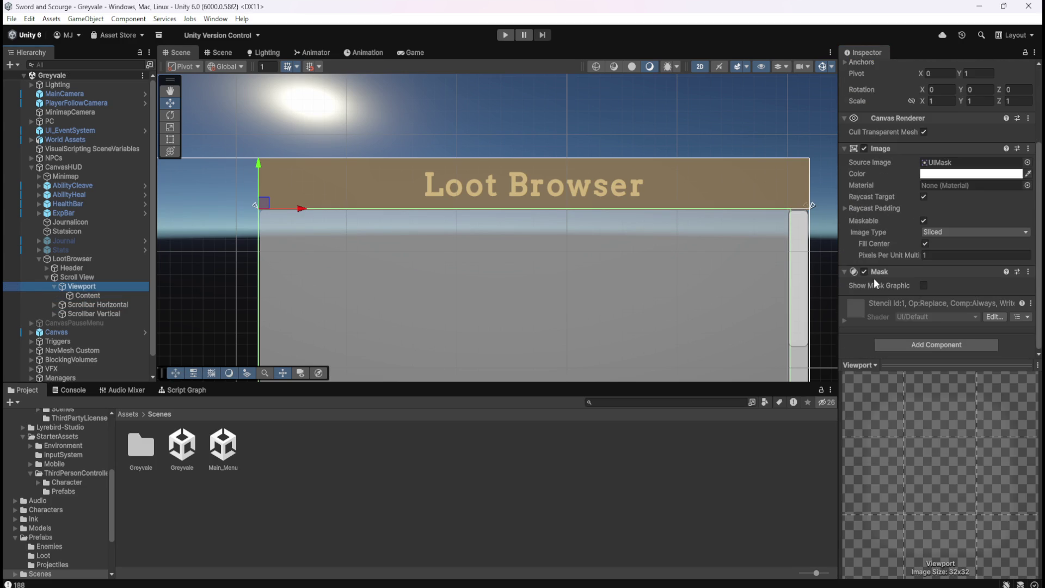
pyautogui.scroll(1, 879, 329)
# Toggle the Mask's Show Mask Graphic on and off, leaving it hidden
pyautogui.click(923, 316)
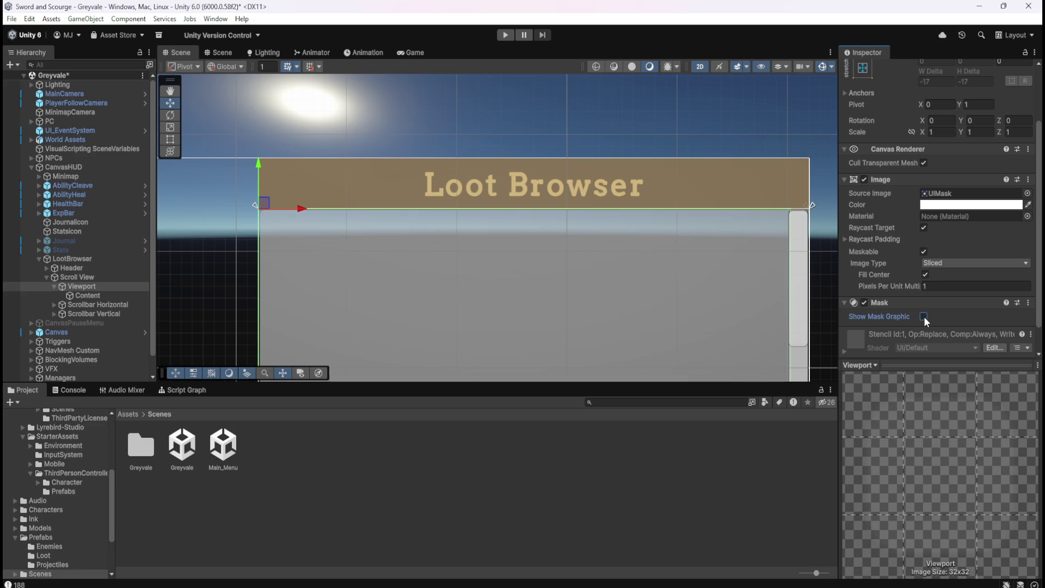
pyautogui.click(924, 316)
pyautogui.click(924, 316)
pyautogui.click(923, 316)
# Select Header and preview the Loot Browser panel in the Game view
pyautogui.click(64, 267)
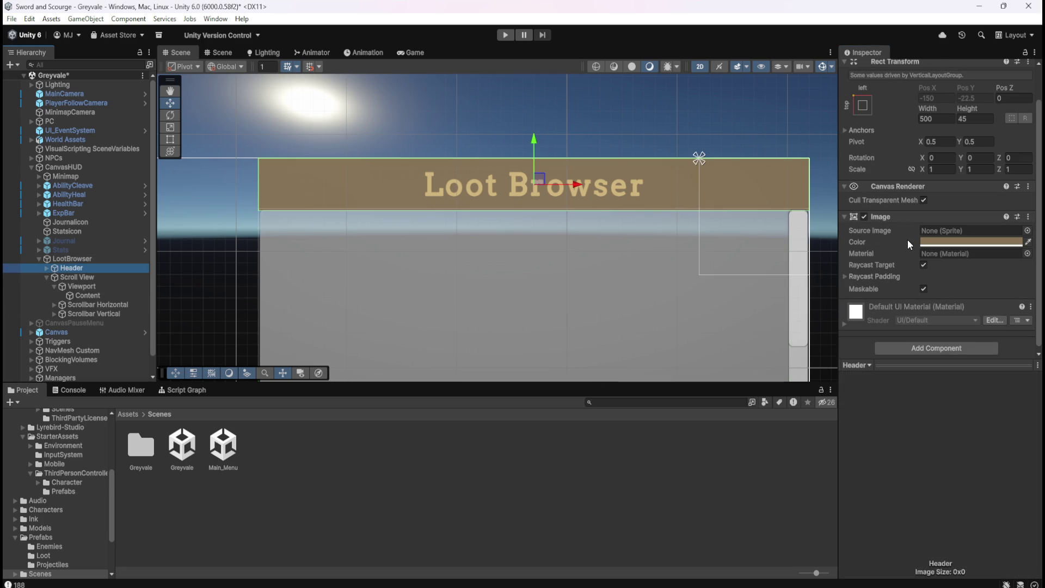
pyautogui.scroll(-1, 886, 243)
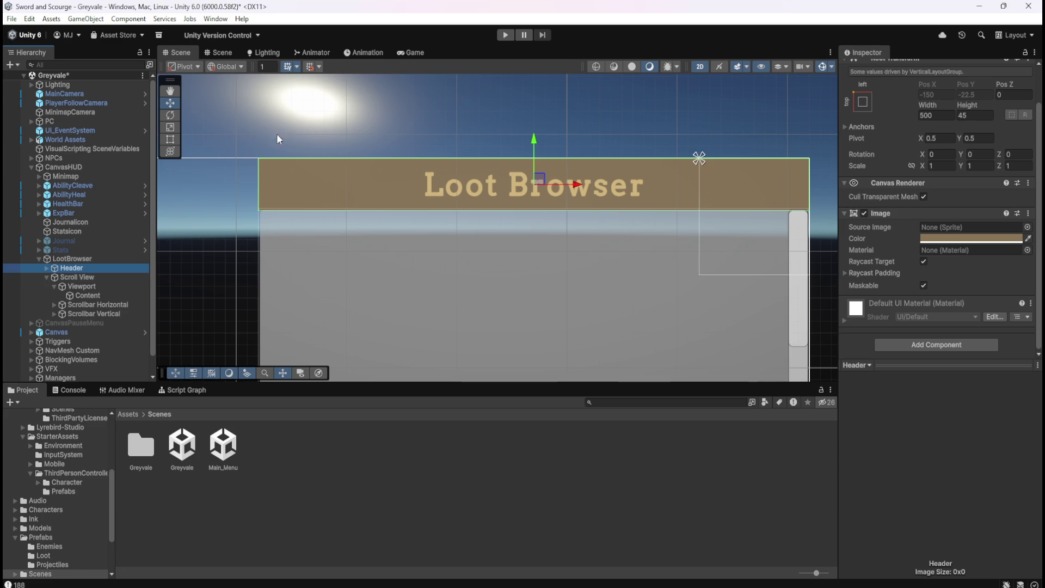
pyautogui.click(396, 53)
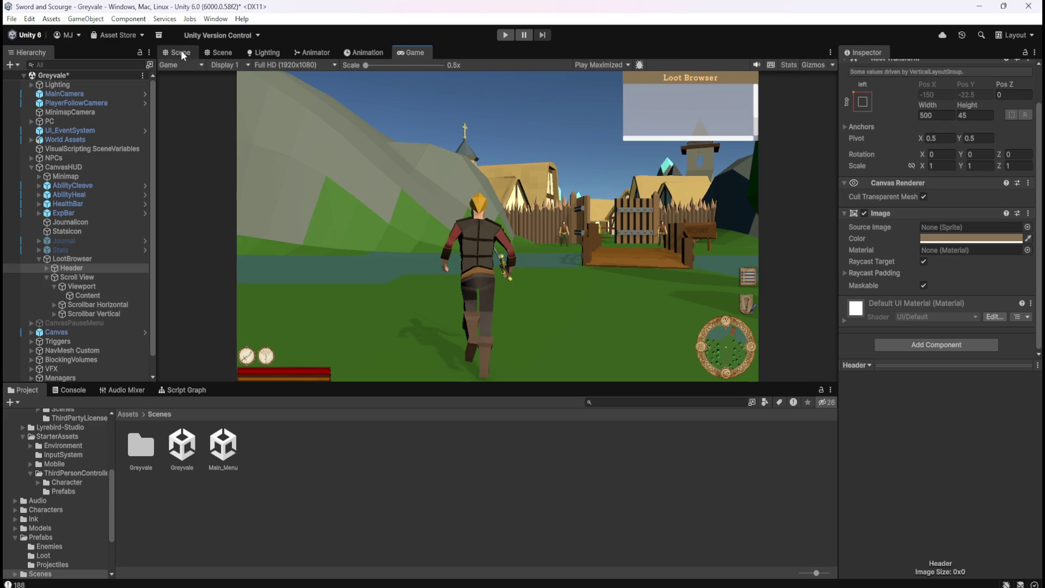
pyautogui.click(181, 53)
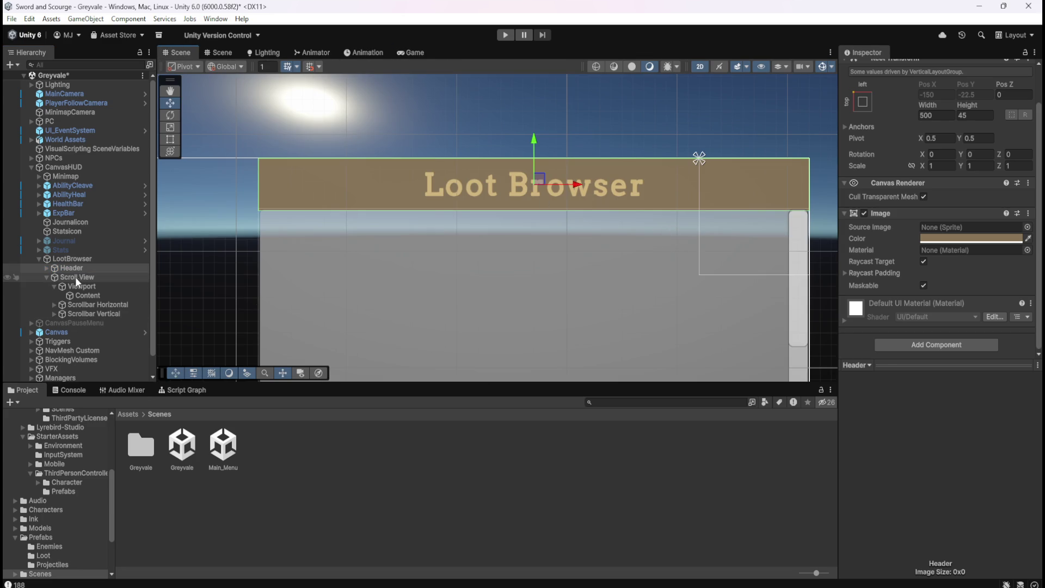
pyautogui.click(79, 277)
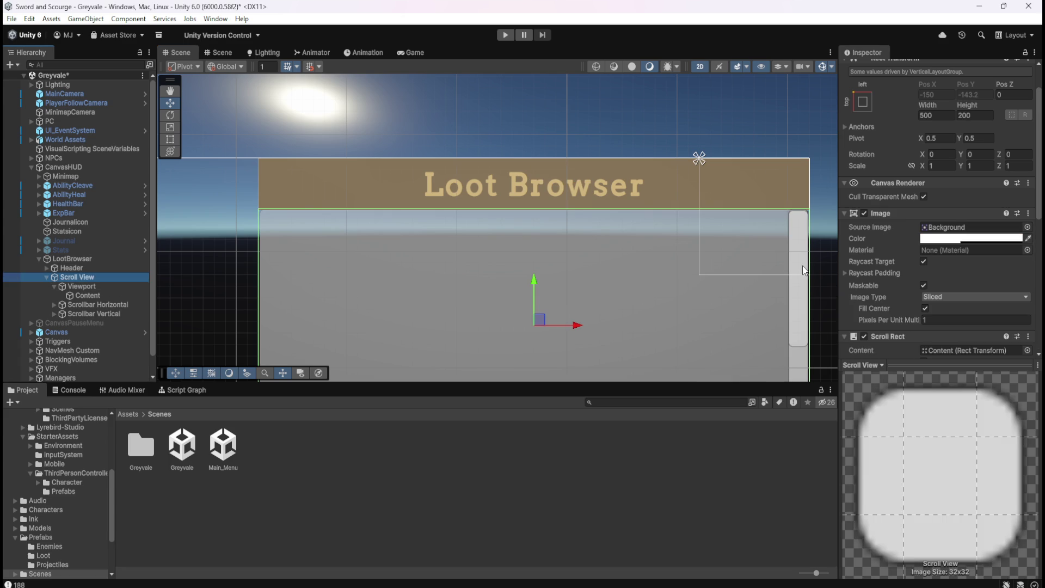
pyautogui.scroll(-3, 886, 250)
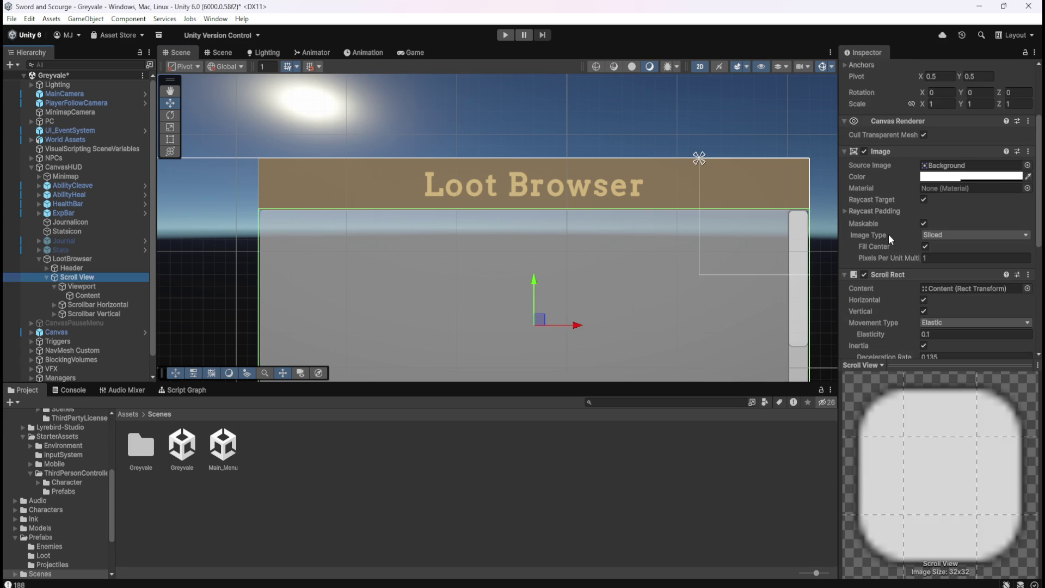
pyautogui.scroll(-4, 888, 234)
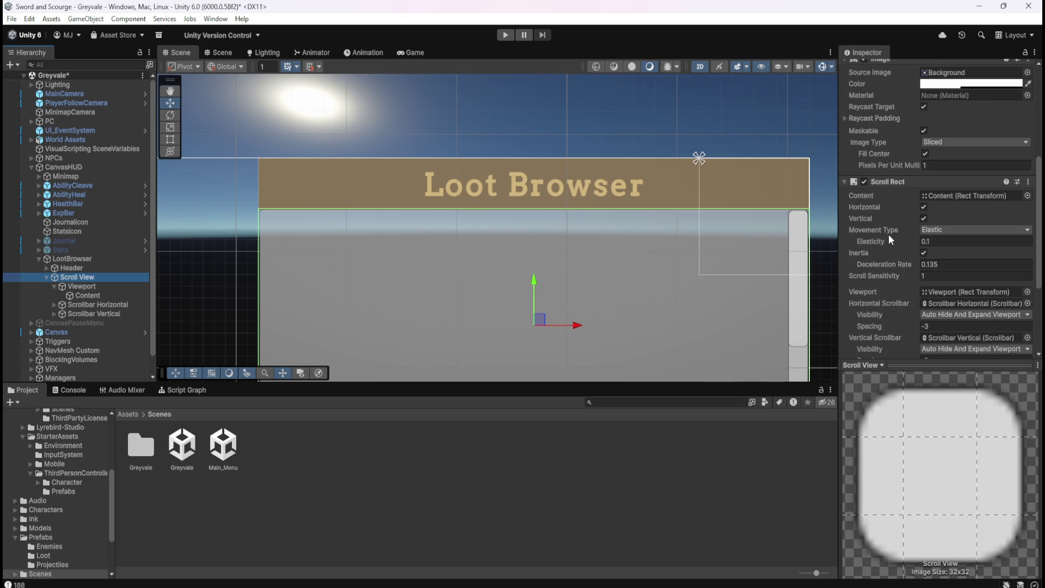
pyautogui.scroll(-3, 889, 233)
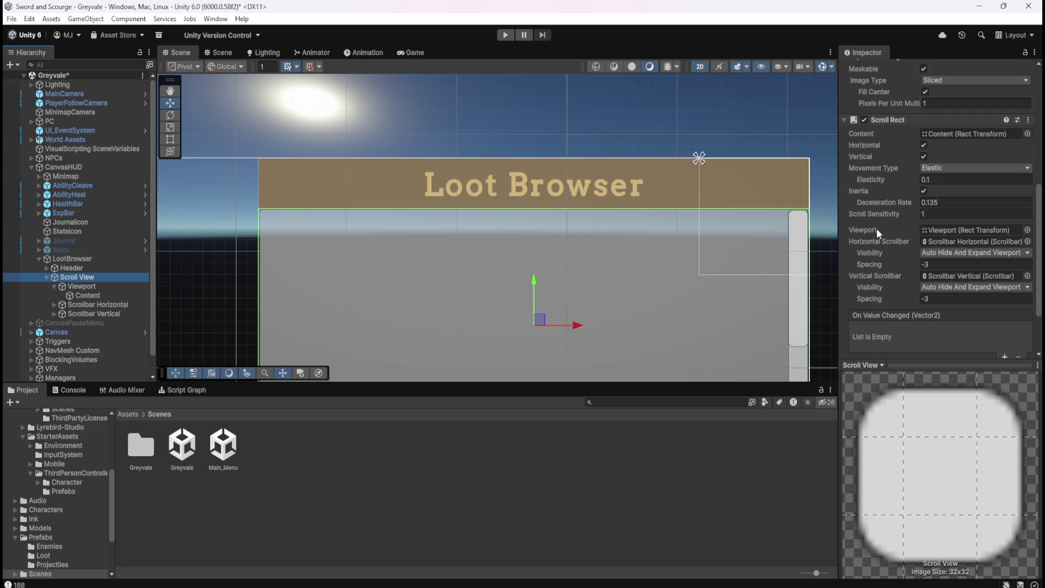
pyautogui.scroll(4, 887, 282)
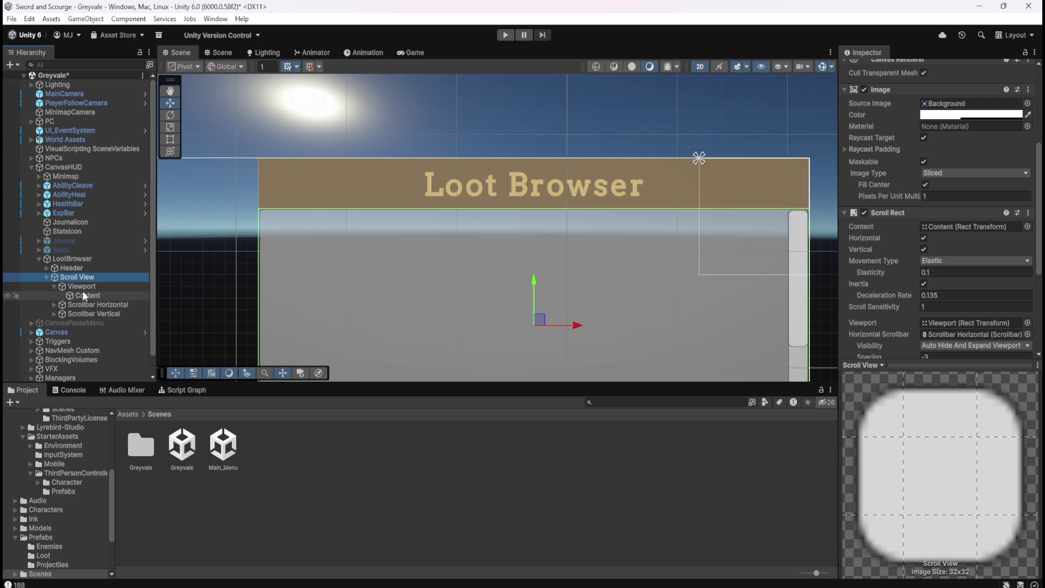
pyautogui.scroll(5, 233, 224)
pyautogui.scroll(2, 251, 214)
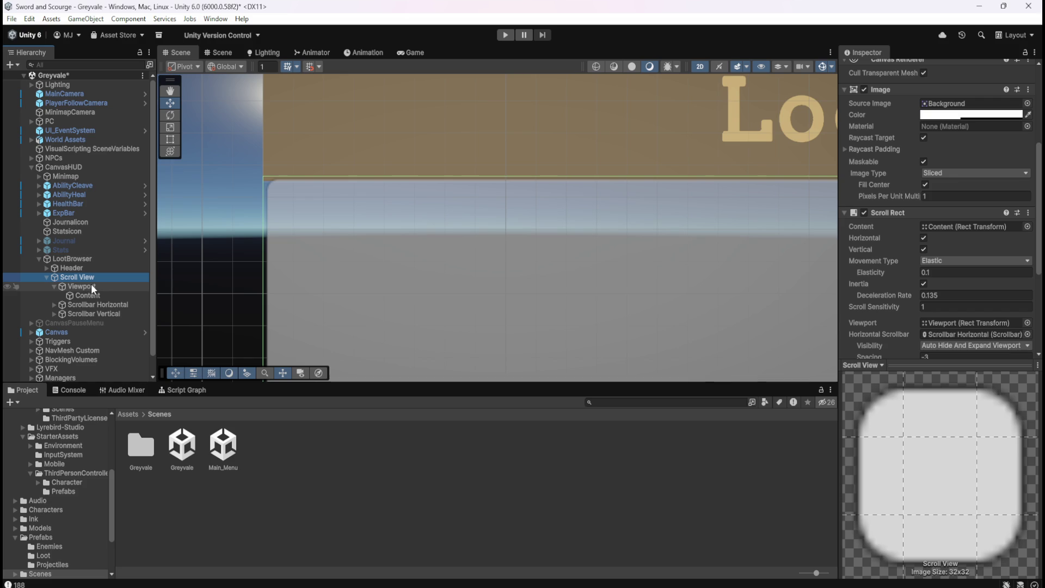
# Try Simple and hollow image types on the Scroll View, undoing both to keep Sliced
pyautogui.click(949, 174)
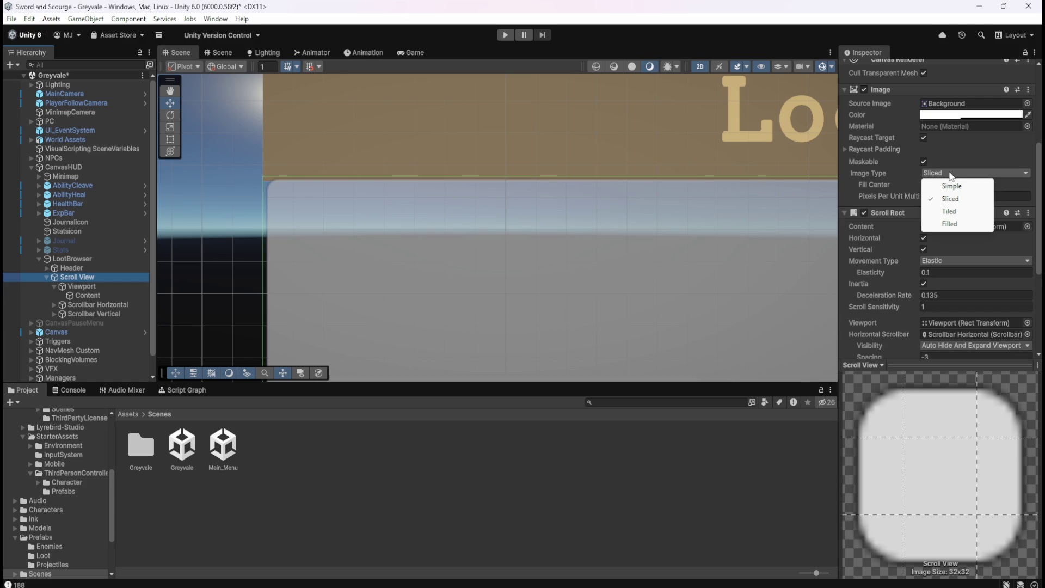
pyautogui.click(952, 185)
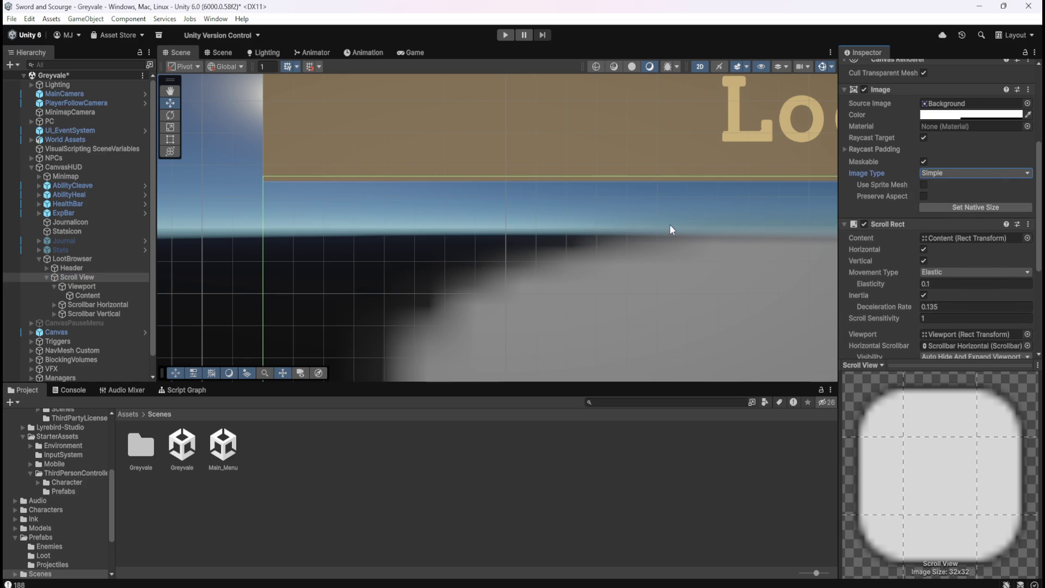
pyautogui.hotkey('ctrl', 'z')
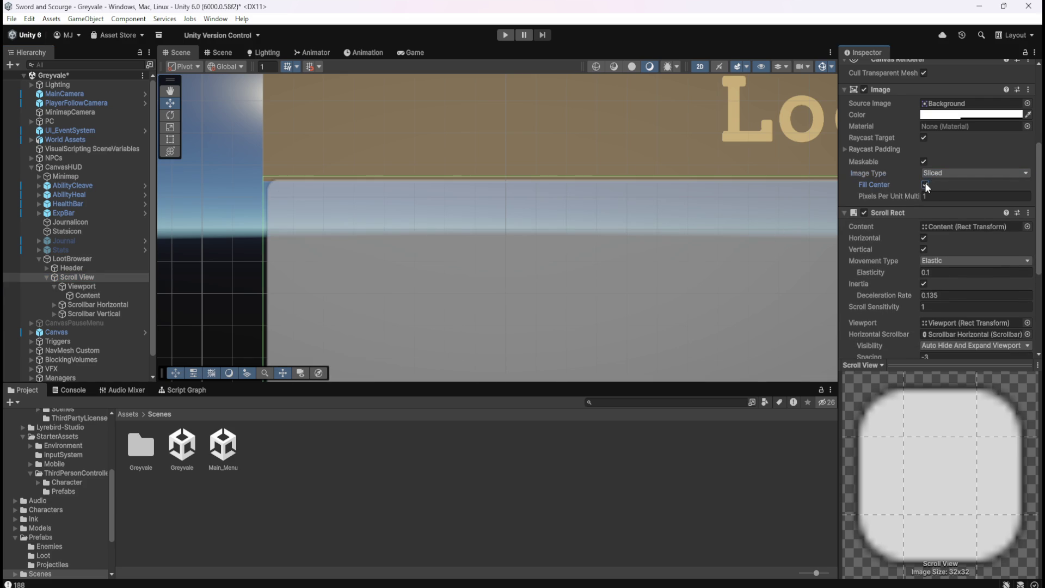
pyautogui.click(926, 184)
pyautogui.hotkey('ctrl', 'z')
pyautogui.scroll(3, 876, 261)
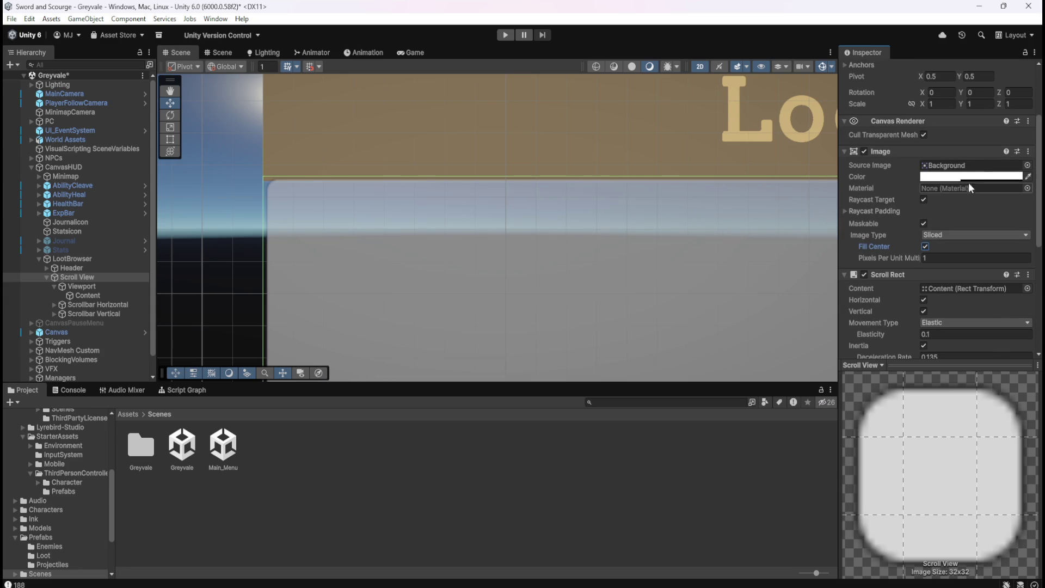
# Set the Scroll View image's Source Image to None, leaving a plain grey rectangle
pyautogui.click(1028, 166)
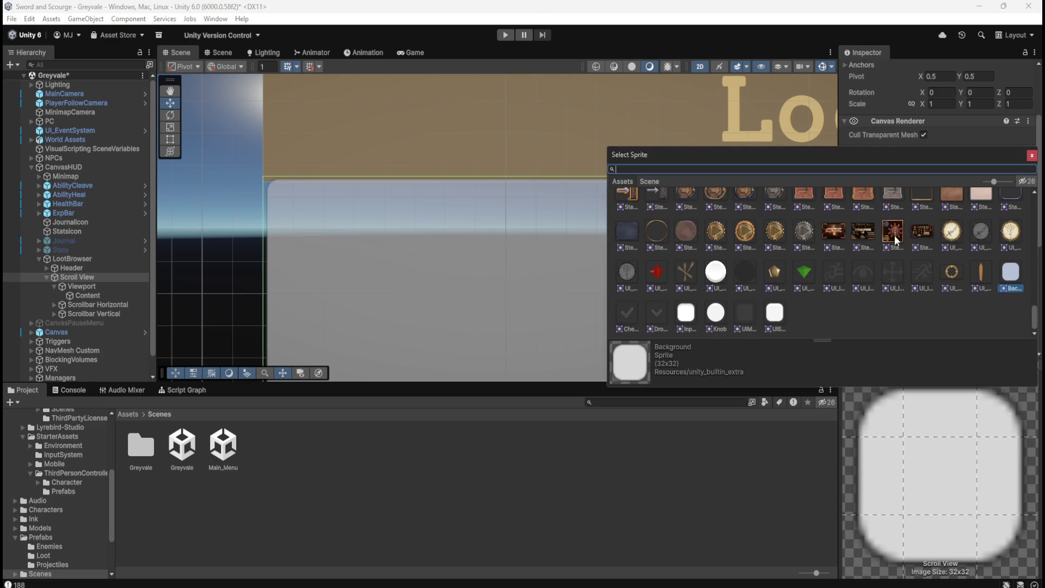
pyautogui.scroll(10, 1020, 304)
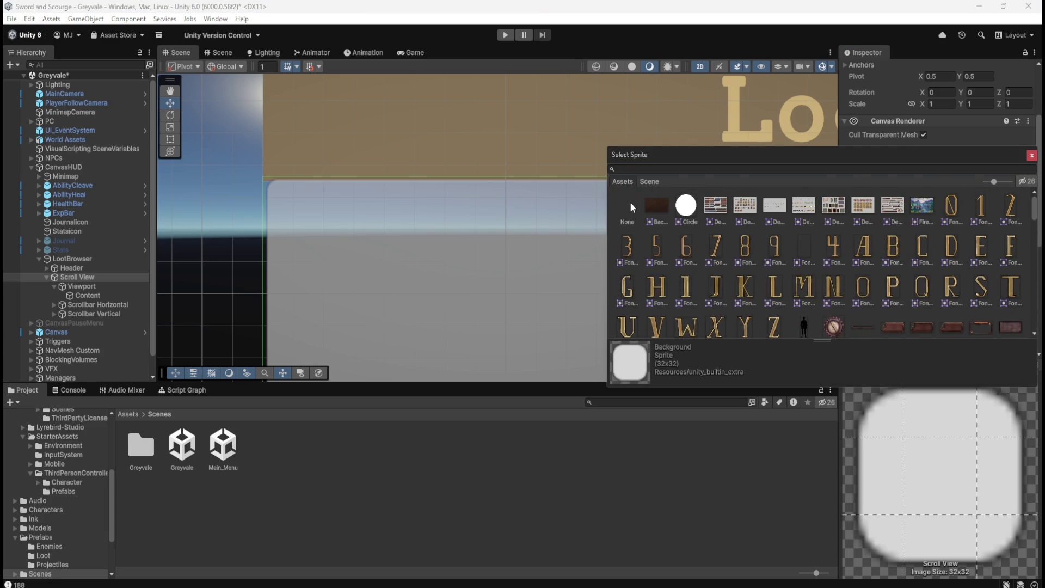
pyautogui.click(631, 207)
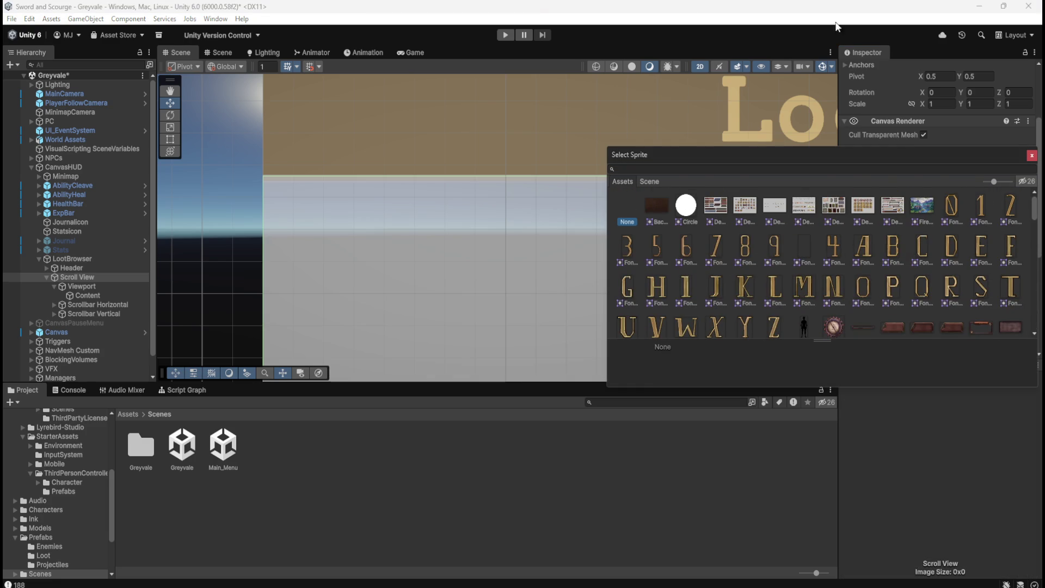
pyautogui.click(831, 24)
pyautogui.scroll(-8, 479, 200)
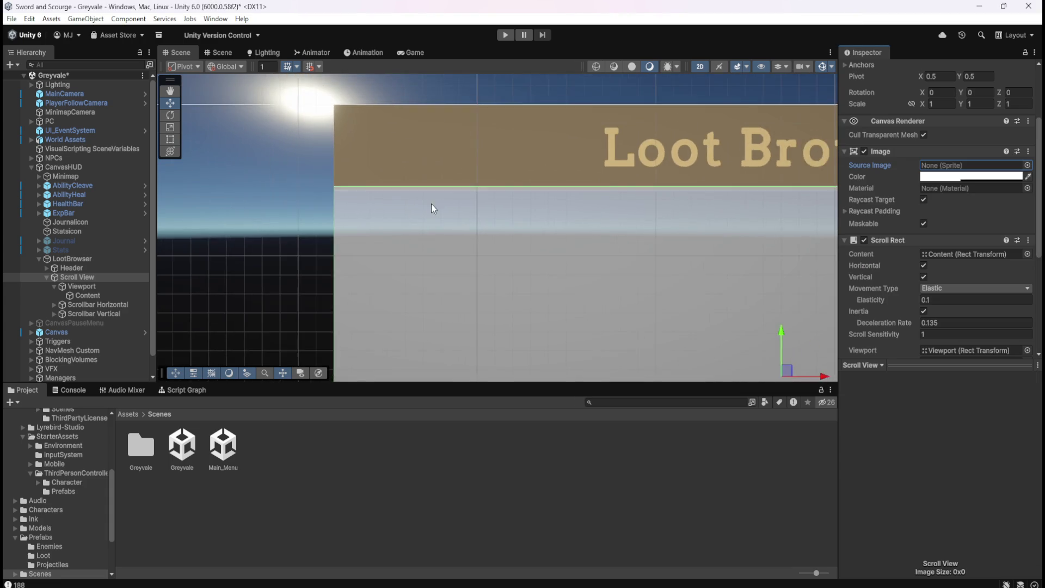
pyautogui.scroll(-3, 640, 212)
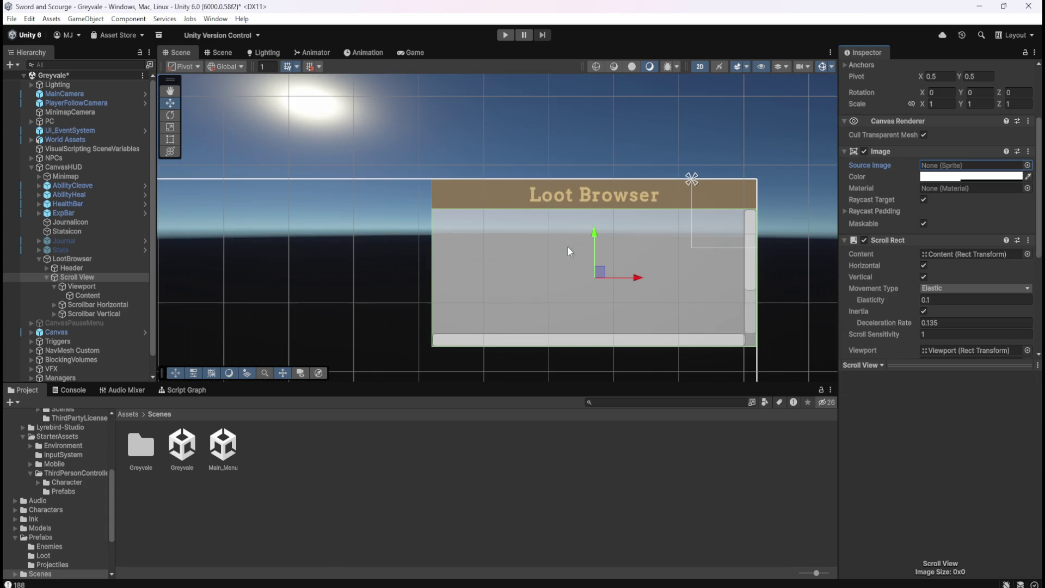
pyautogui.scroll(10, 743, 234)
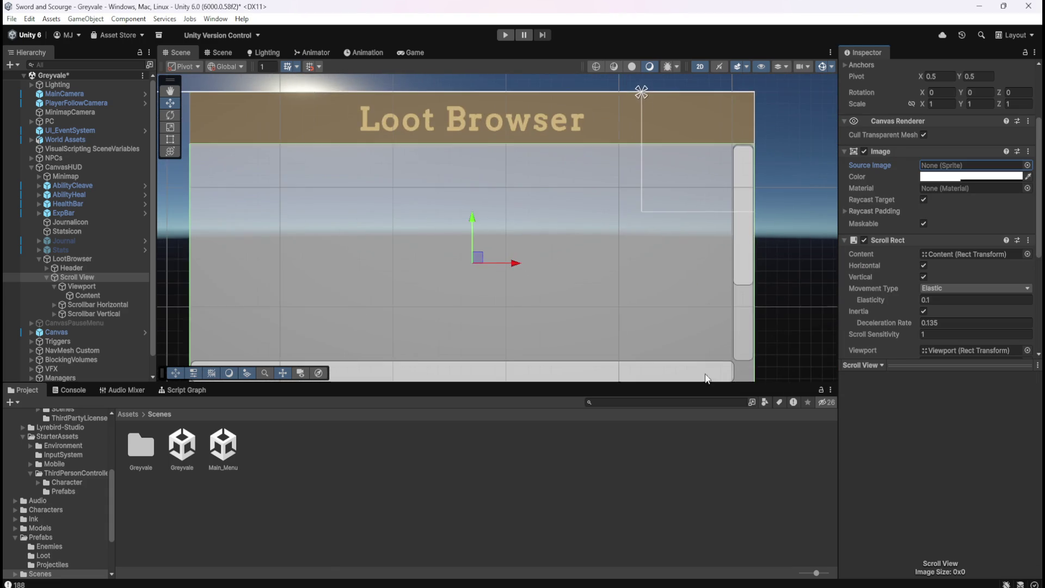
pyautogui.scroll(2, 762, 326)
pyautogui.scroll(-6, 759, 361)
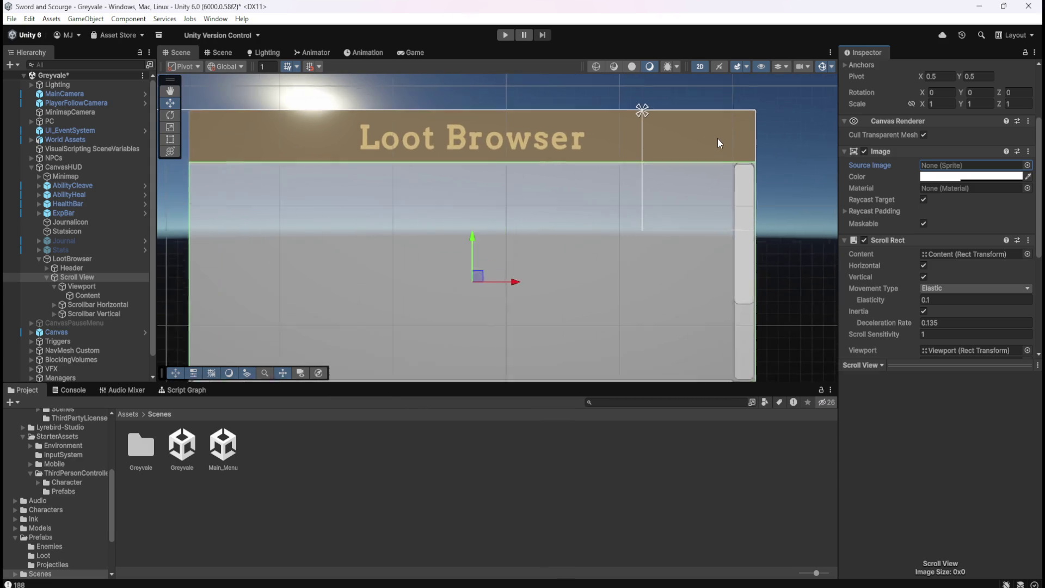
pyautogui.scroll(5, 700, 125)
pyautogui.scroll(1, 357, 223)
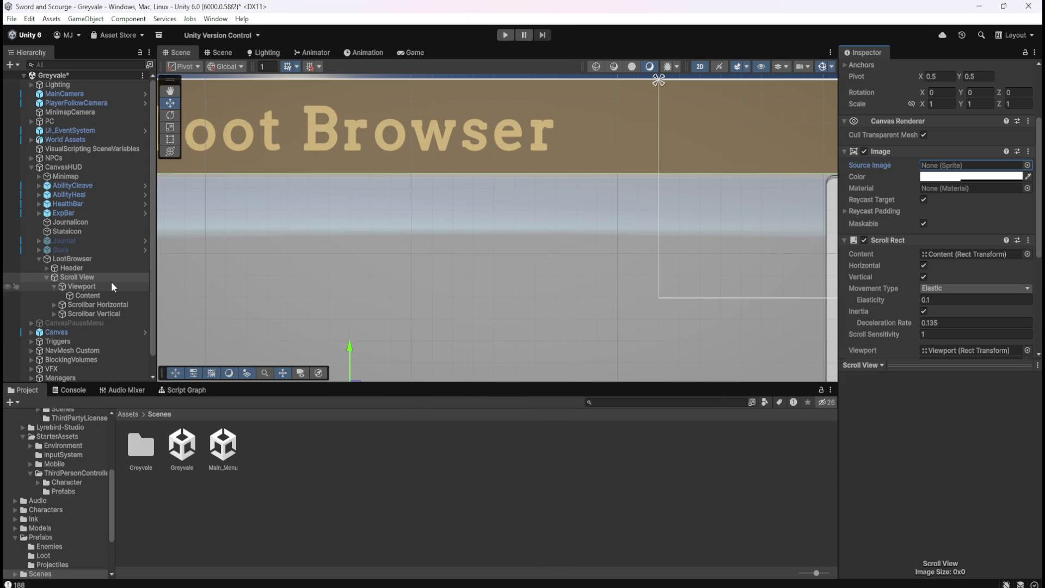
pyautogui.click(100, 268)
# Change LootBrowser's Vertical Layout Group spacing from -1.8 to 0
pyautogui.click(106, 260)
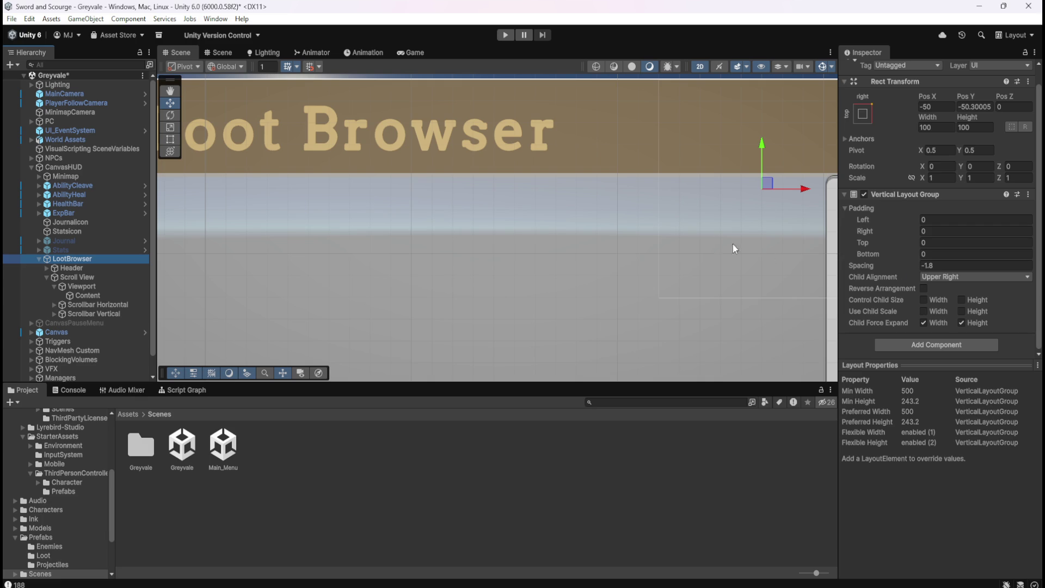
pyautogui.scroll(-3, 450, 227)
pyautogui.scroll(-2, 659, 233)
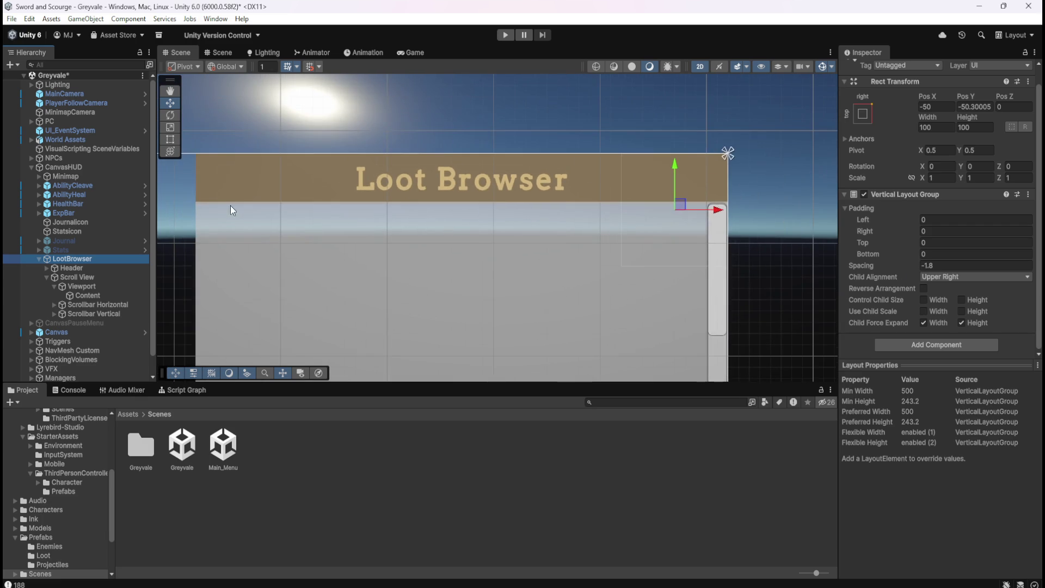
pyautogui.scroll(2, 191, 208)
pyautogui.scroll(5, 191, 208)
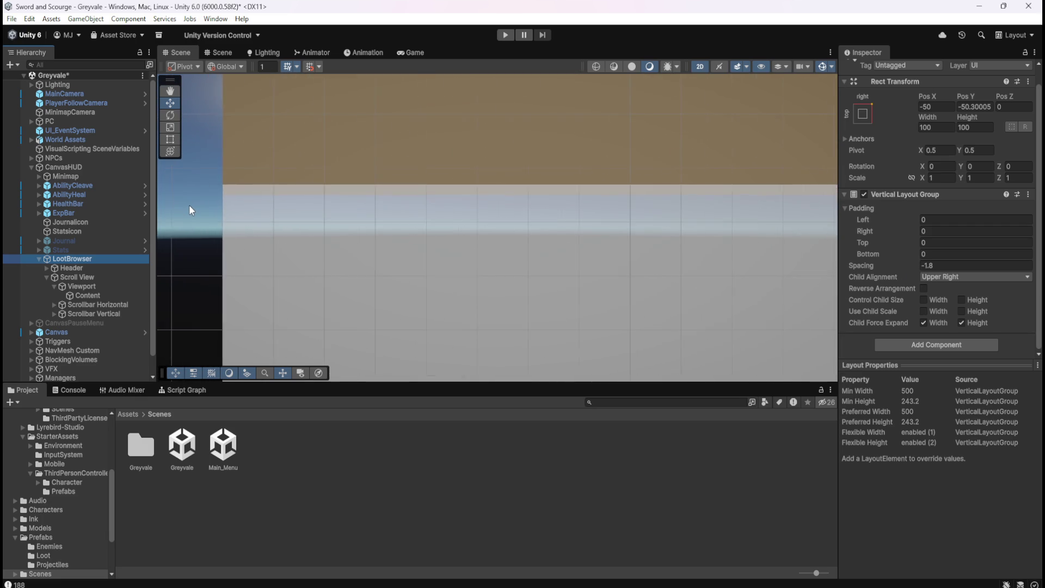
pyautogui.scroll(3, 189, 205)
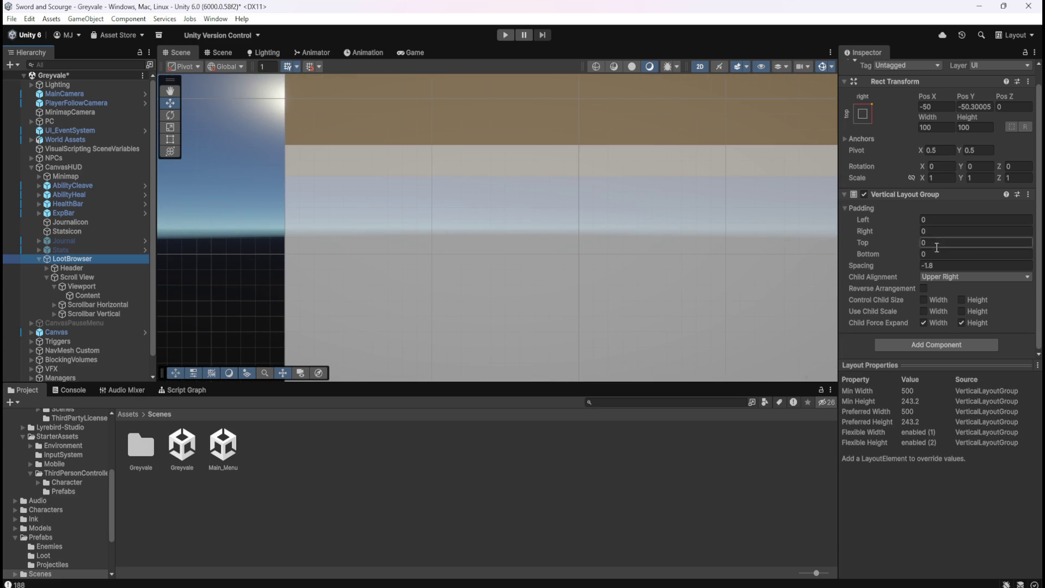
pyautogui.moveTo(888, 265); pyautogui.dragTo(929, 273)
pyautogui.doubleClick(943, 267)
pyautogui.write('0')
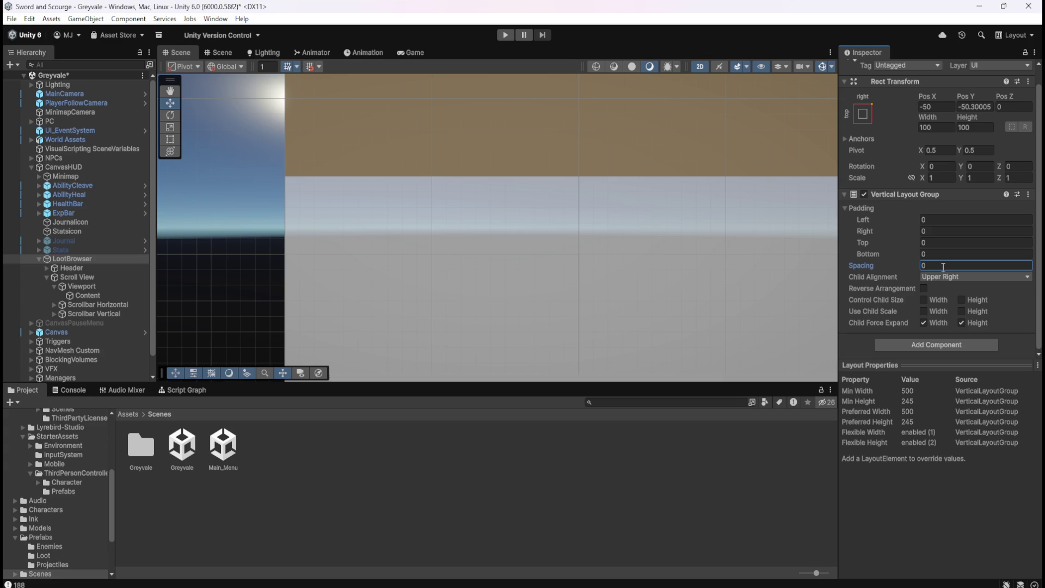
pyautogui.scroll(-5, 260, 205)
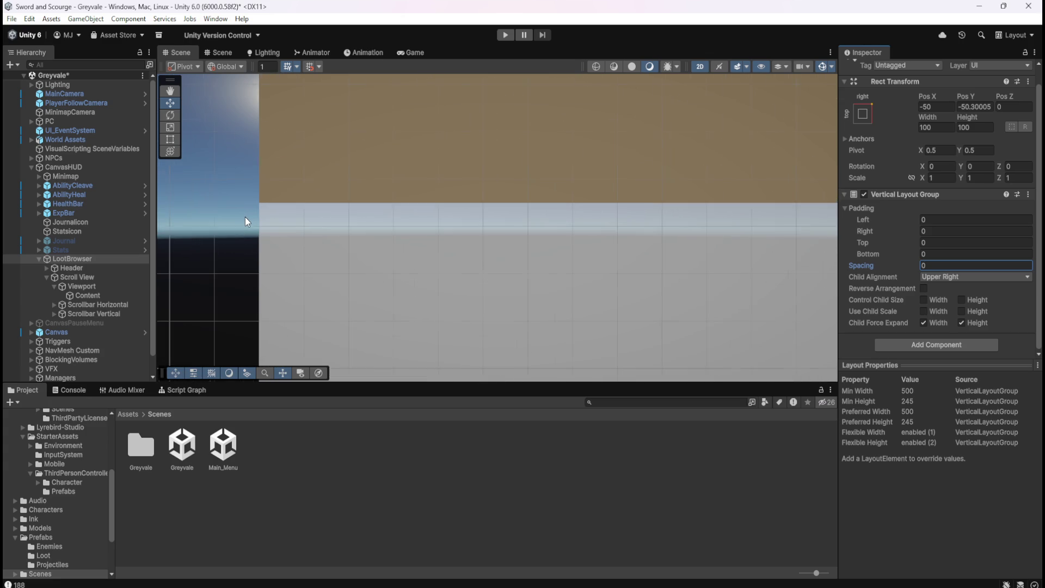
pyautogui.scroll(-10, 244, 217)
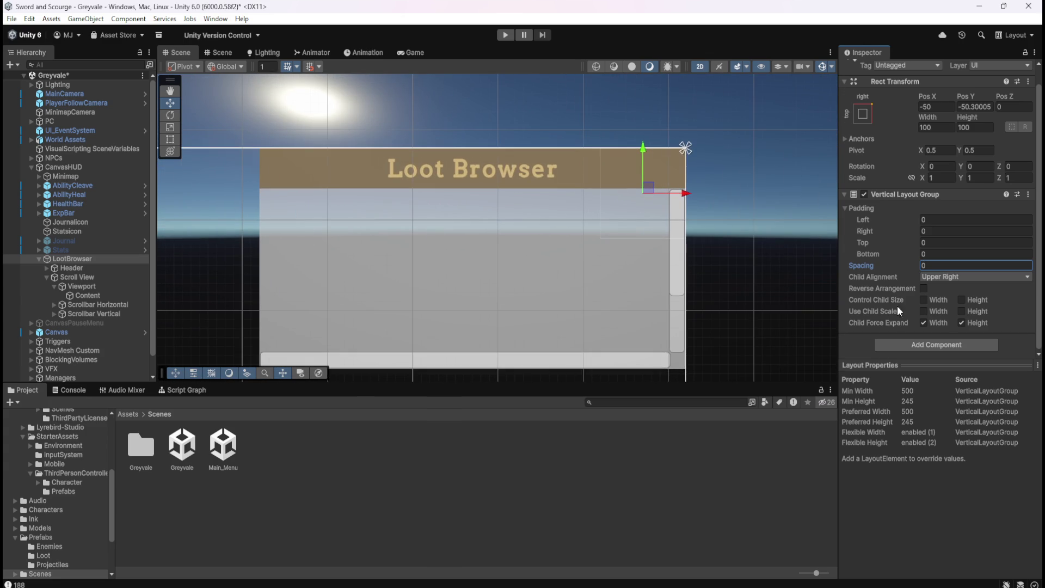
pyautogui.click(112, 277)
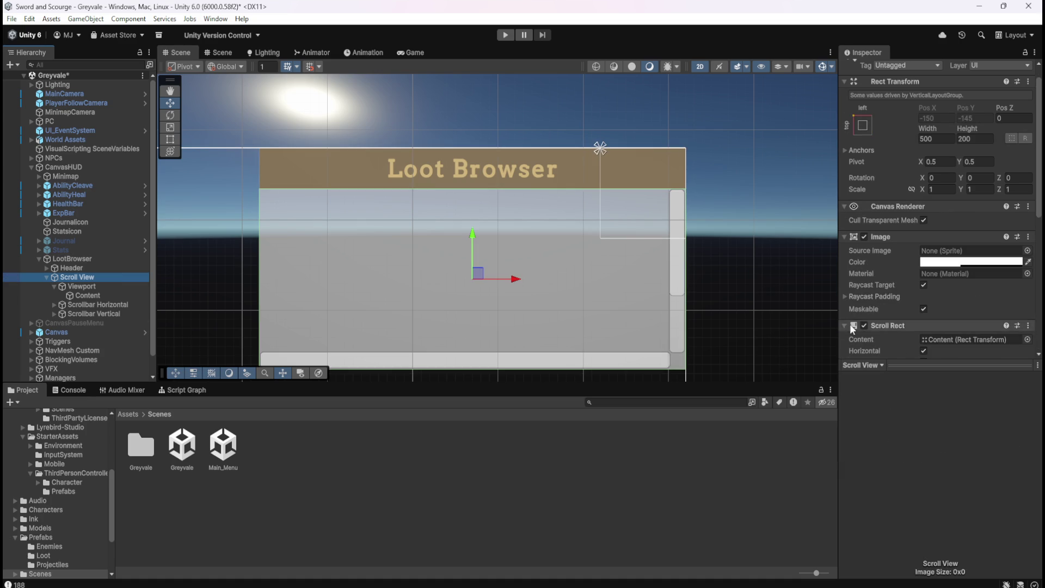
# Uncheck Horizontal in the Scroll View's Scroll Rect and check the result in the Game view
pyautogui.scroll(-3, 875, 280)
pyautogui.scroll(-3, 877, 282)
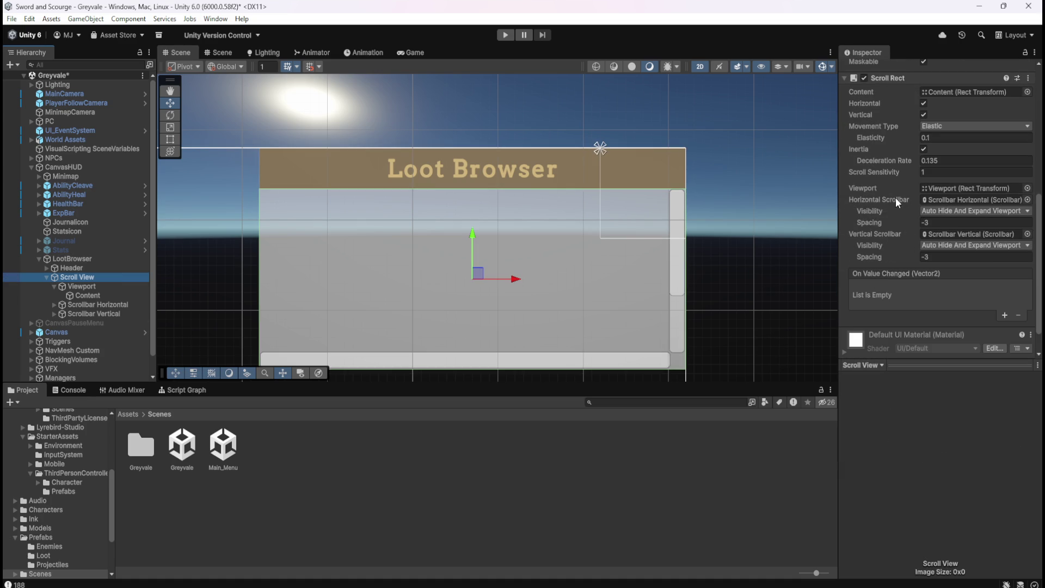
pyautogui.click(923, 103)
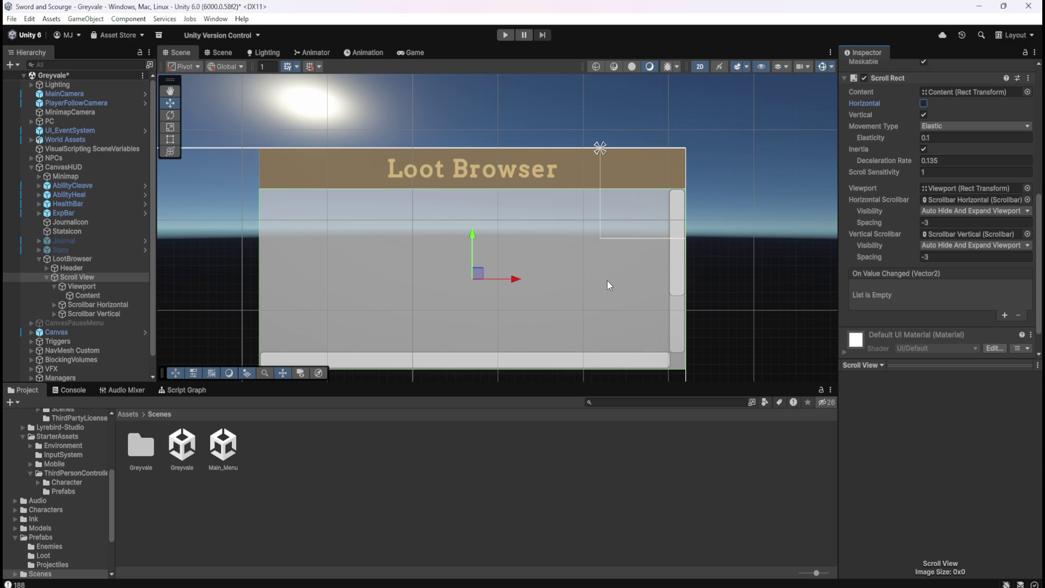
pyautogui.click(412, 53)
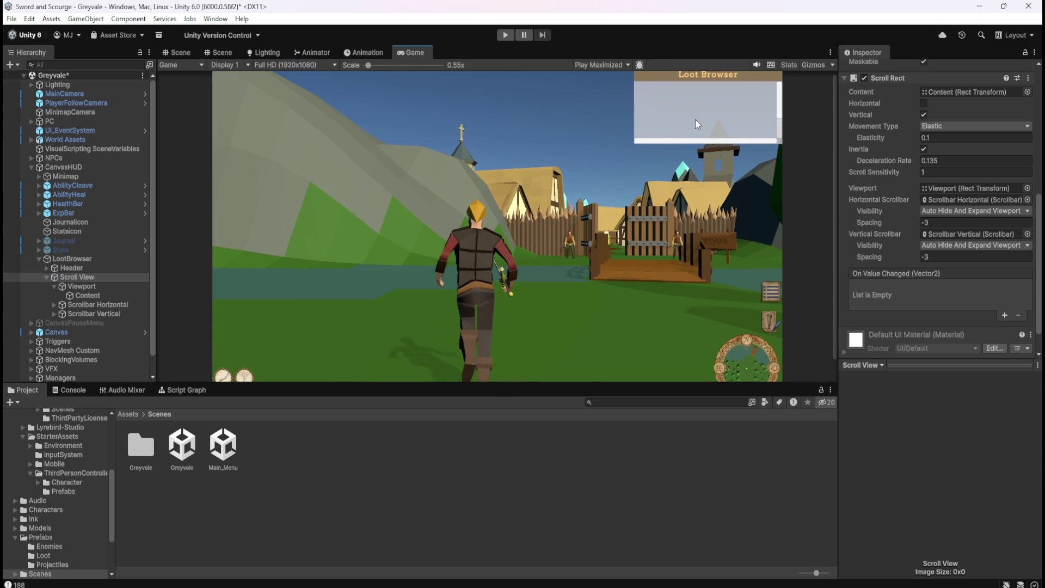
pyautogui.click(165, 53)
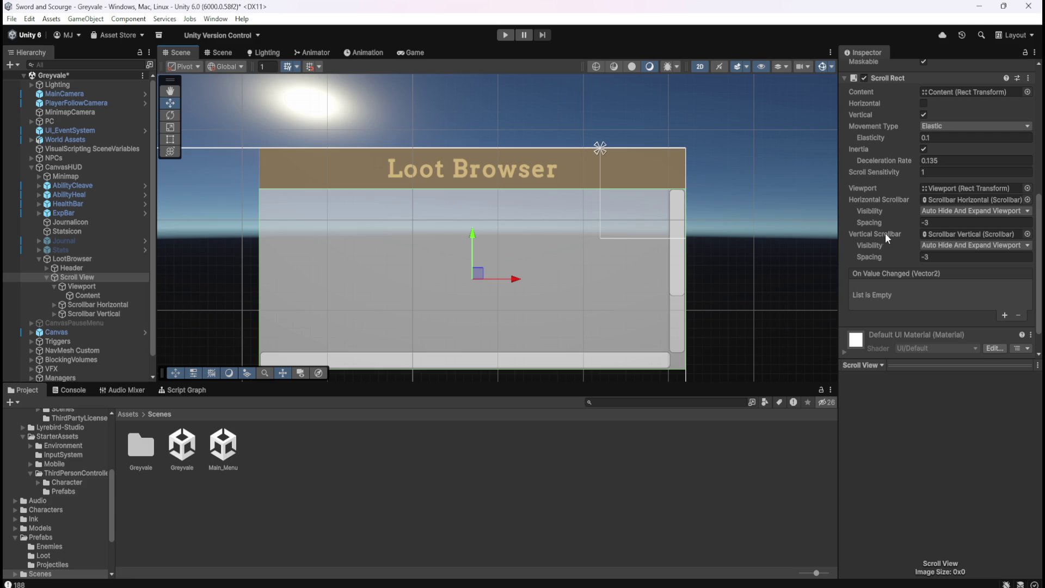
pyautogui.click(95, 305)
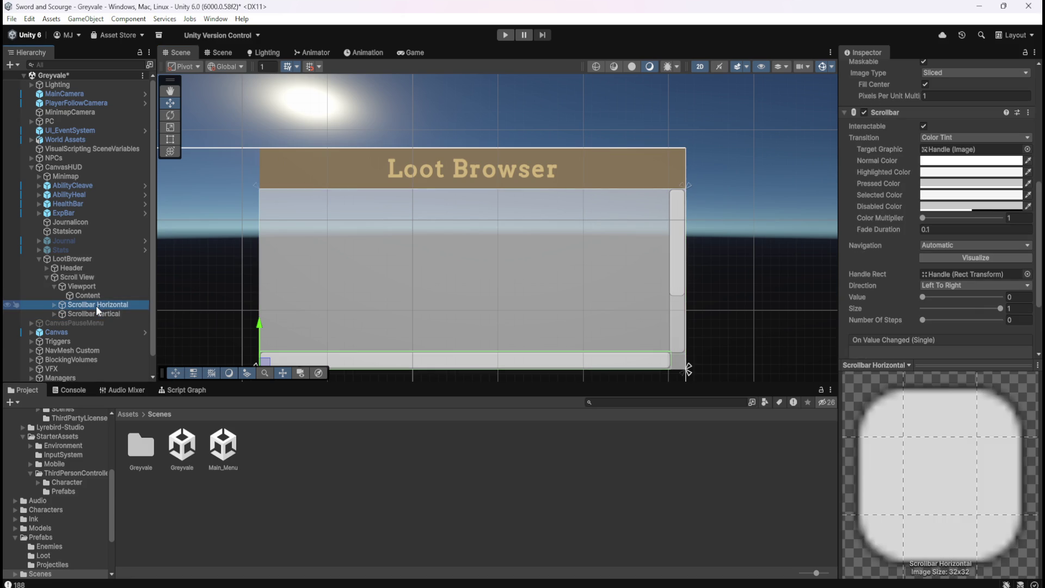
# Delete Scrollbar Horizontal and reselect the Scroll View
pyautogui.press('Delete')
pyautogui.click(117, 261)
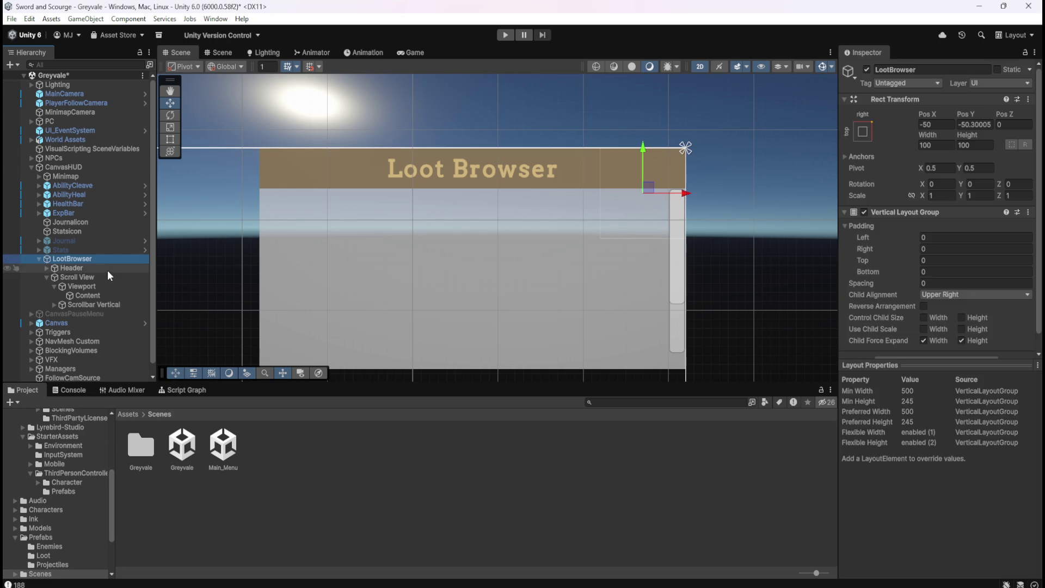
pyautogui.click(110, 269)
pyautogui.click(100, 277)
pyautogui.scroll(-1, 893, 273)
pyautogui.scroll(-4, 893, 273)
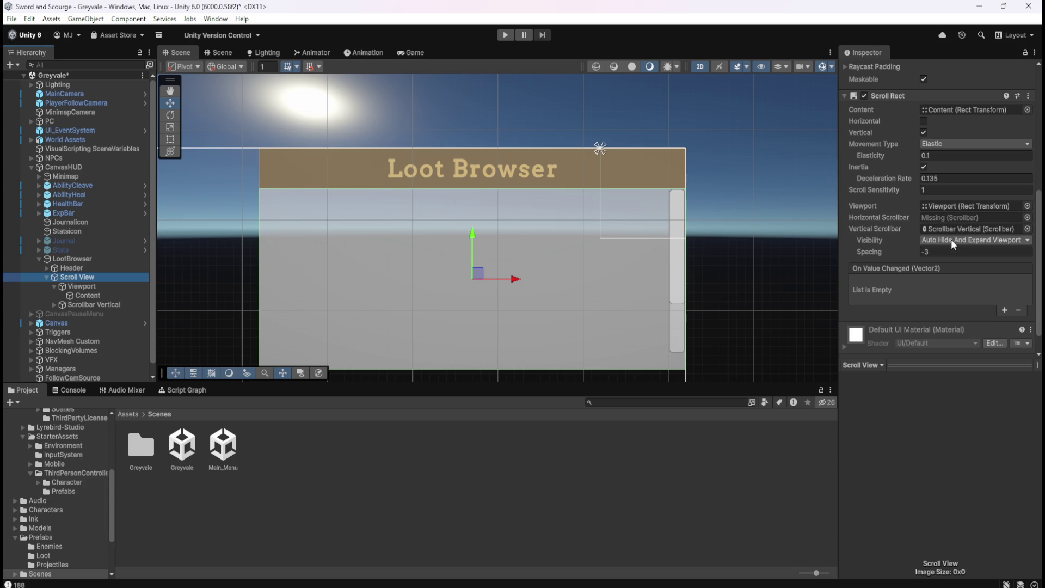
# Set Vertical Scrollbar Visibility to Auto Hide And Expand Viewport
pyautogui.click(975, 246)
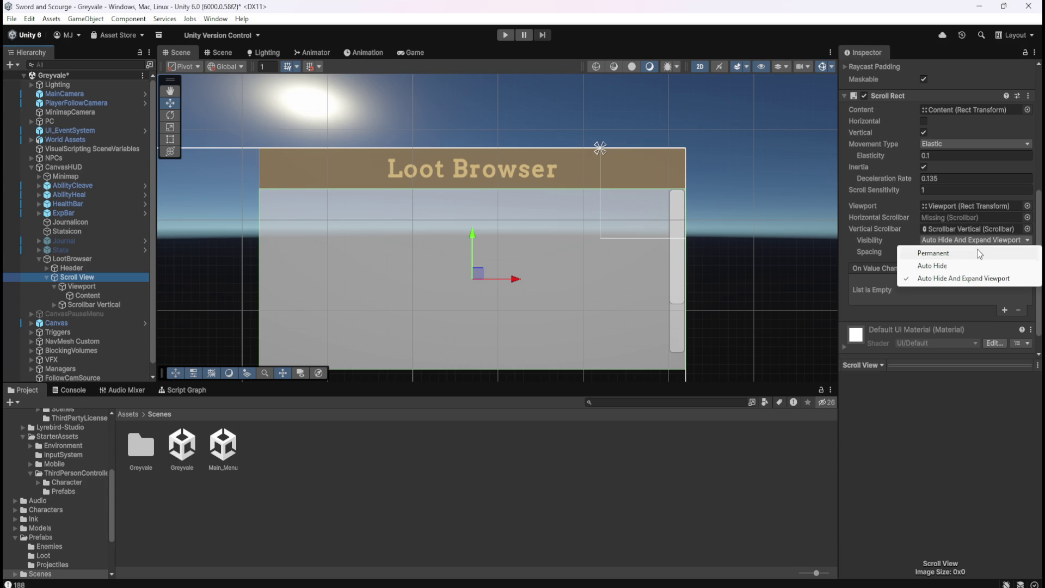
pyautogui.click(978, 252)
pyautogui.click(988, 241)
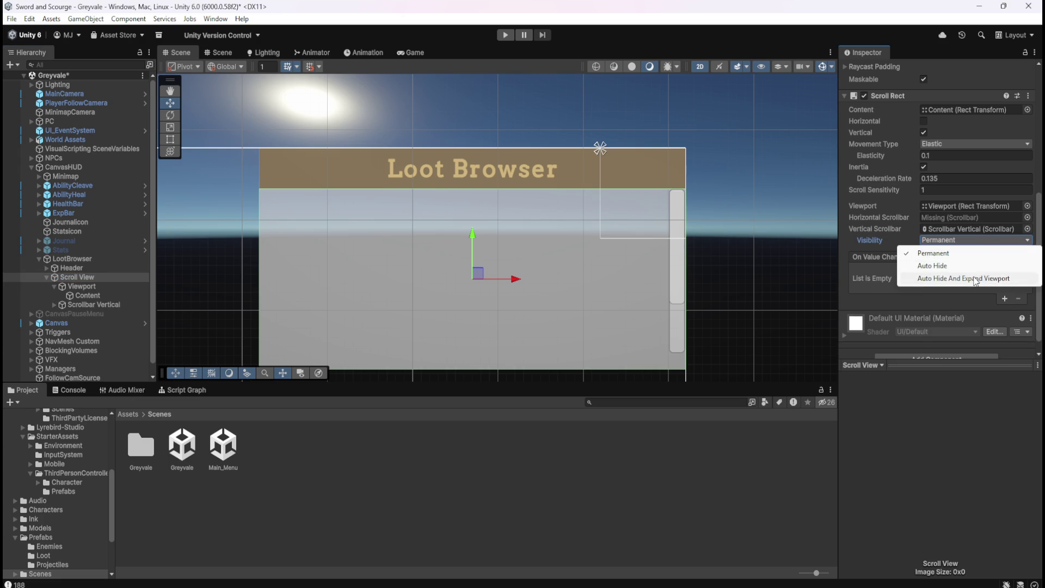
pyautogui.click(974, 278)
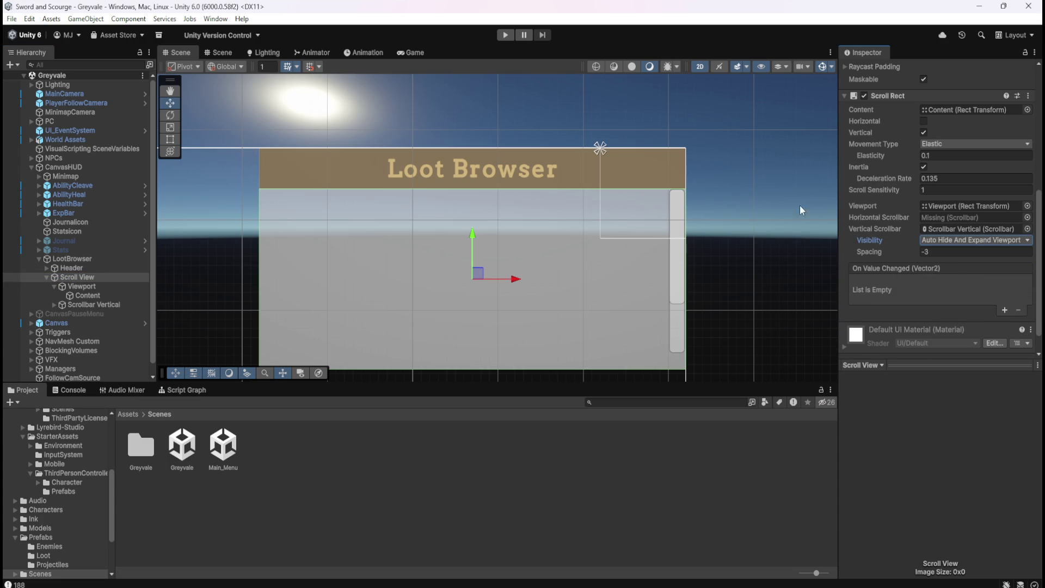
pyautogui.scroll(-4, 517, 270)
pyautogui.scroll(2, 456, 271)
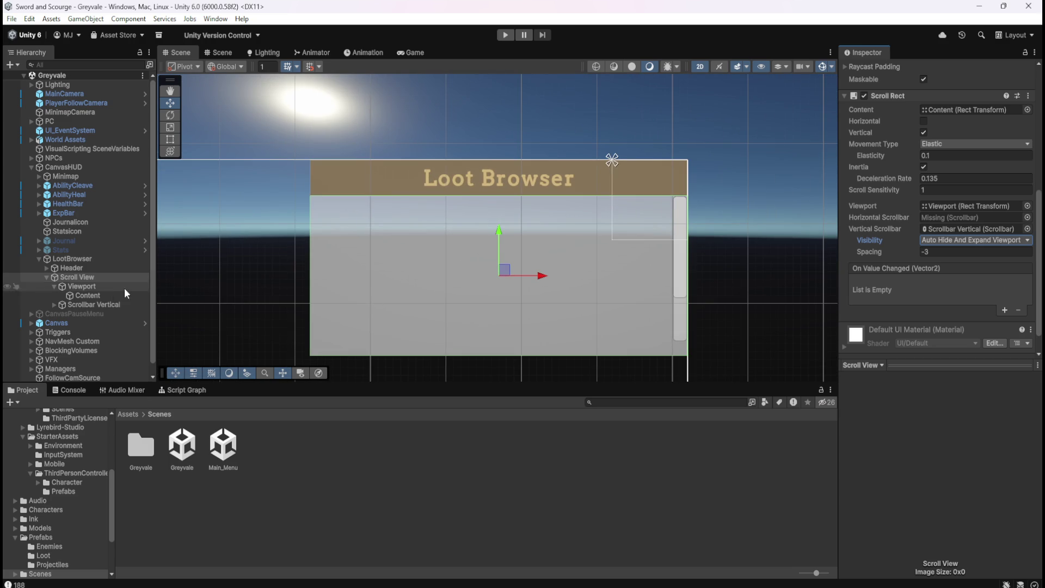
pyautogui.click(109, 294)
pyautogui.click(106, 287)
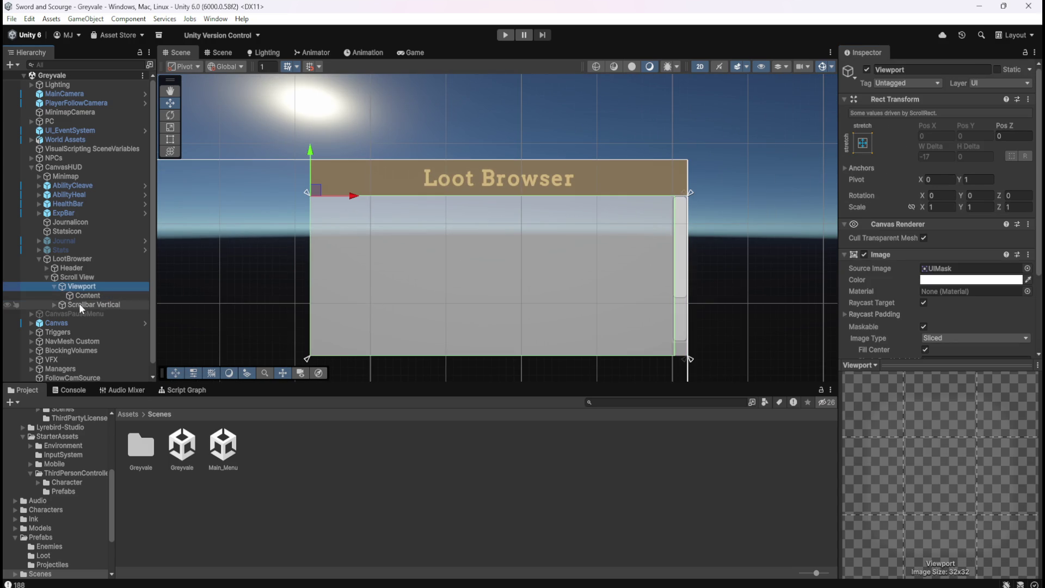
pyautogui.click(54, 305)
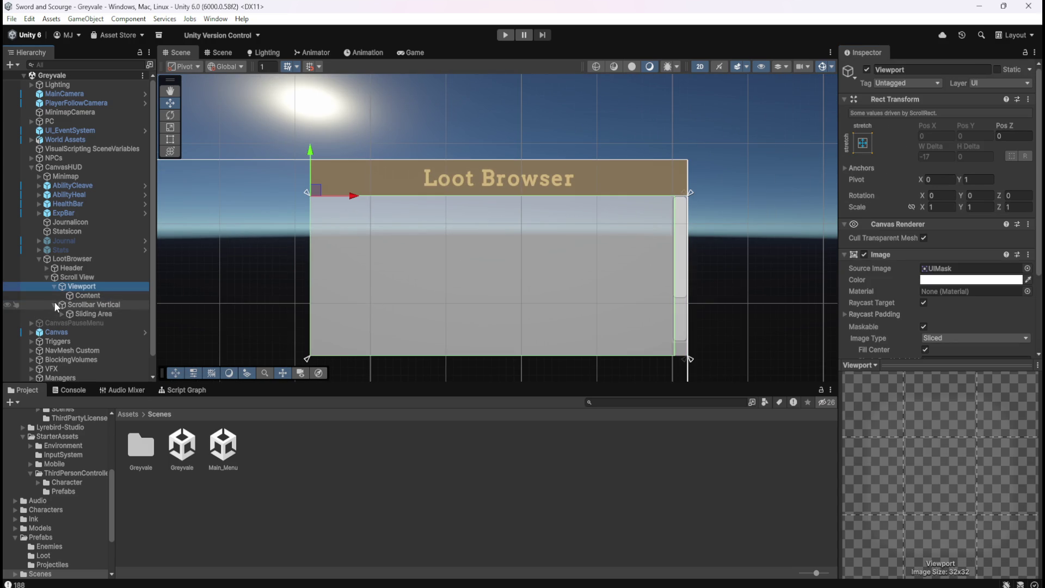
pyautogui.click(54, 304)
pyautogui.click(85, 294)
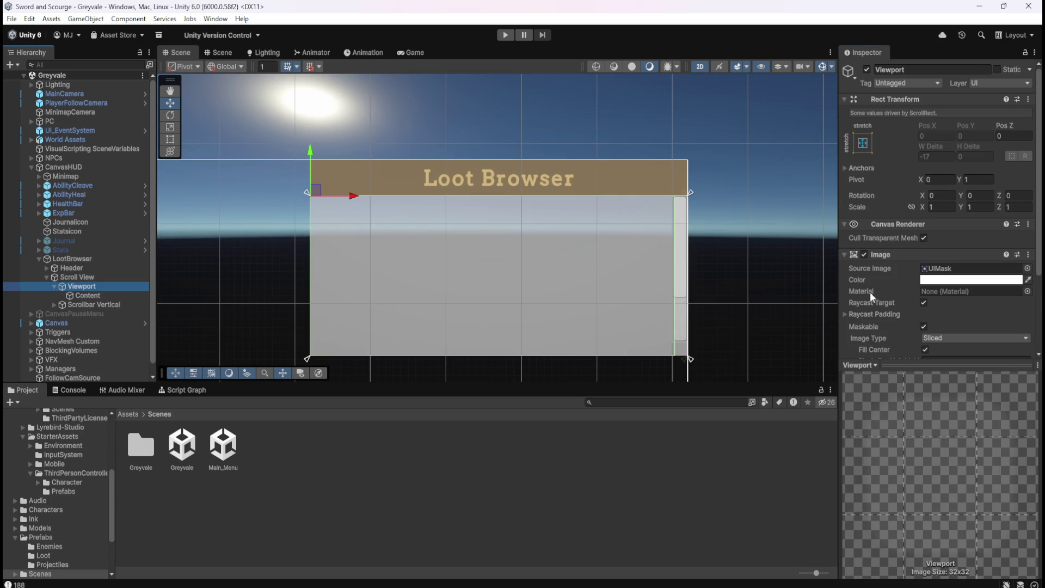
pyautogui.click(940, 280)
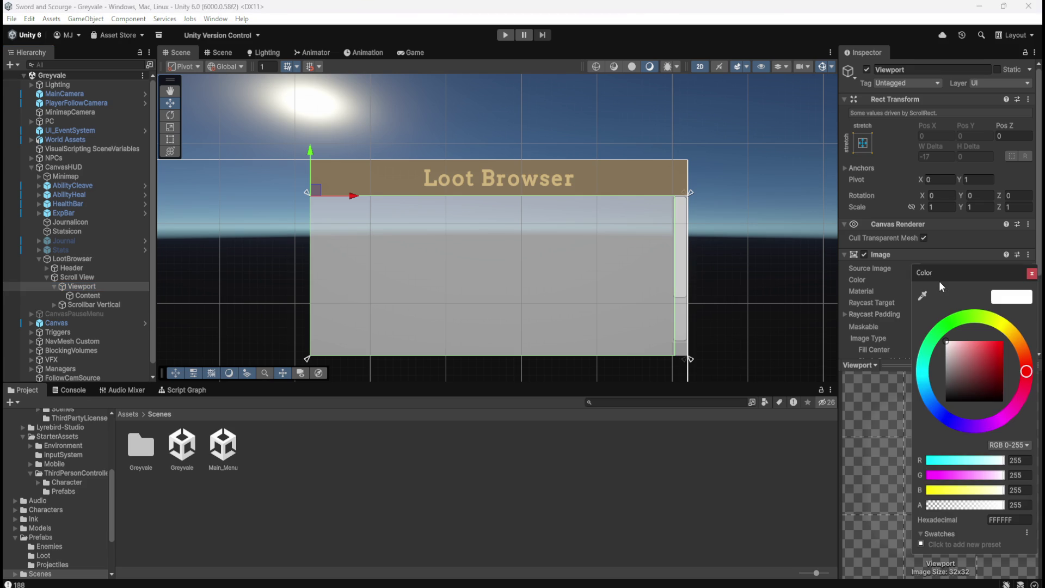
pyautogui.click(945, 367)
pyautogui.moveTo(944, 370); pyautogui.dragTo(923, 416)
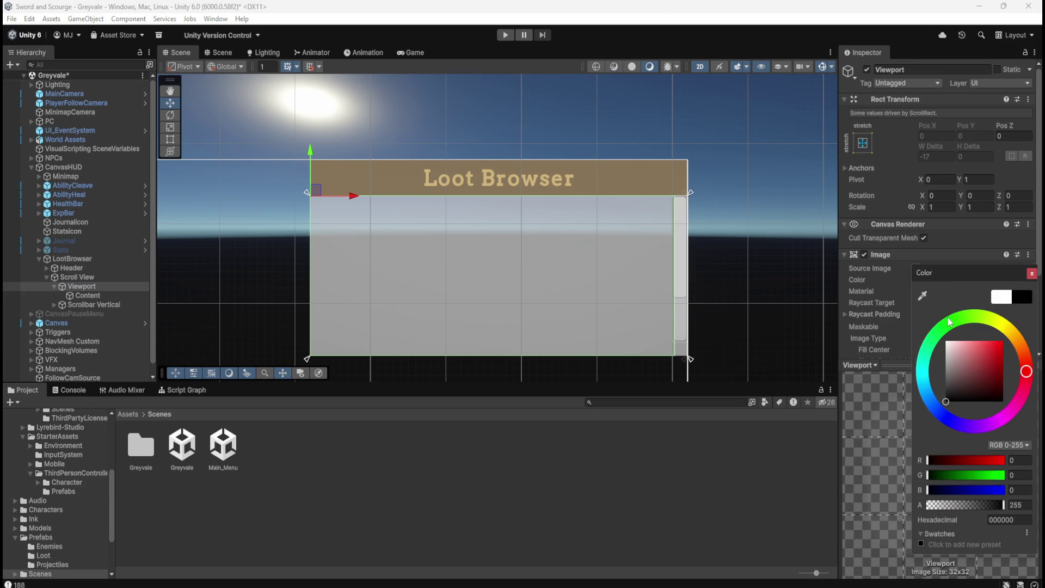
pyautogui.click(1001, 296)
pyautogui.click(1032, 273)
pyautogui.scroll(-3, 880, 293)
pyautogui.scroll(-1, 880, 290)
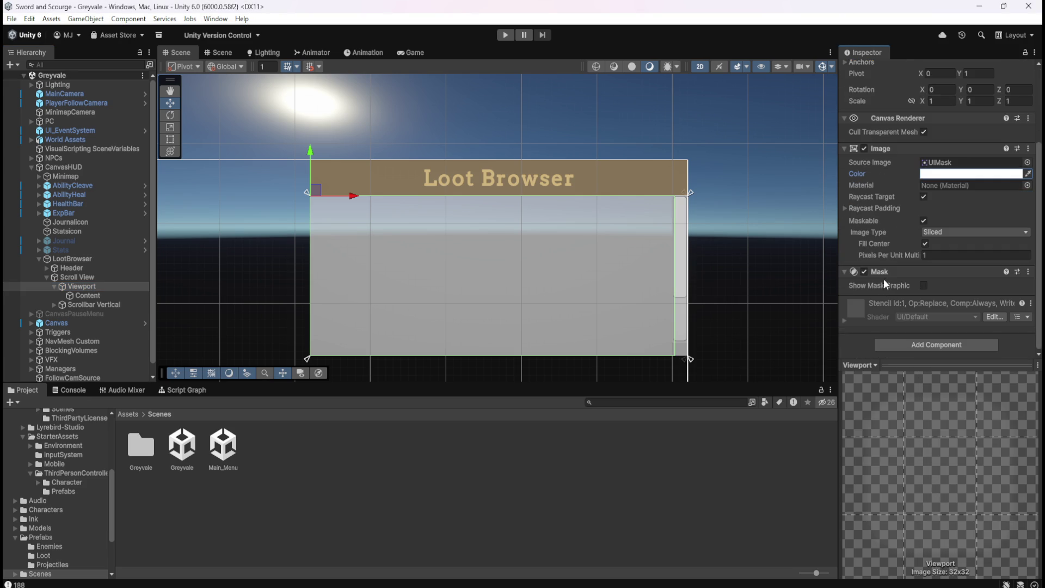
pyautogui.moveTo(107, 293); pyautogui.dragTo(100, 281)
pyautogui.click(100, 282)
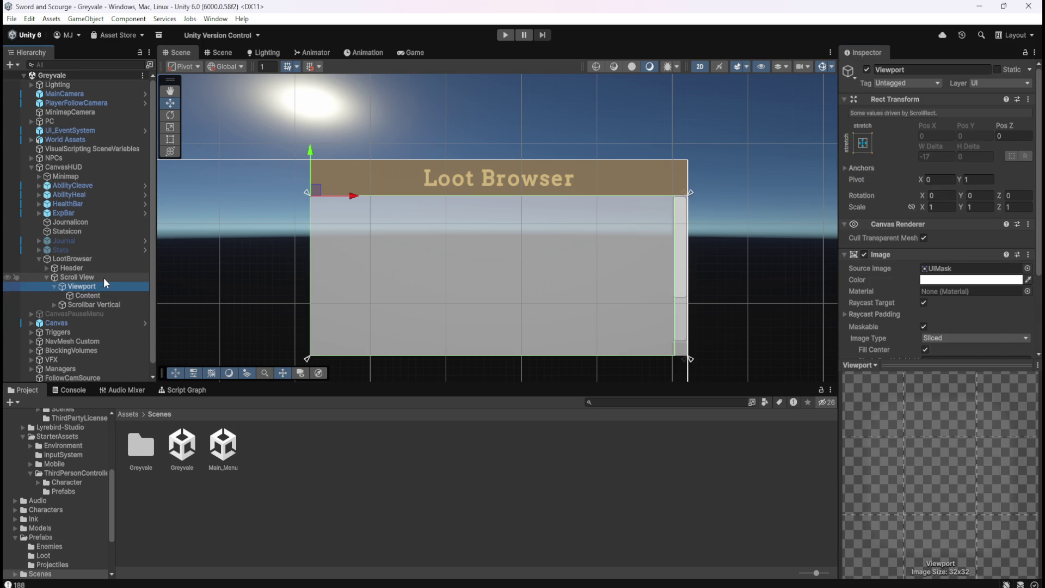
pyautogui.click(104, 277)
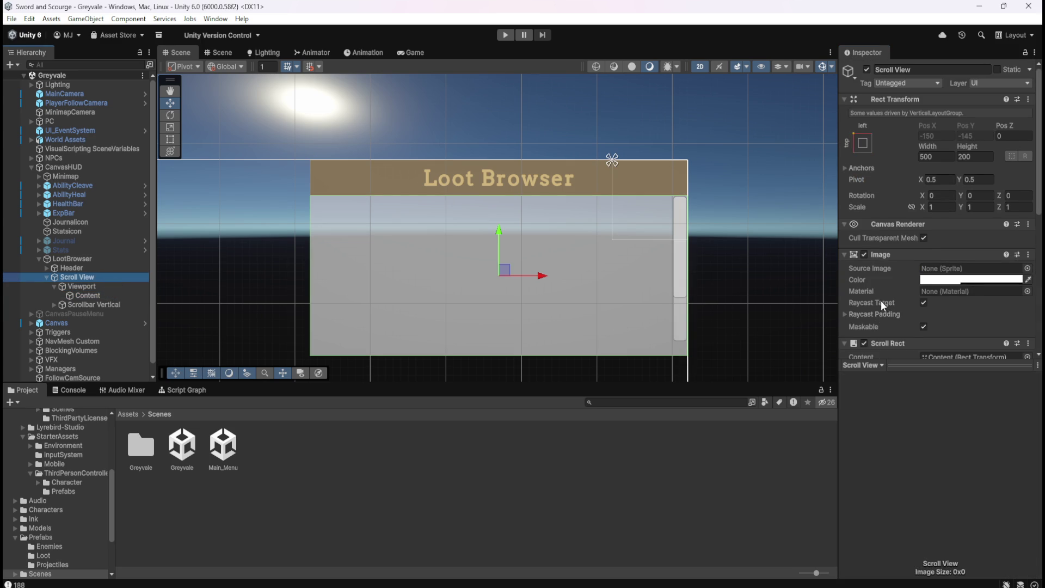
pyautogui.scroll(-1, 881, 300)
pyautogui.click(96, 287)
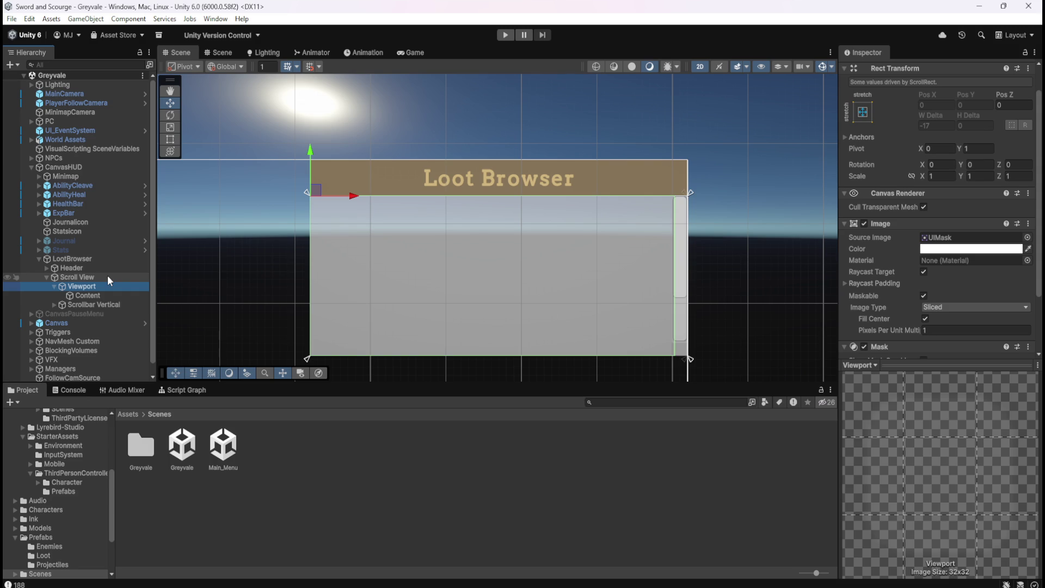
# Set the Scroll View image colour to black and preview it in the Game view
pyautogui.click(107, 277)
pyautogui.click(959, 248)
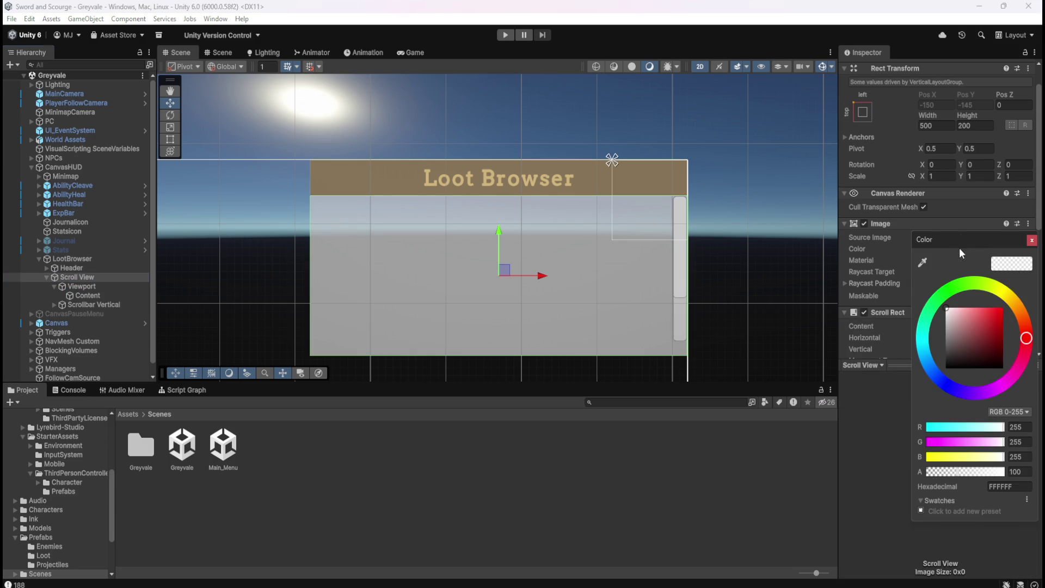
pyautogui.moveTo(948, 337)
pyautogui.mouseDown()
pyautogui.moveTo(918, 402)
pyautogui.moveTo(937, 349)
pyautogui.moveTo(943, 270)
pyautogui.moveTo(908, 384)
pyautogui.mouseUp()
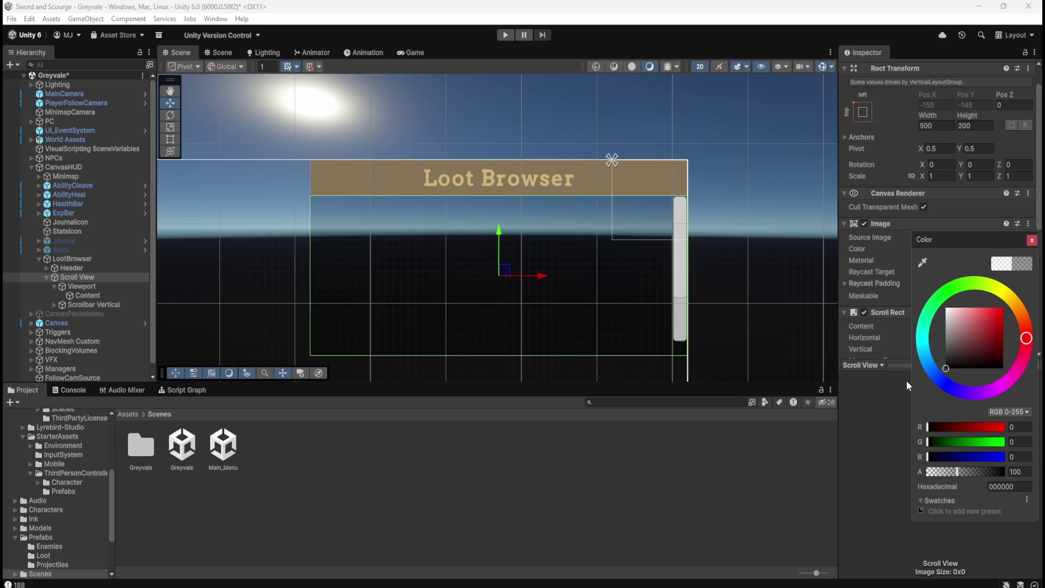
pyautogui.click(412, 54)
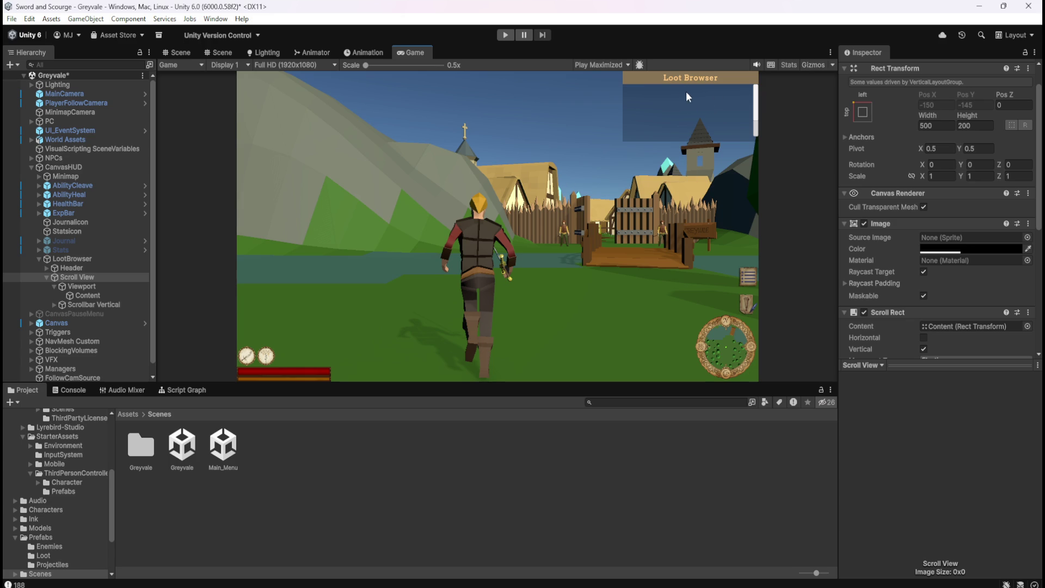
# Set the Scroll View image's alpha to 180 for a translucent dark body
pyautogui.click(99, 275)
pyautogui.scroll(-3, 896, 282)
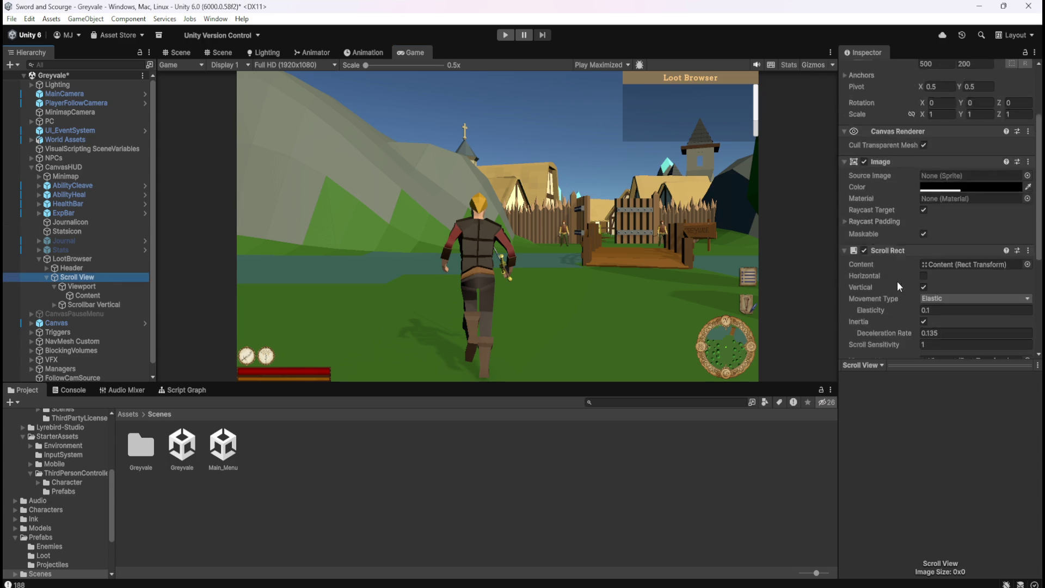
pyautogui.click(973, 156)
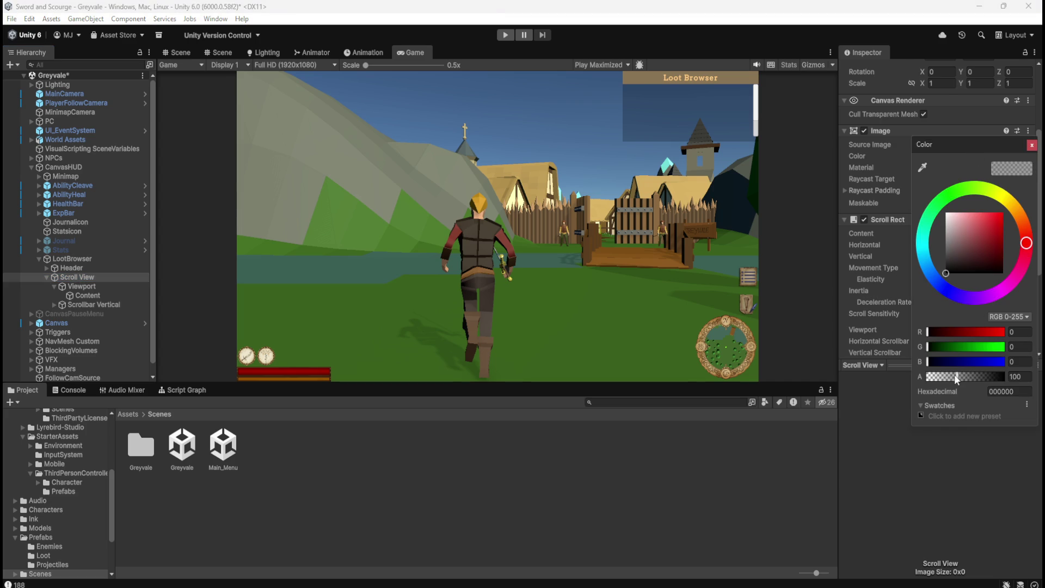
pyautogui.moveTo(957, 377); pyautogui.dragTo(981, 377)
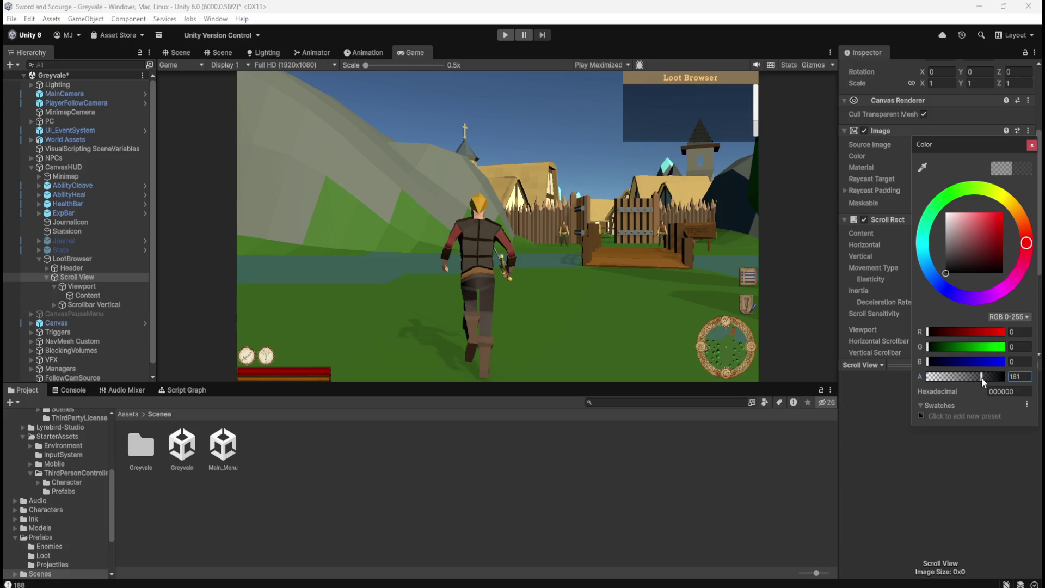
pyautogui.click(1022, 376)
pyautogui.write('180')
pyautogui.click(178, 56)
pyautogui.click(179, 57)
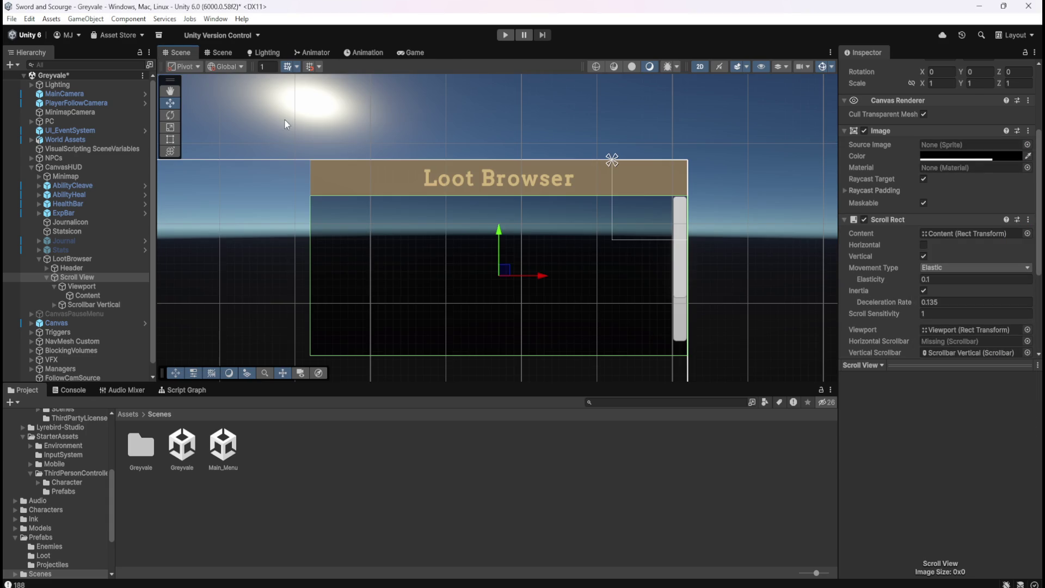
# Save the Greyvale scene, play-test the HUD by walking through the village, then stop play mode
pyautogui.hotkey('ctrl', 's')
pyautogui.click(505, 36)
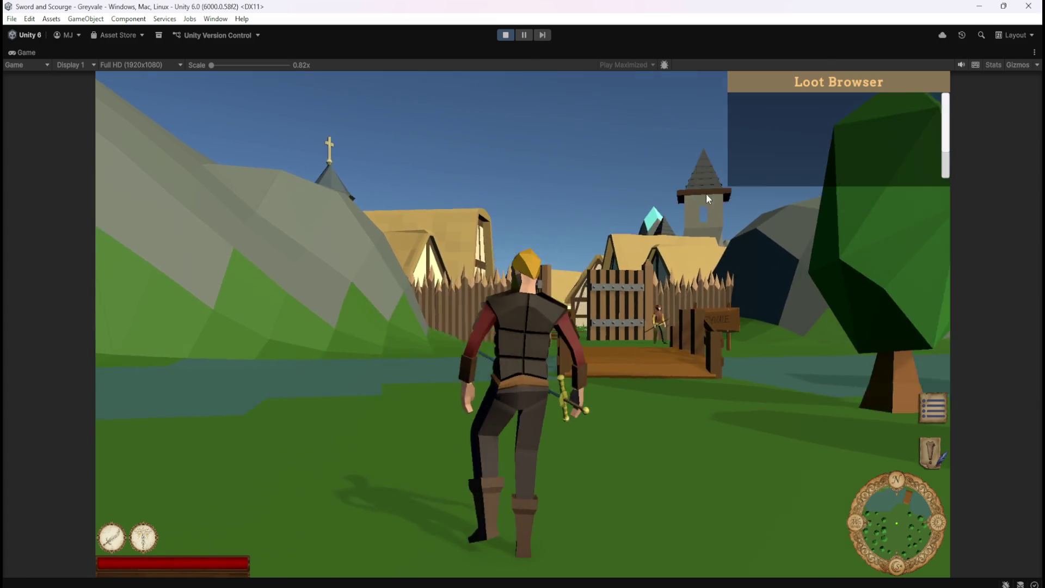
pyautogui.moveTo(706, 194)
pyautogui.mouseDown()
pyautogui.moveTo(802, 140)
pyautogui.moveTo(935, 149)
pyautogui.moveTo(473, 158)
pyautogui.mouseUp()
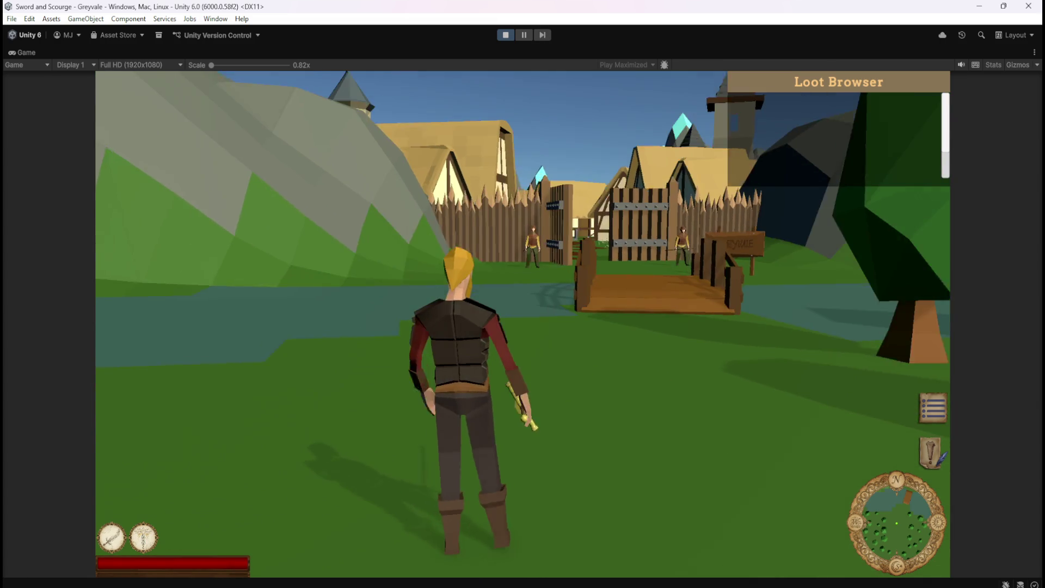
pyautogui.press('w')
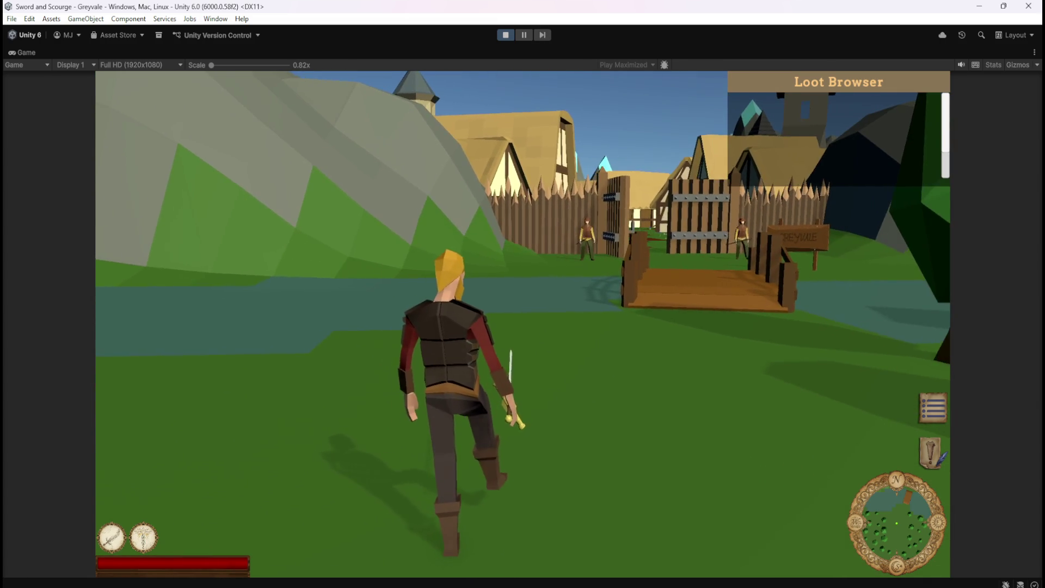
pyautogui.press('w')
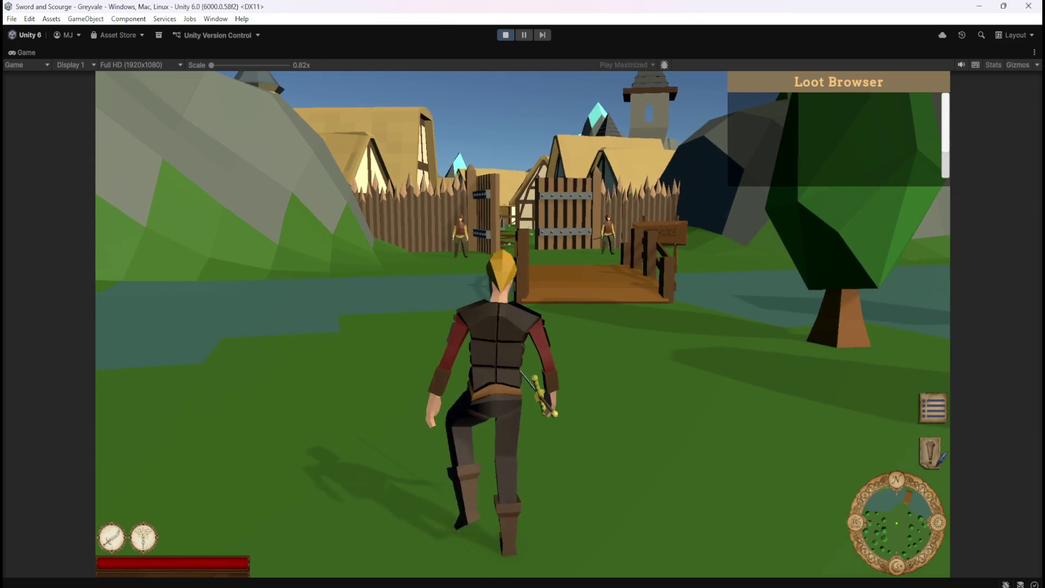
pyautogui.press('a')
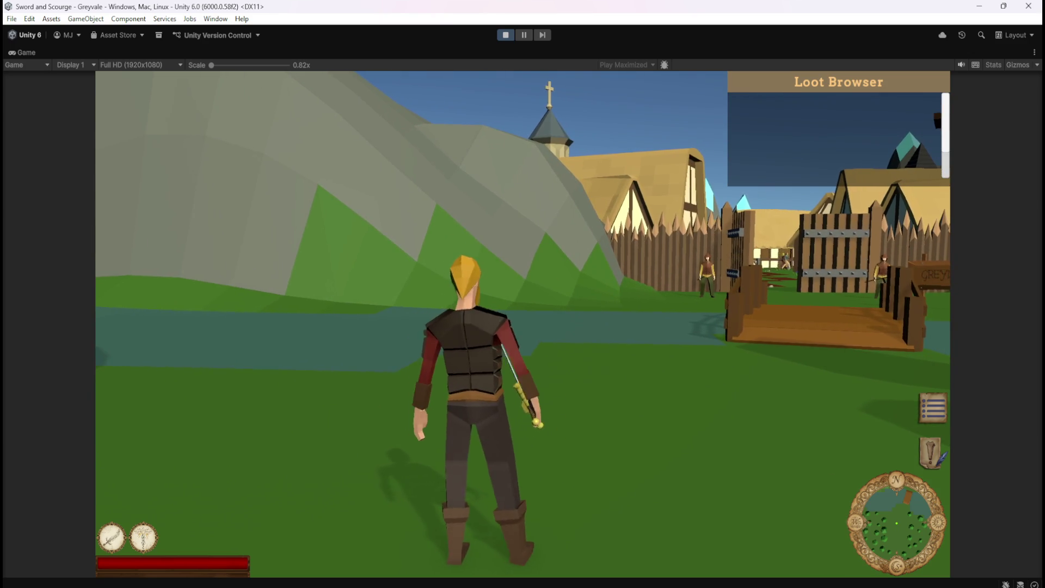
pyautogui.press('d')
pyautogui.press('d')
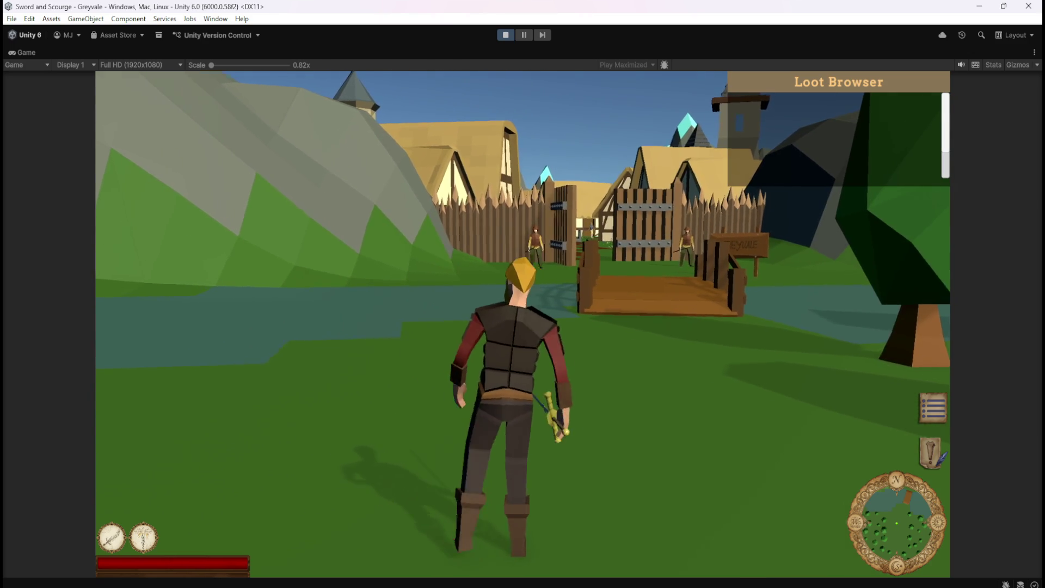
pyautogui.press('w')
pyautogui.press('Escape')
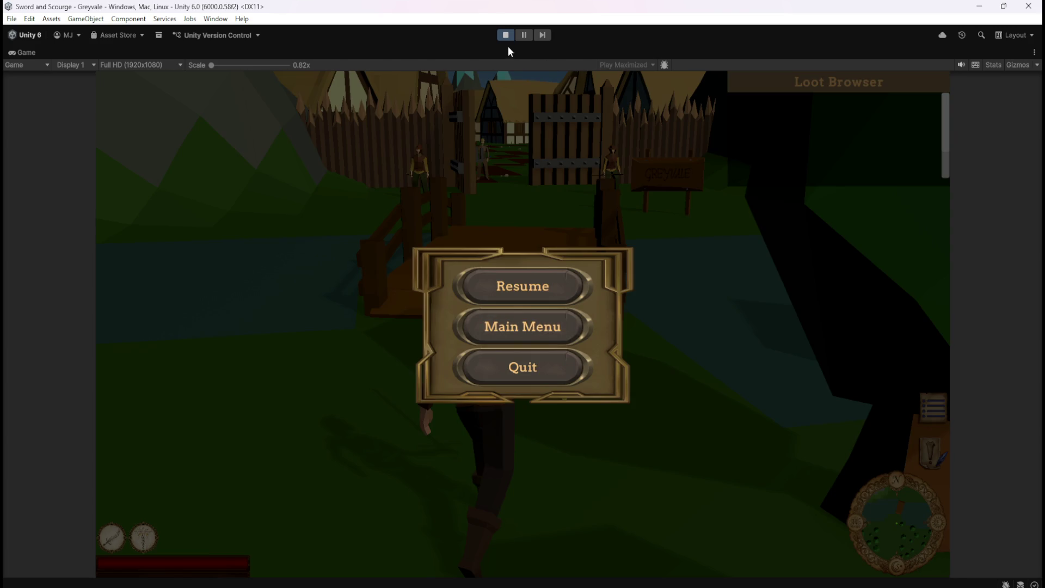
pyautogui.click(511, 36)
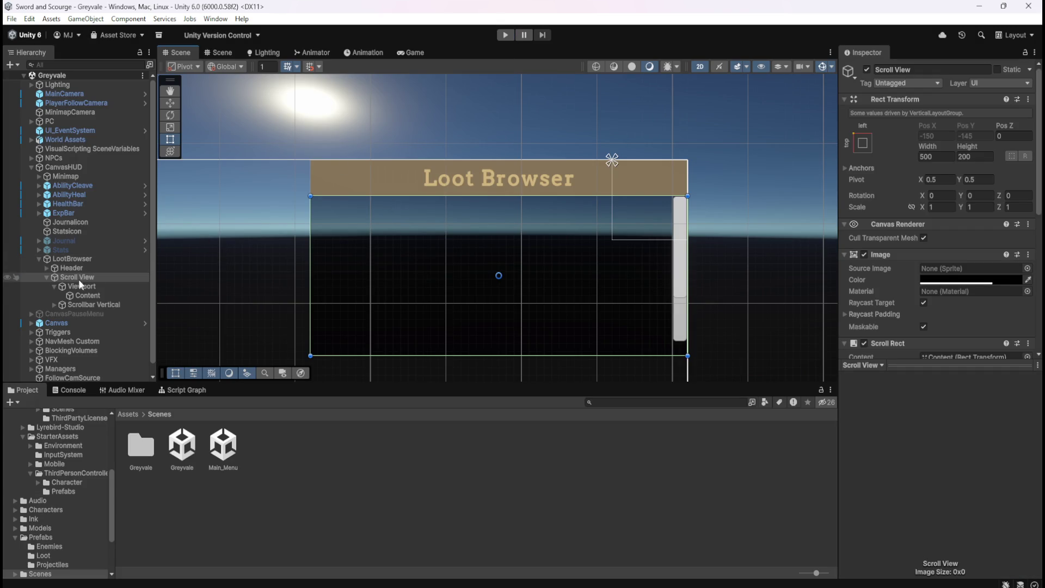
pyautogui.click(76, 296)
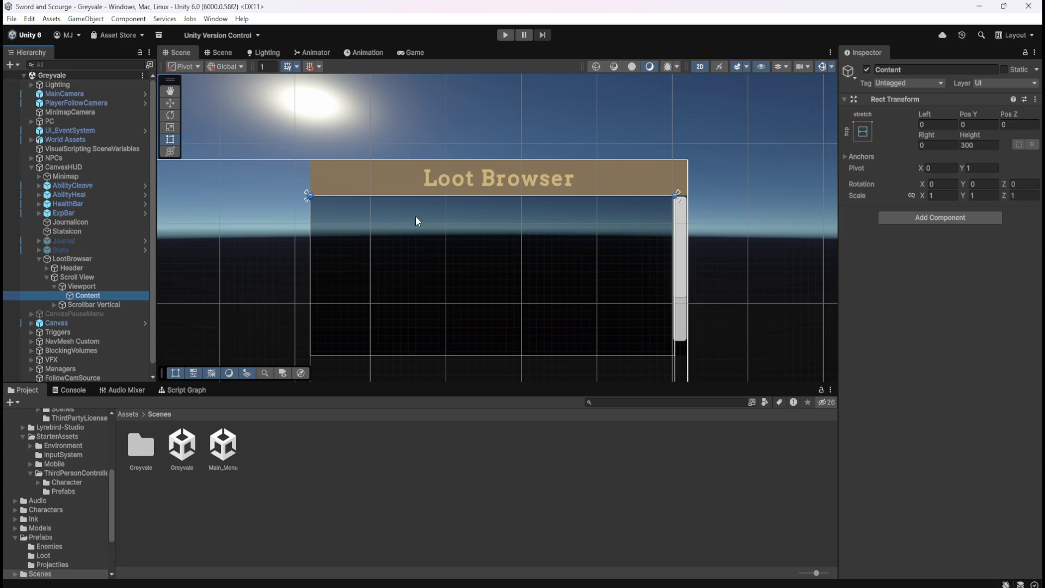
pyautogui.click(93, 291)
pyautogui.scroll(-3, 891, 279)
pyautogui.scroll(2, 890, 279)
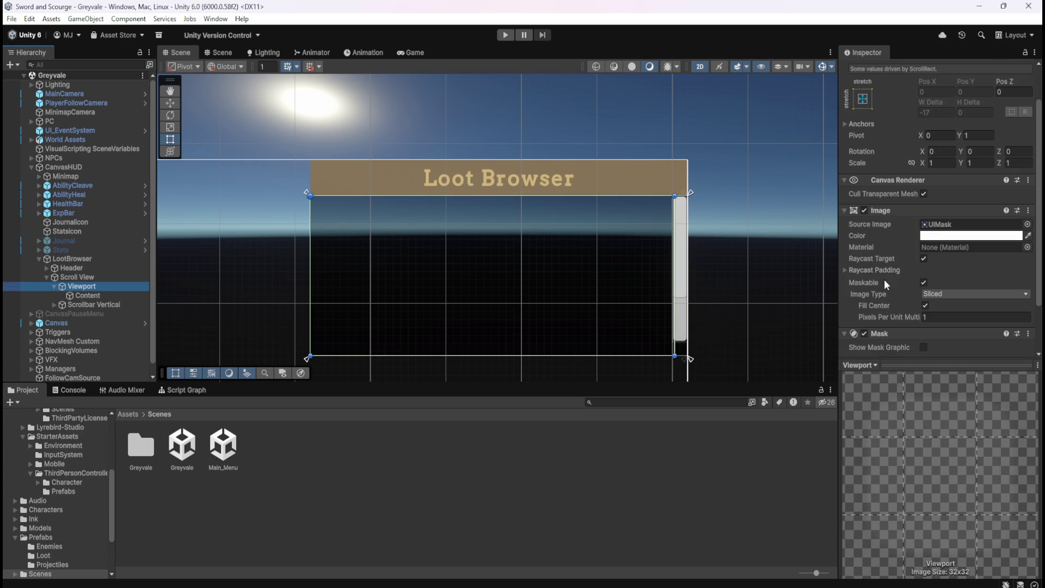
pyautogui.click(90, 277)
pyautogui.scroll(-3, 876, 282)
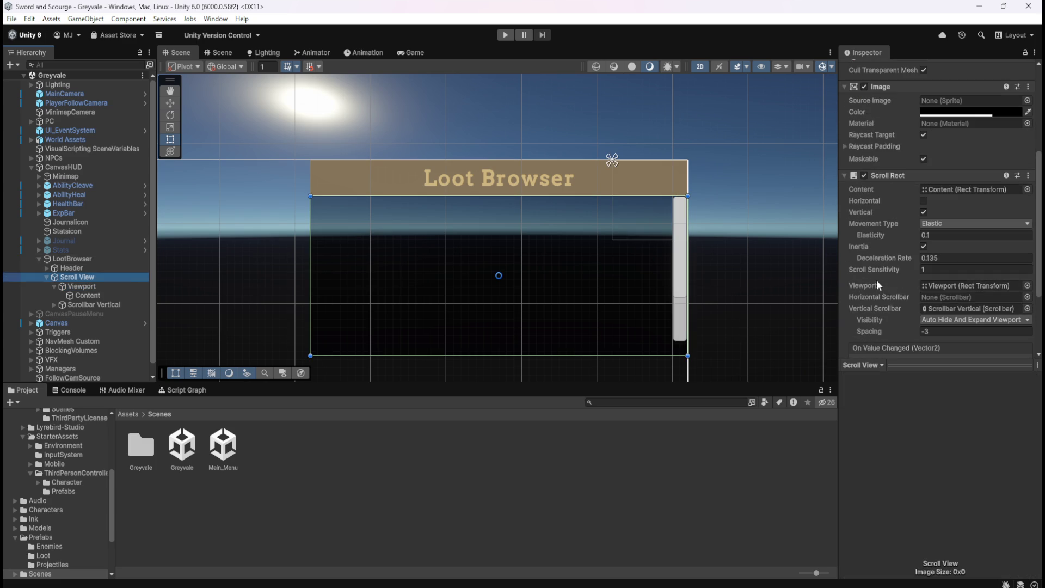
pyautogui.scroll(-2, 877, 281)
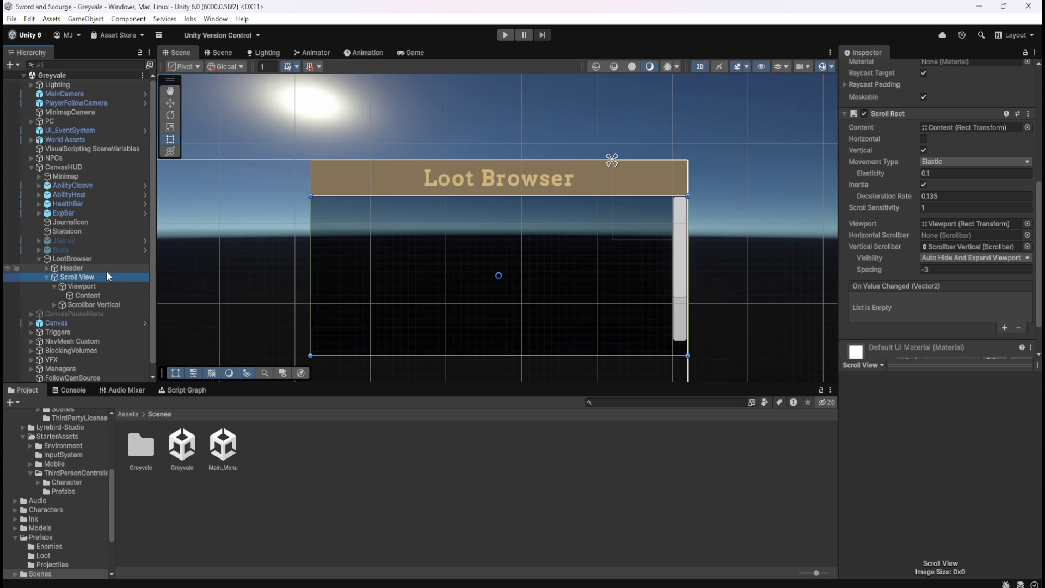
# Set the Header's Rect Transform height to 30 and preview the slimmer bar in the Game view
pyautogui.click(106, 269)
pyautogui.click(103, 278)
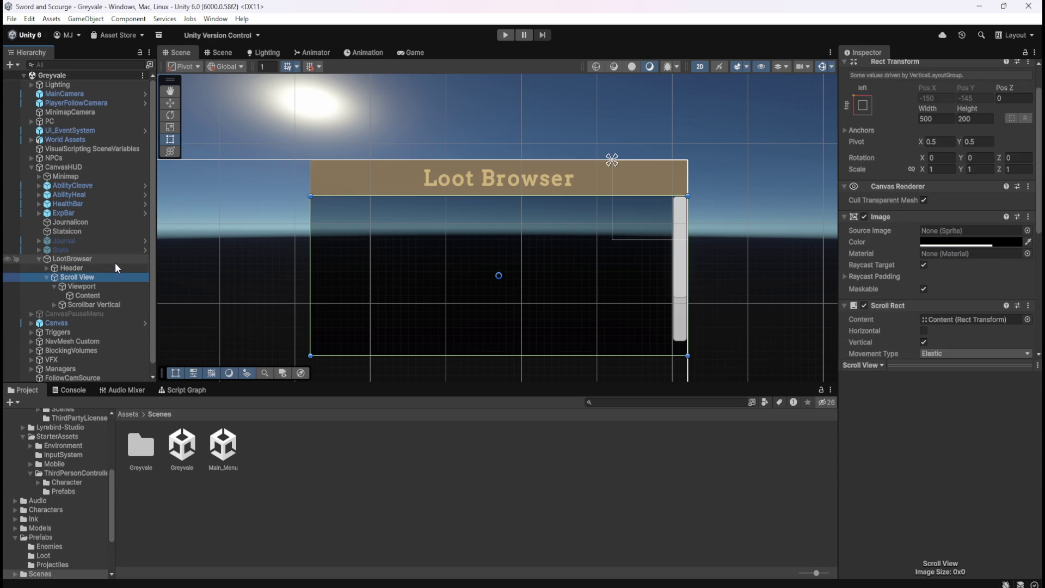
pyautogui.click(103, 267)
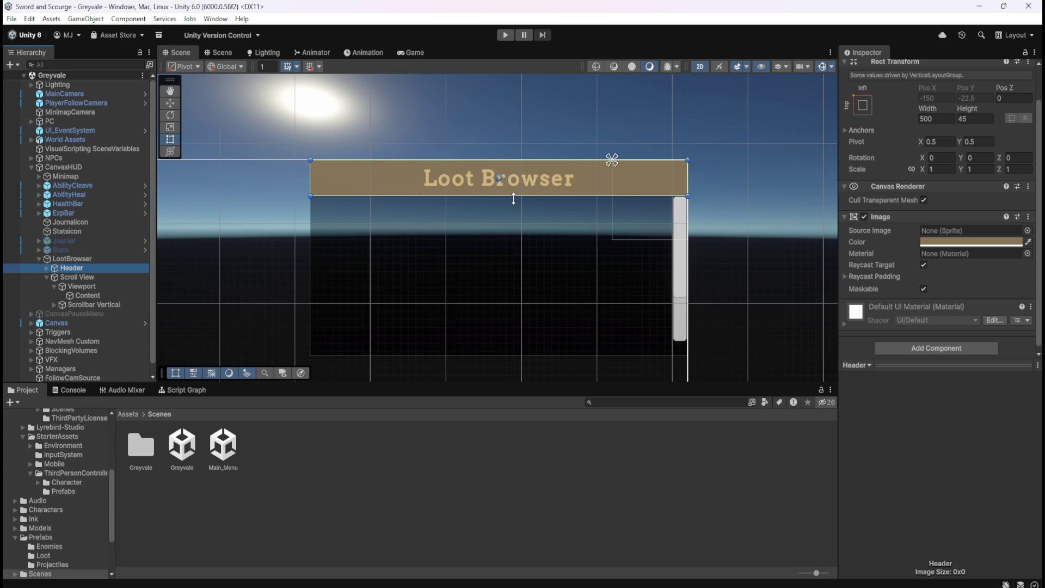
pyautogui.moveTo(510, 200); pyautogui.dragTo(532, 186)
pyautogui.click(985, 119)
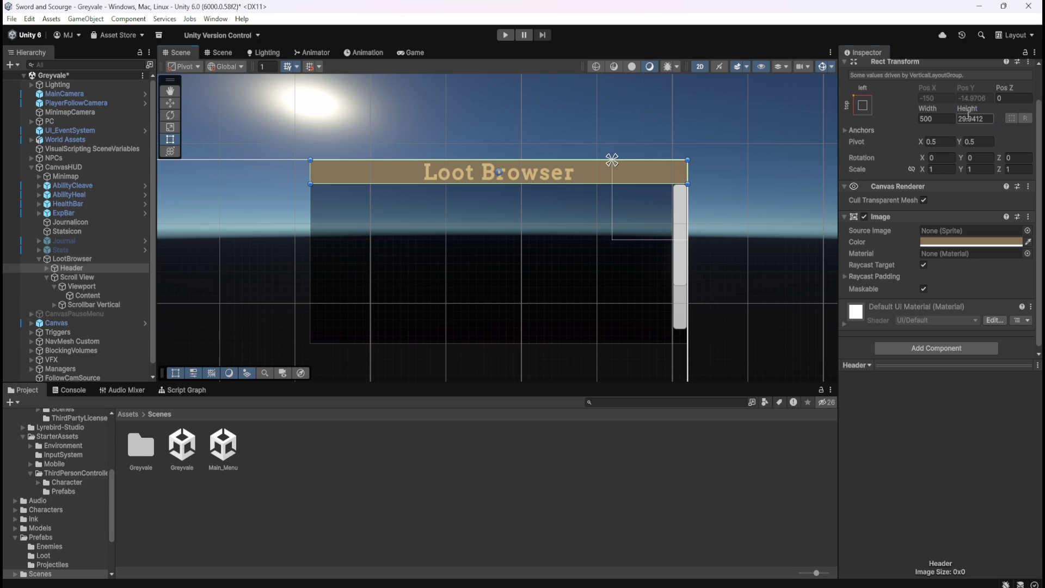
pyautogui.write('30')
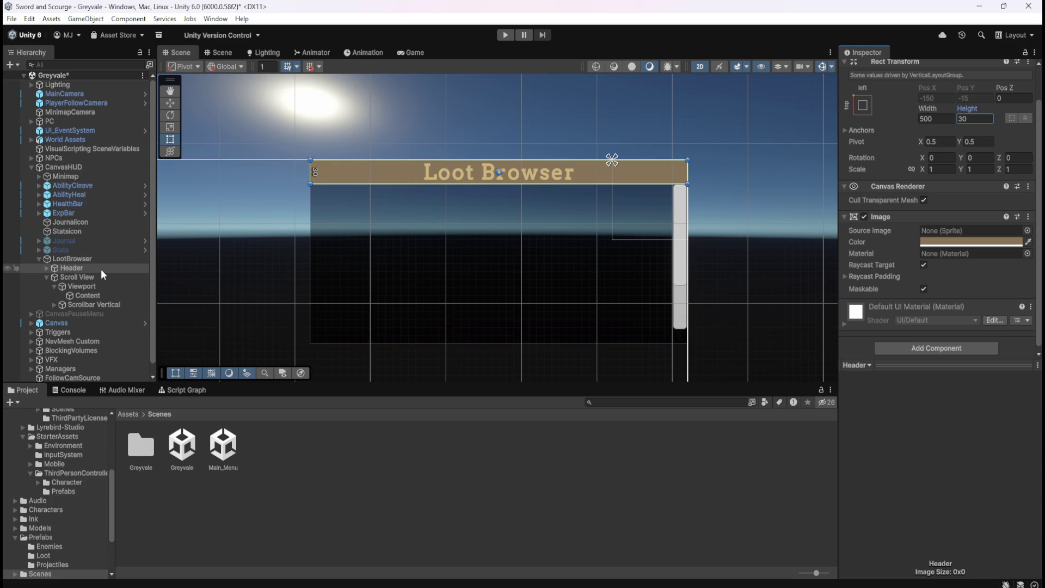
pyautogui.click(415, 52)
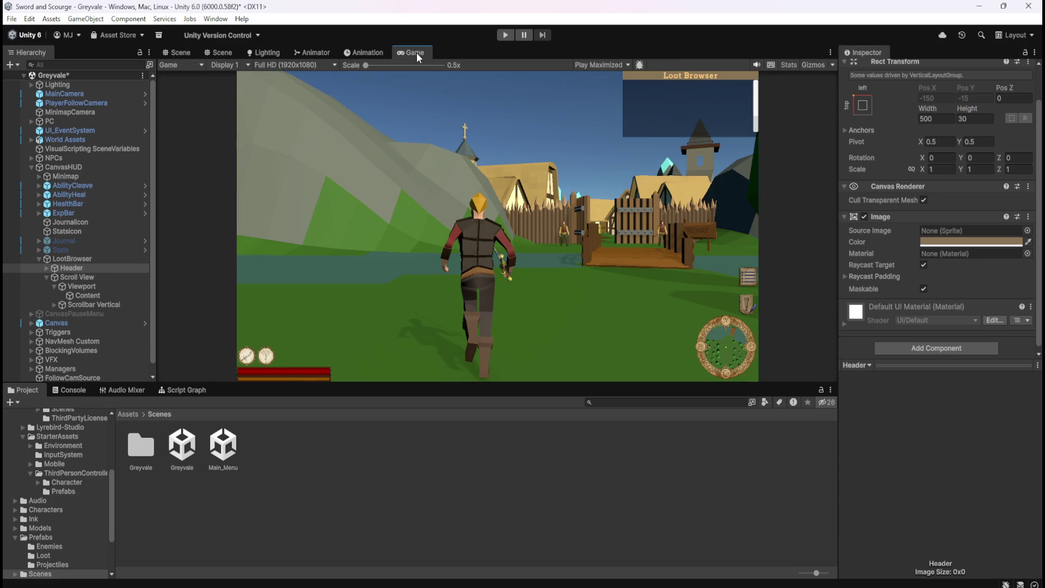
# Switch back to the Scene view to edit the Loot Browser header
pyautogui.scroll(3, 719, 91)
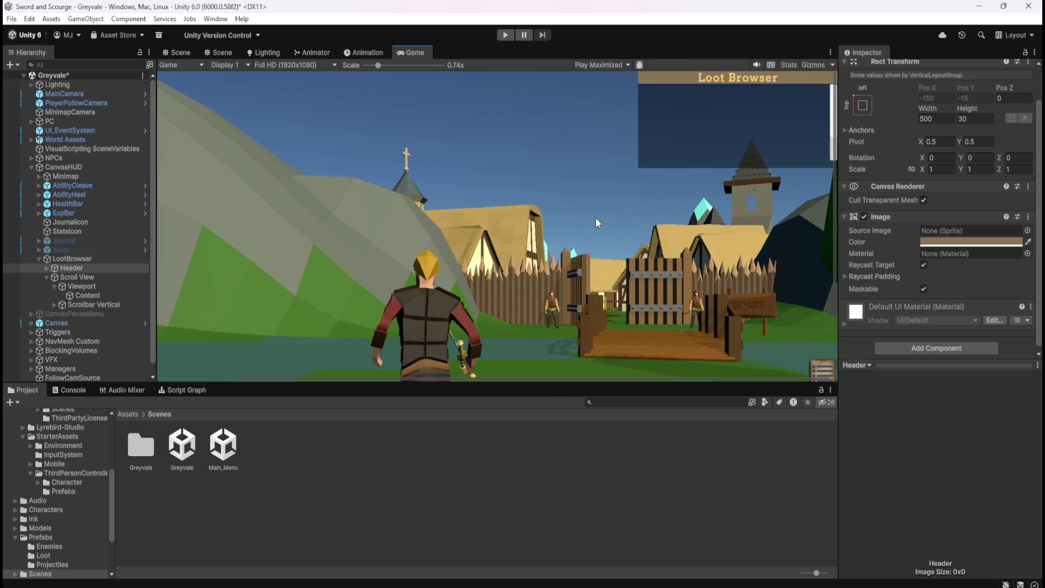
pyautogui.scroll(-3, 556, 182)
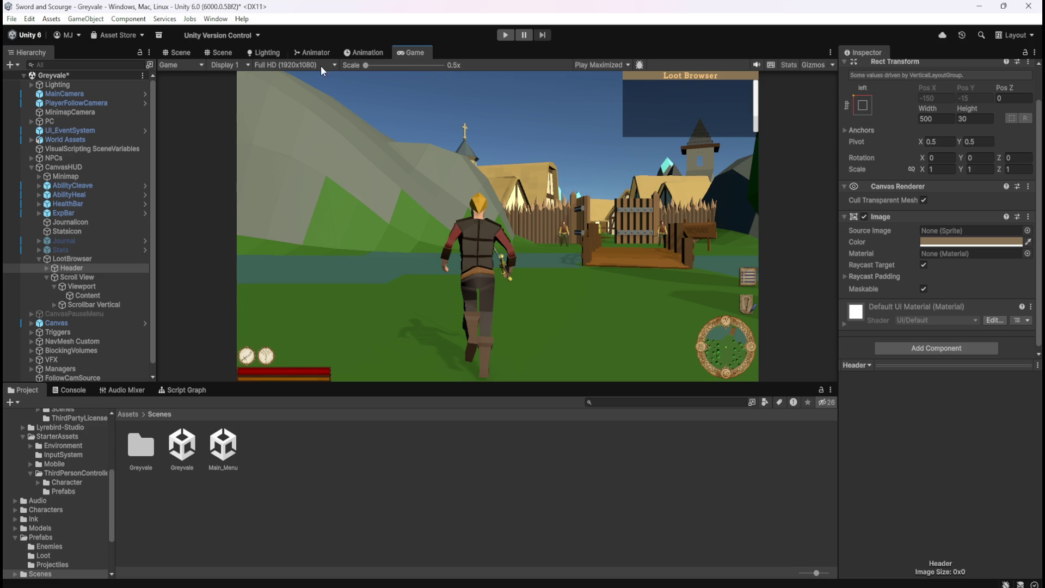
pyautogui.click(182, 52)
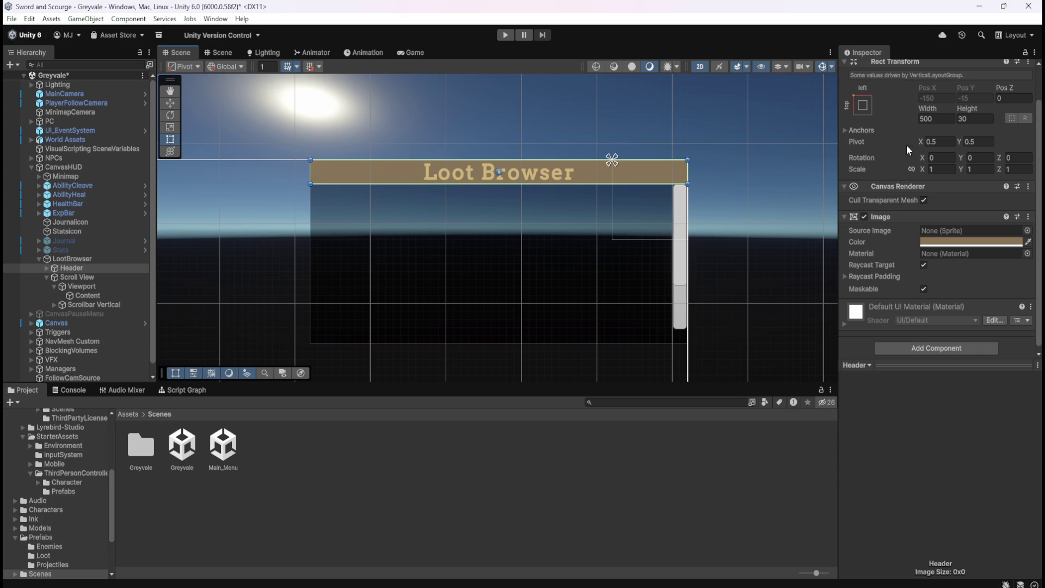
# Expand Header and compare its Text (TMP) child's rect with the Header bar
pyautogui.scroll(-1, 859, 279)
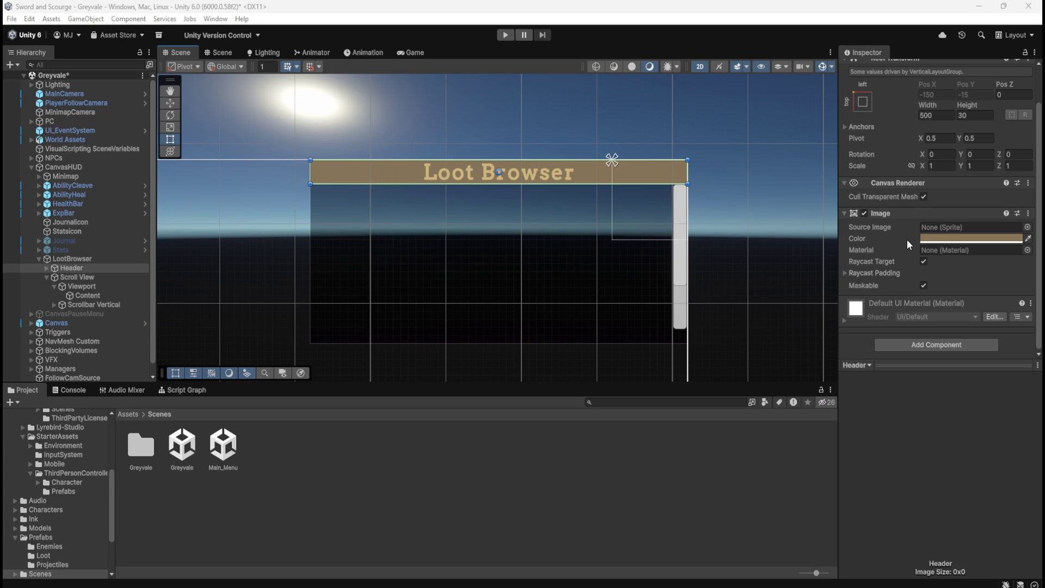
pyautogui.scroll(3, 906, 240)
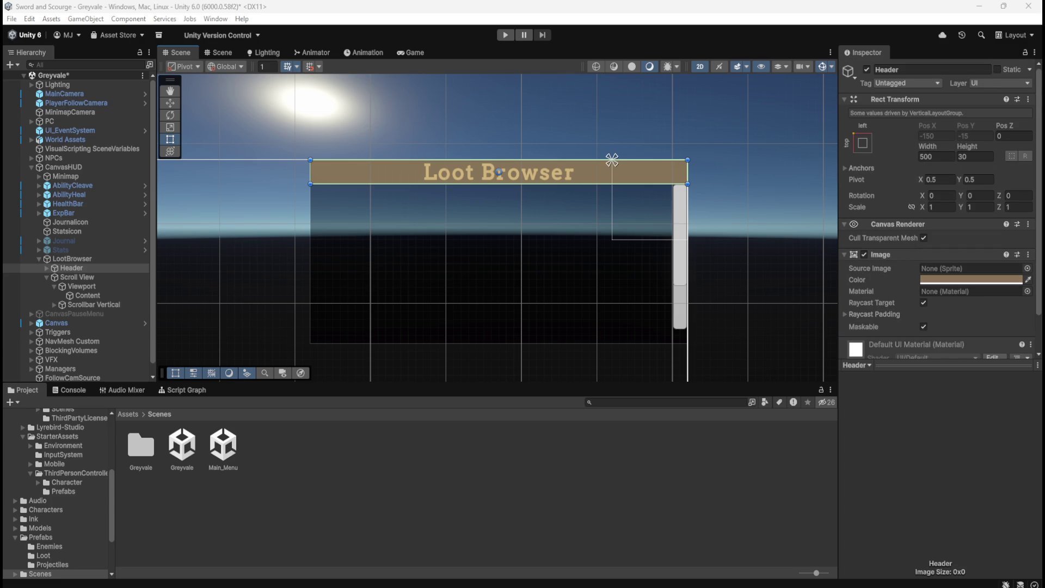
pyautogui.click(47, 268)
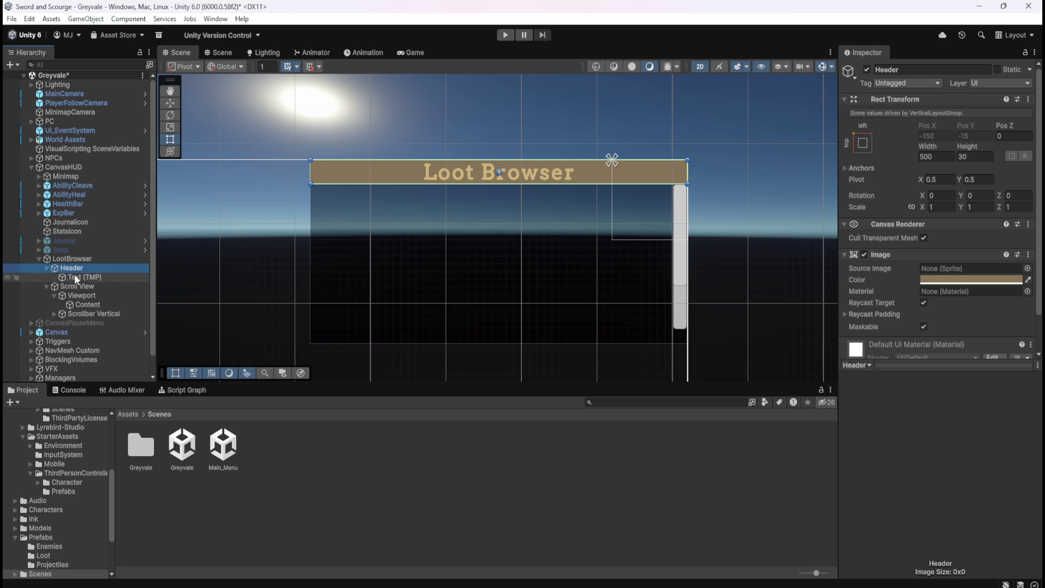
pyautogui.click(77, 275)
pyautogui.click(79, 266)
pyautogui.click(77, 276)
pyautogui.click(59, 269)
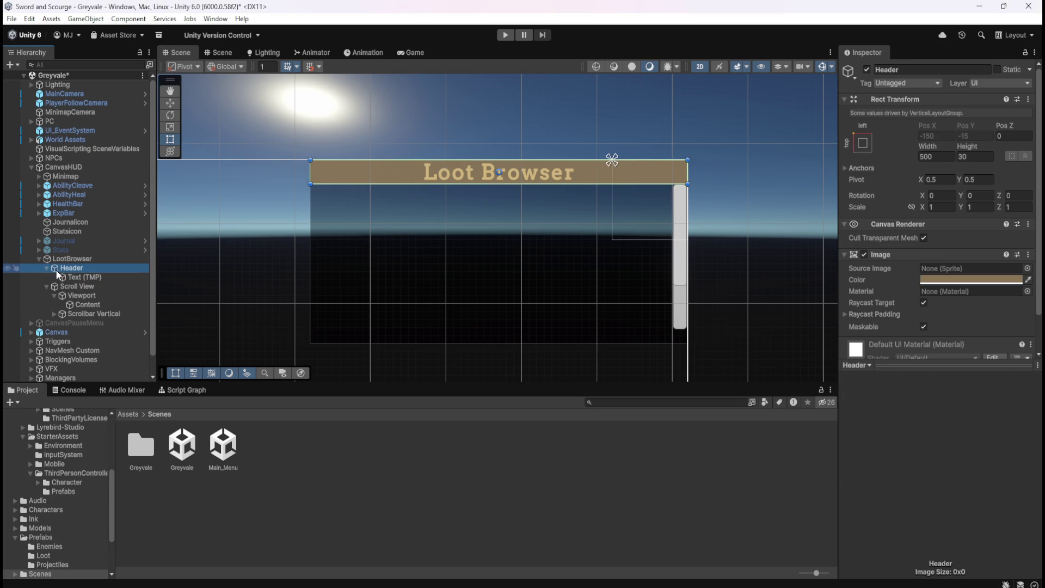
pyautogui.click(67, 273)
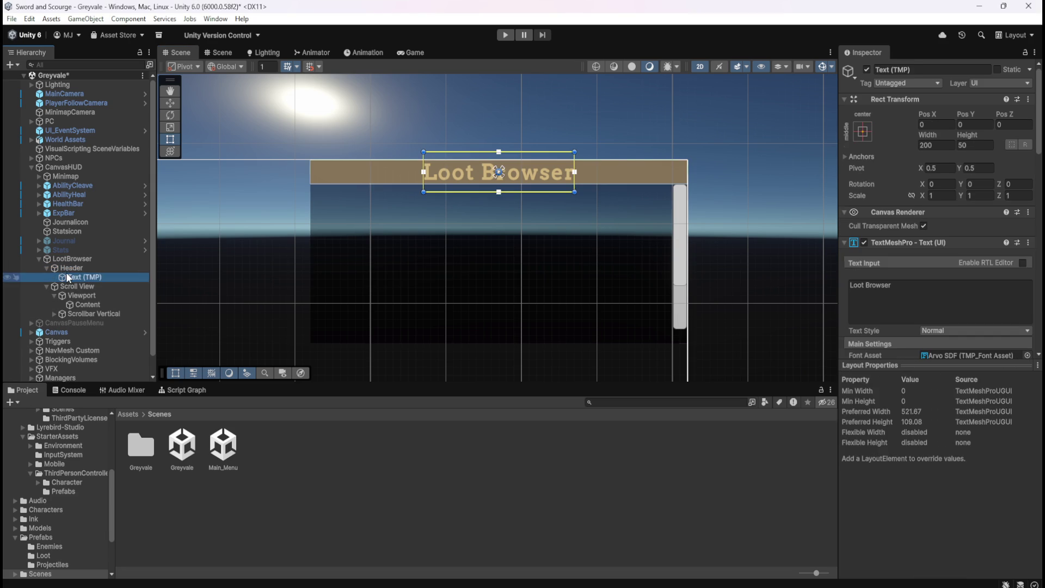
pyautogui.click(74, 268)
pyautogui.click(73, 276)
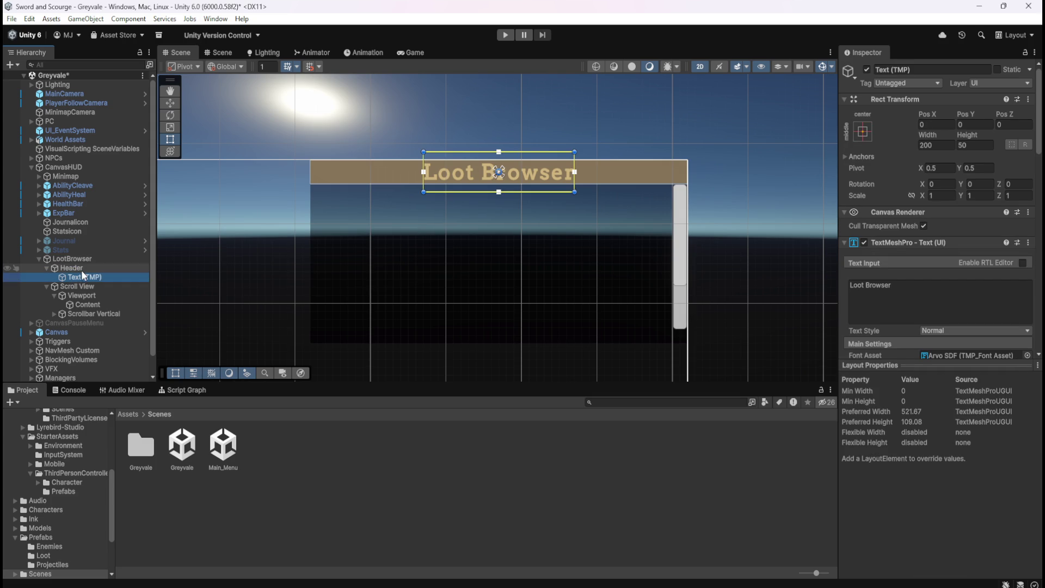
pyautogui.click(82, 269)
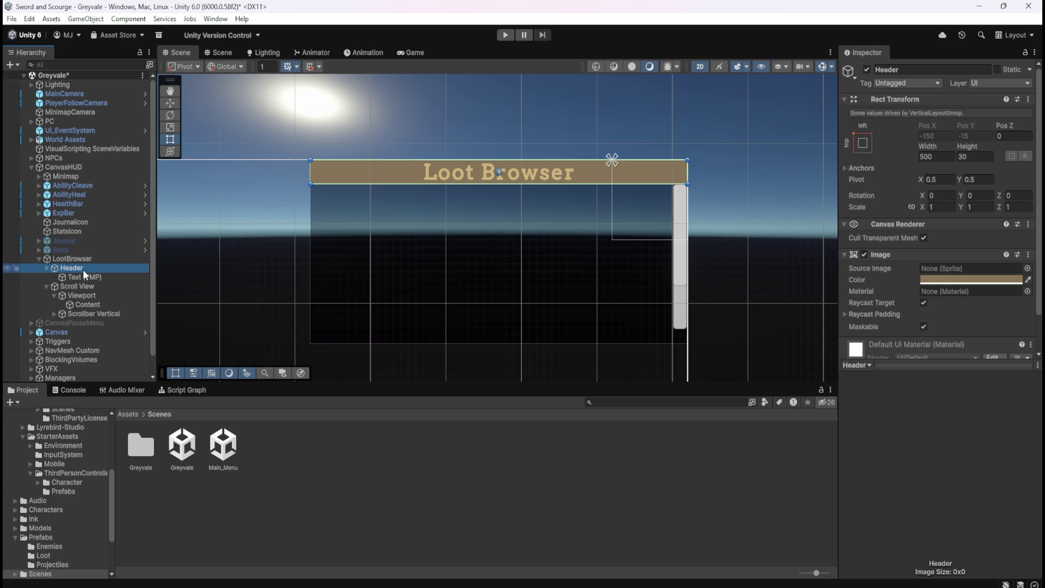
pyautogui.scroll(-2, 910, 269)
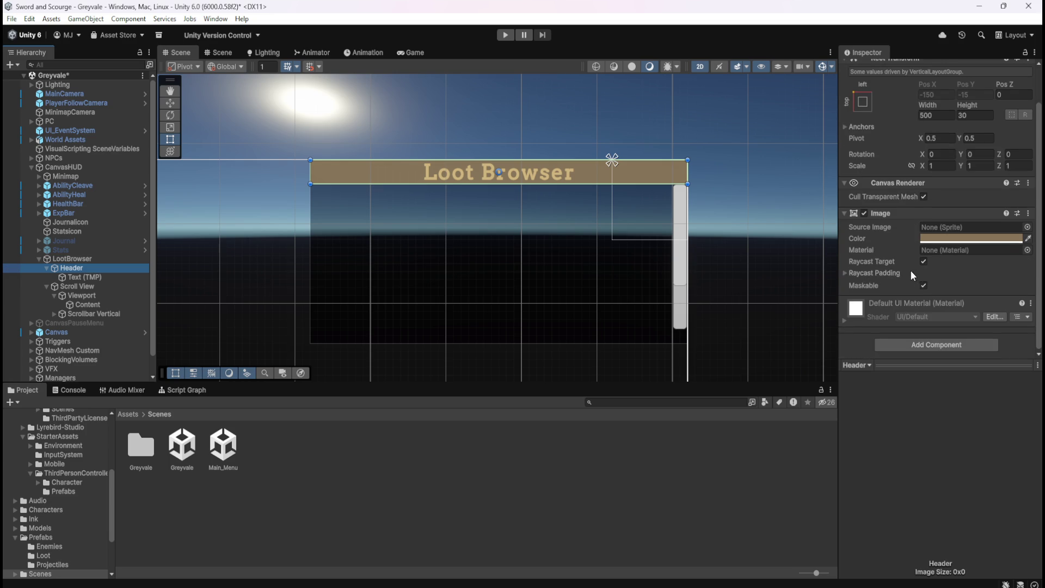
# Review the Text (TMP) font settings and recheck the Header bar's size
pyautogui.click(87, 273)
pyautogui.scroll(-5, 880, 314)
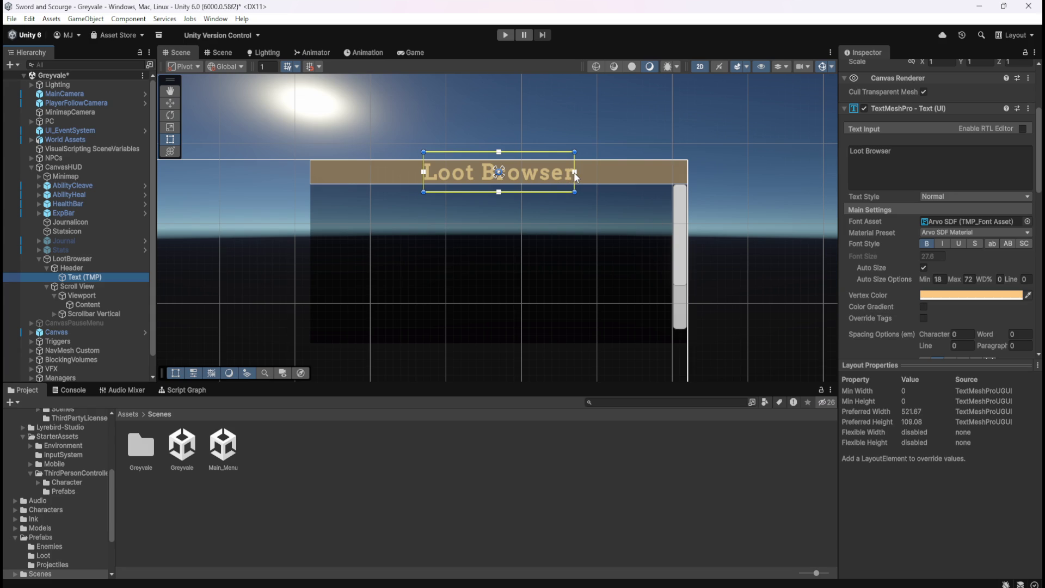
pyautogui.scroll(2, 874, 284)
pyautogui.scroll(4, 873, 281)
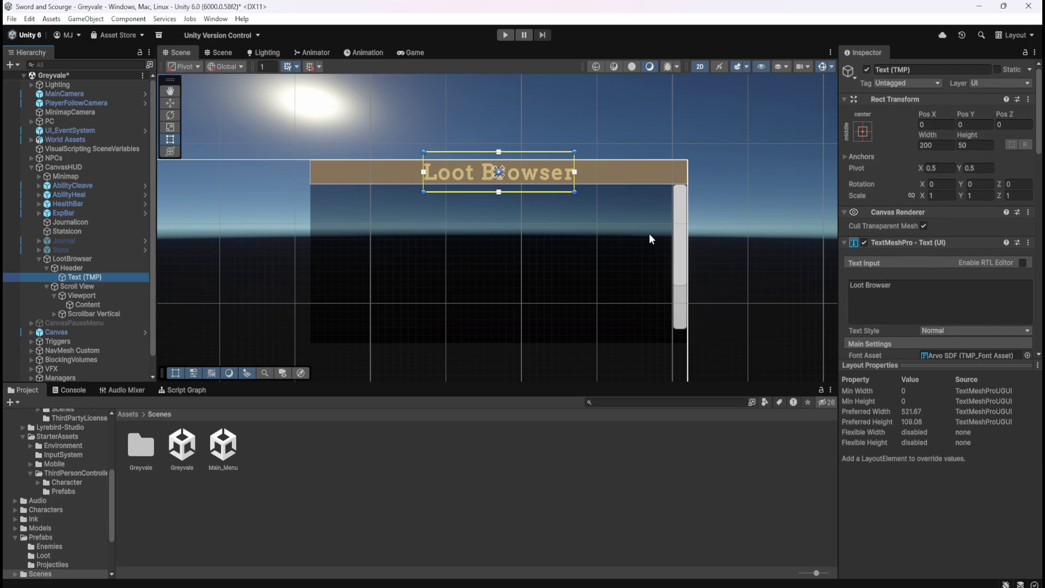
pyautogui.click(107, 269)
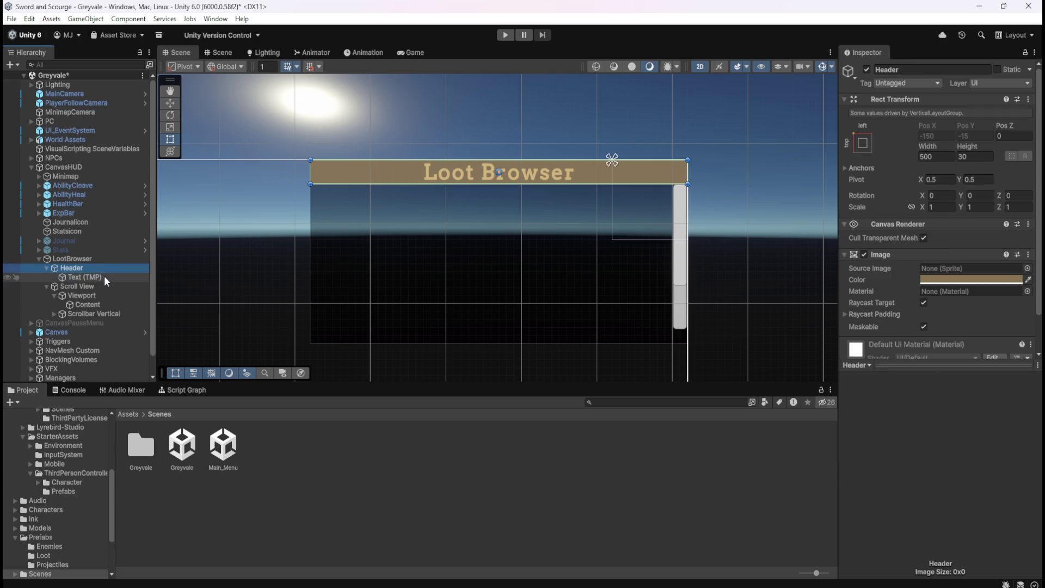
pyautogui.click(104, 277)
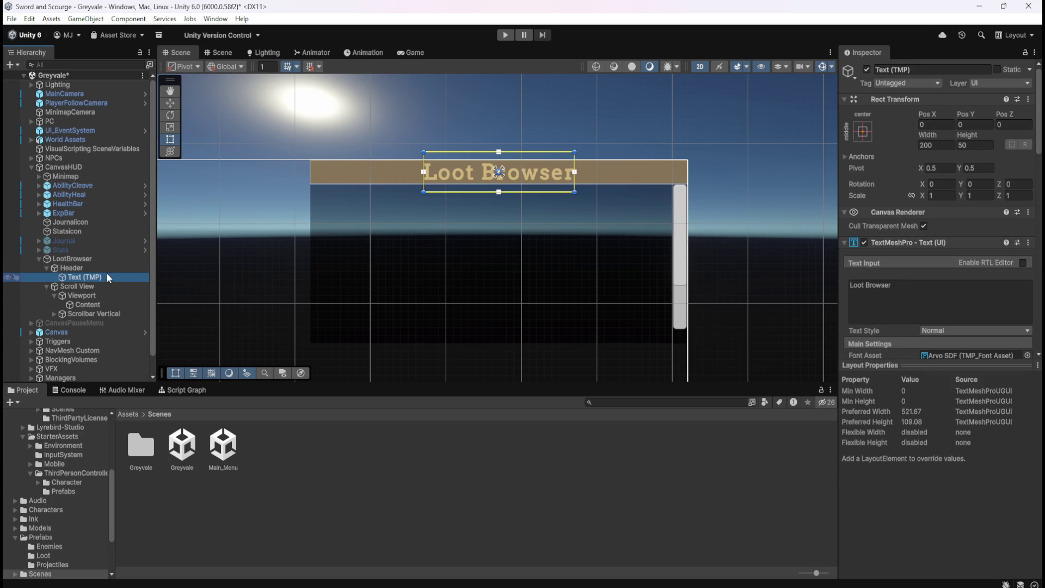
pyautogui.click(109, 267)
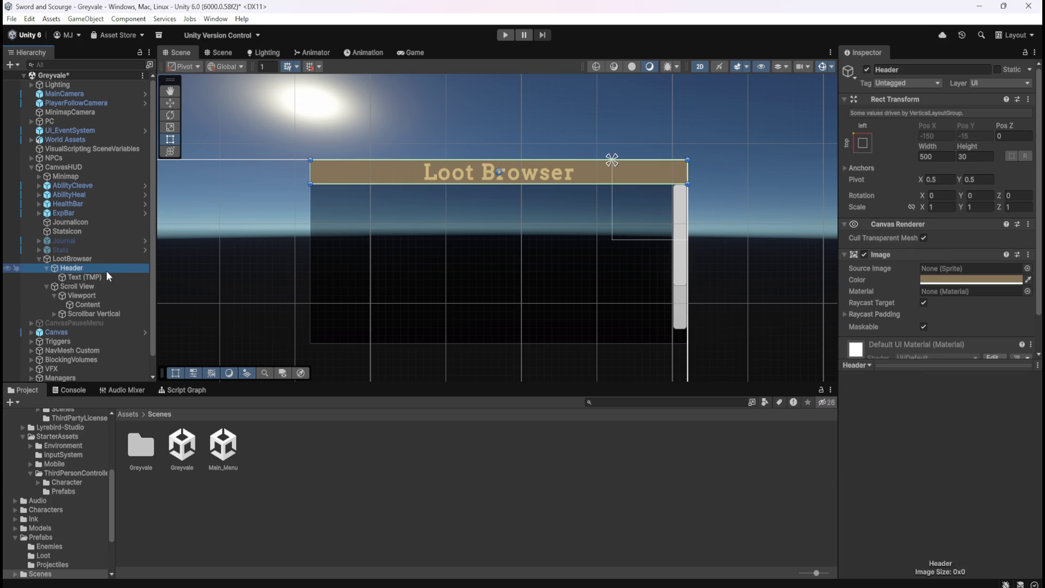
pyautogui.click(105, 275)
# Resize the Text (TMP) rect from width 200 to 500 by 30
pyautogui.click(937, 144)
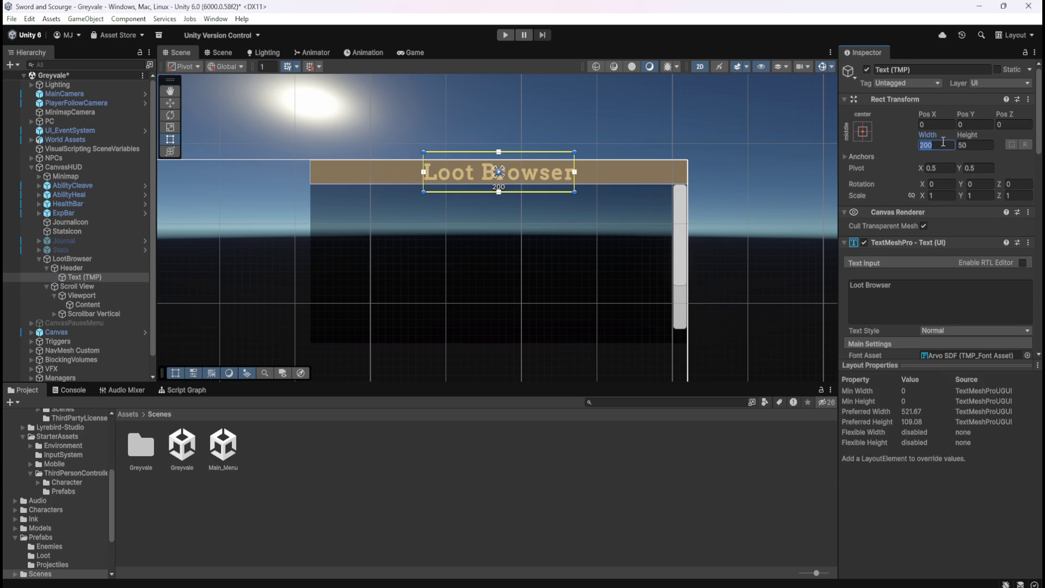
pyautogui.write('500')
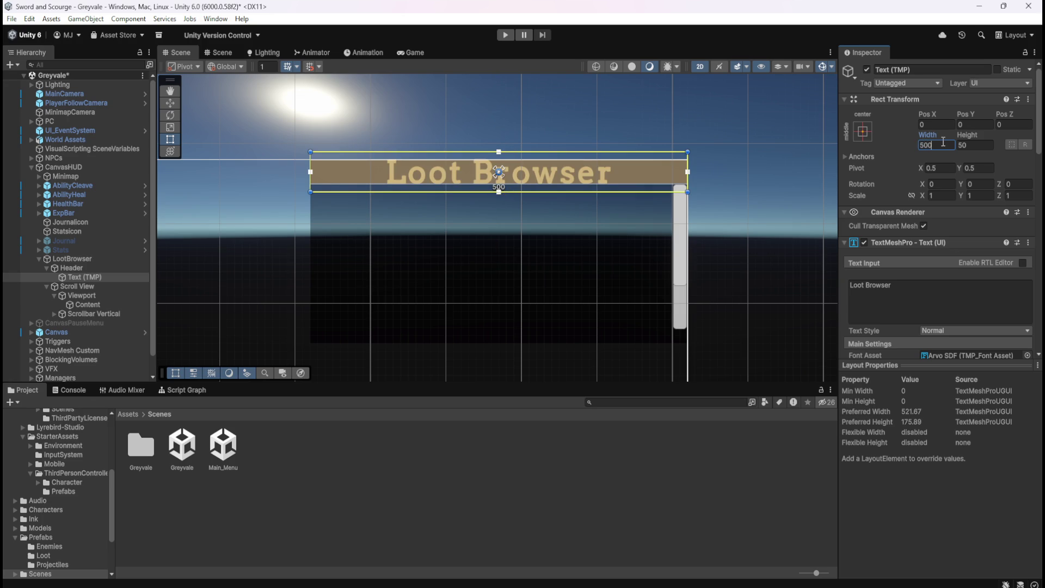
pyautogui.click(974, 145)
pyautogui.write('30')
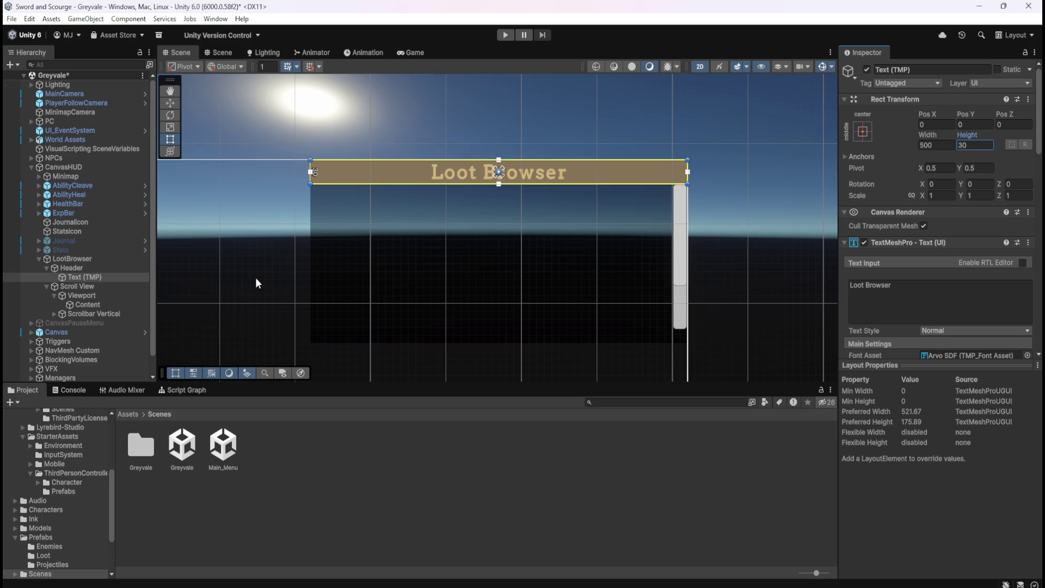
pyautogui.click(117, 269)
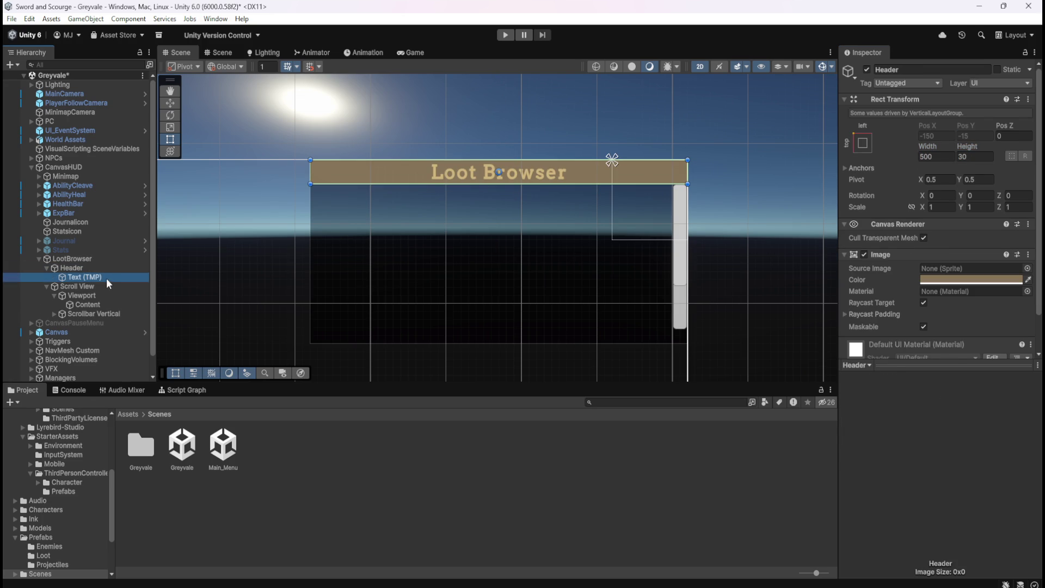
pyautogui.click(106, 278)
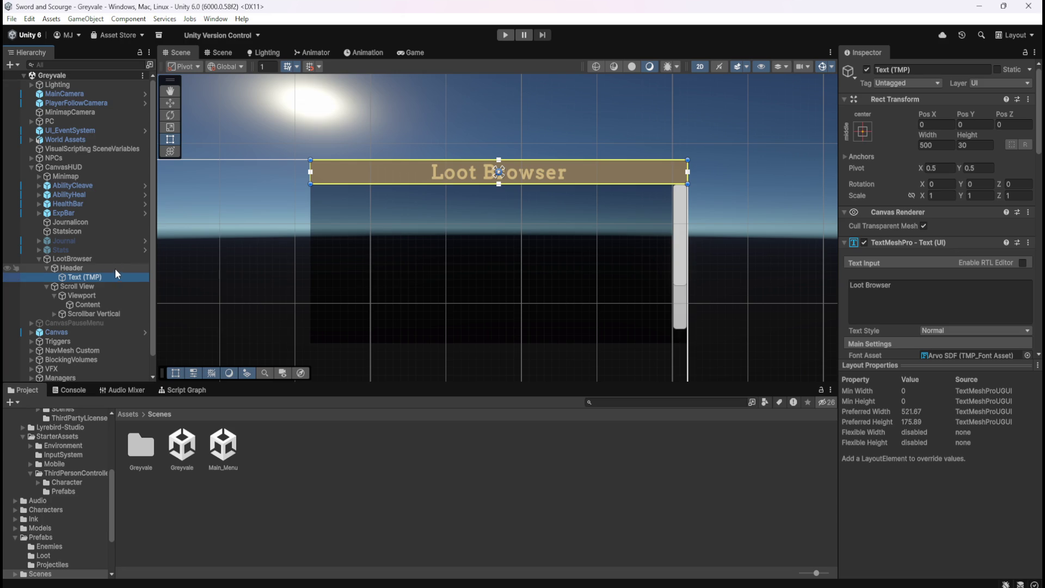
# Select the Header bar and create a new folder named UI in Assets/Prefabs
pyautogui.click(115, 268)
pyautogui.click(129, 415)
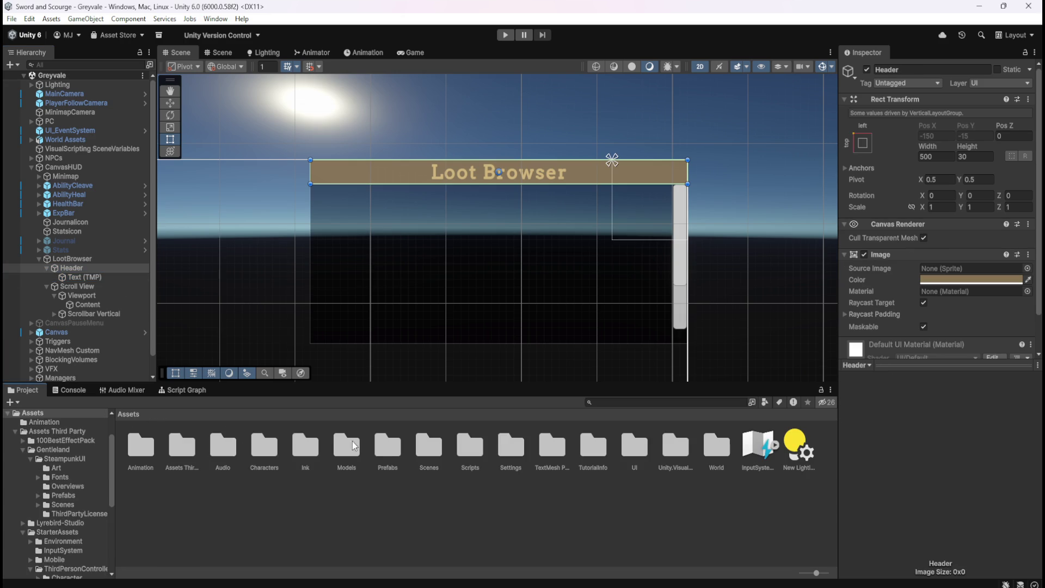
pyautogui.doubleClick(384, 446)
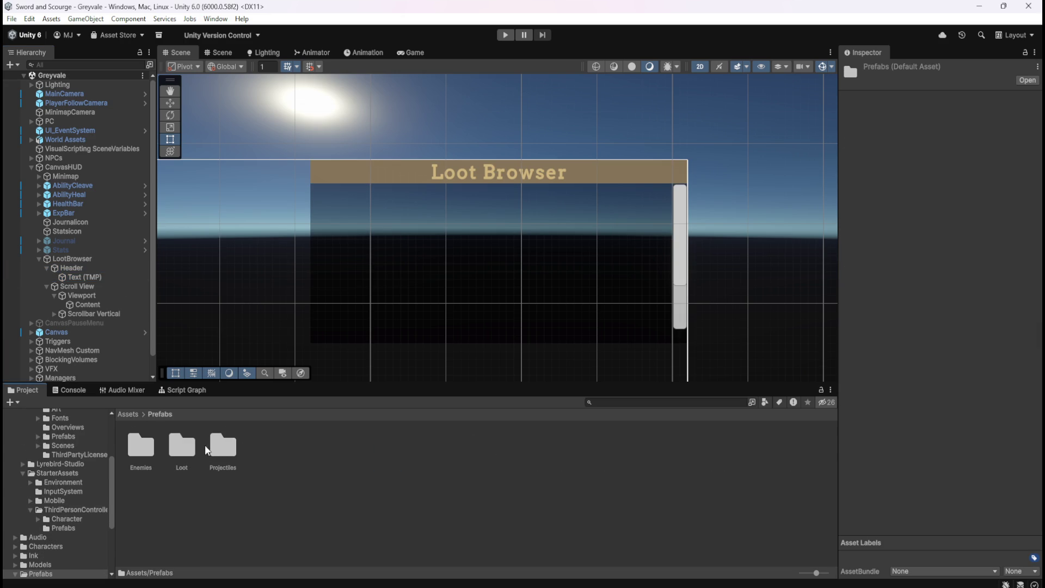
pyautogui.doubleClick(183, 447)
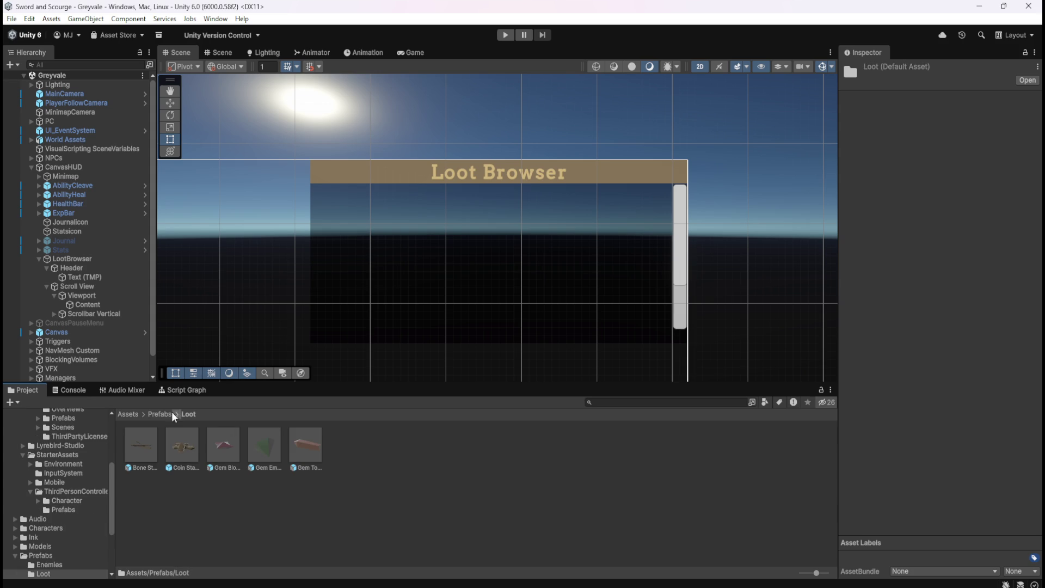
pyautogui.click(164, 412)
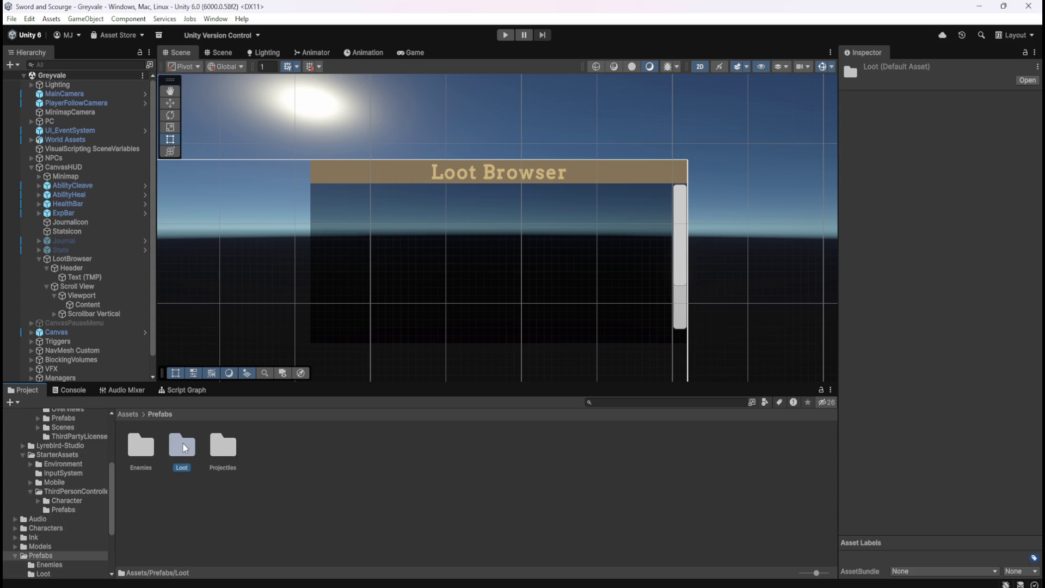
pyautogui.rightClick(289, 462)
pyautogui.moveTo(398, 109)
pyautogui.click(483, 100)
pyautogui.write('UI')
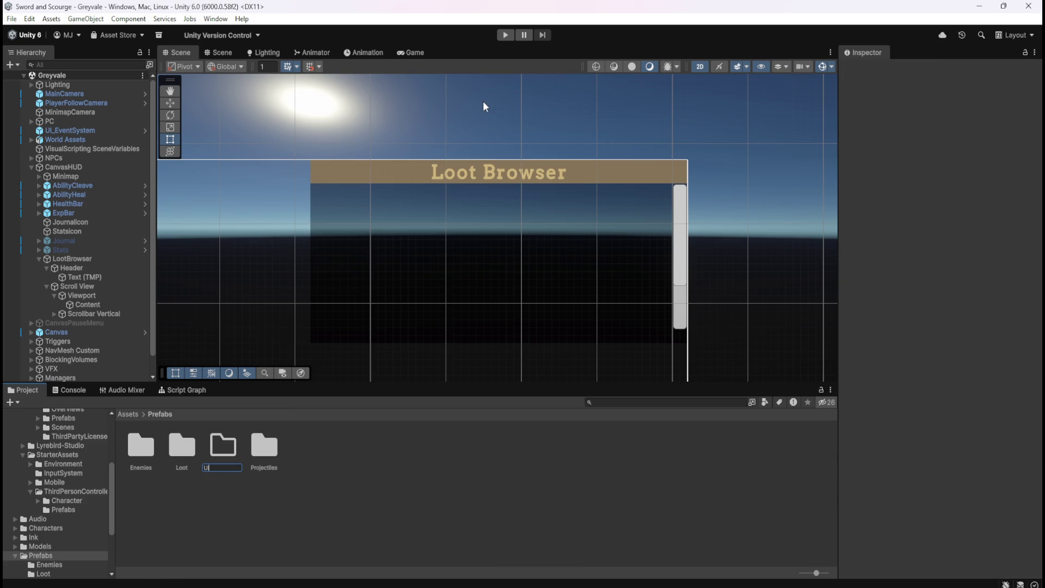
pyautogui.press('Return')
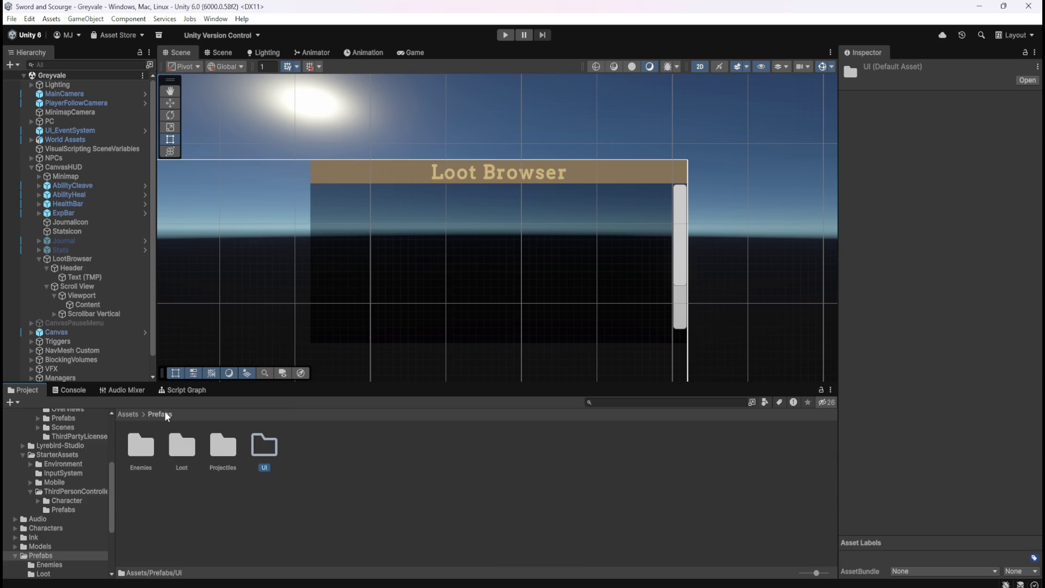
# Drag the Loot Browser's Header into the UI folder to save Header.prefab
pyautogui.doubleClick(182, 449)
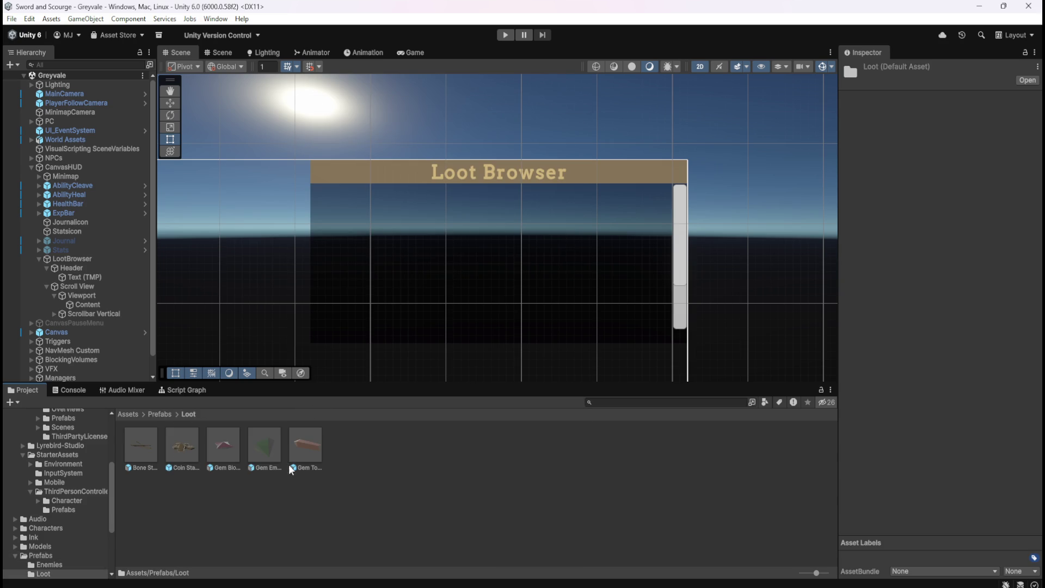
pyautogui.click(162, 414)
pyautogui.doubleClick(135, 458)
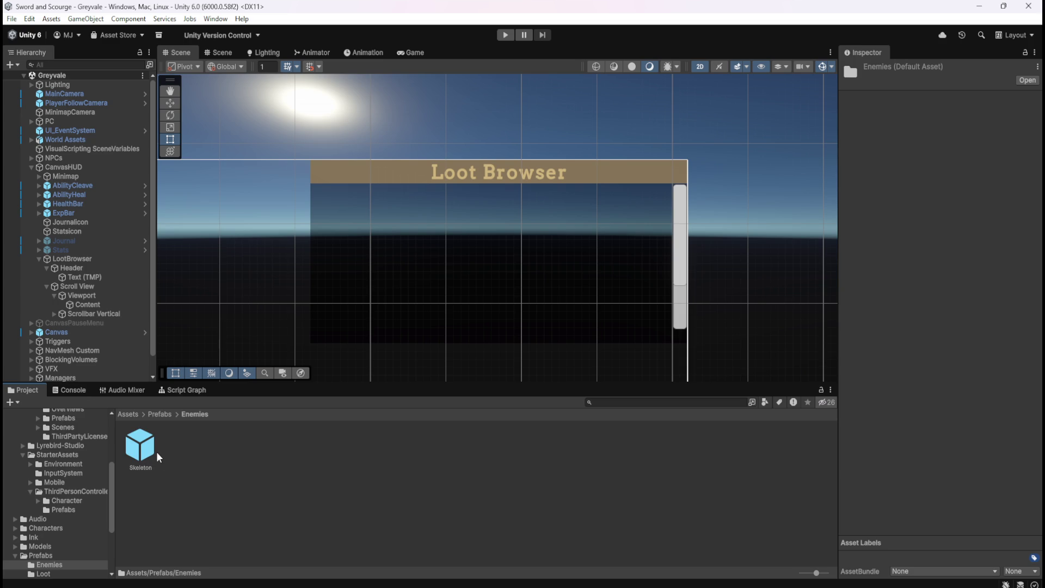
pyautogui.click(162, 413)
pyautogui.doubleClick(227, 452)
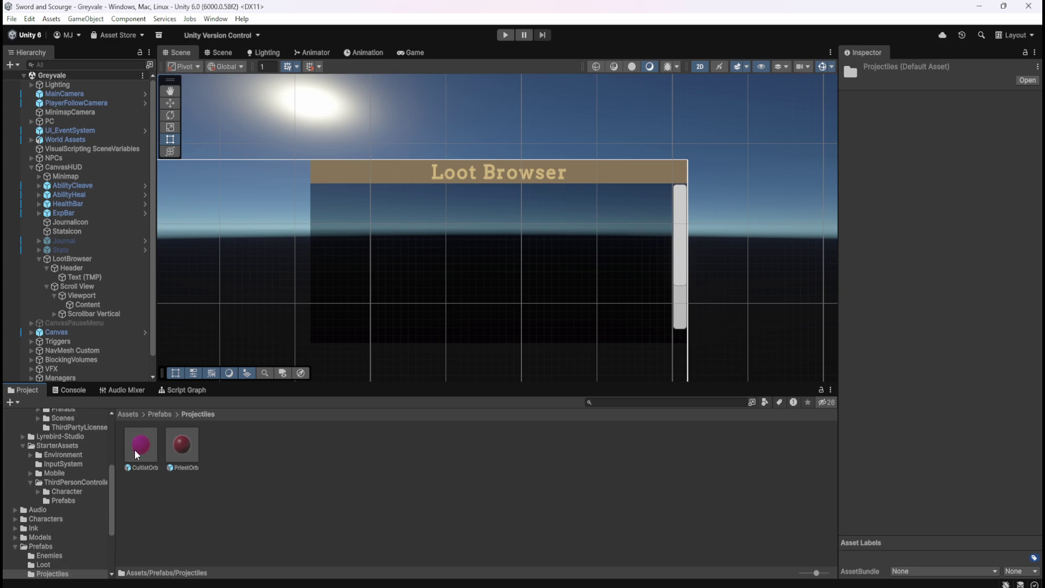
pyautogui.click(161, 414)
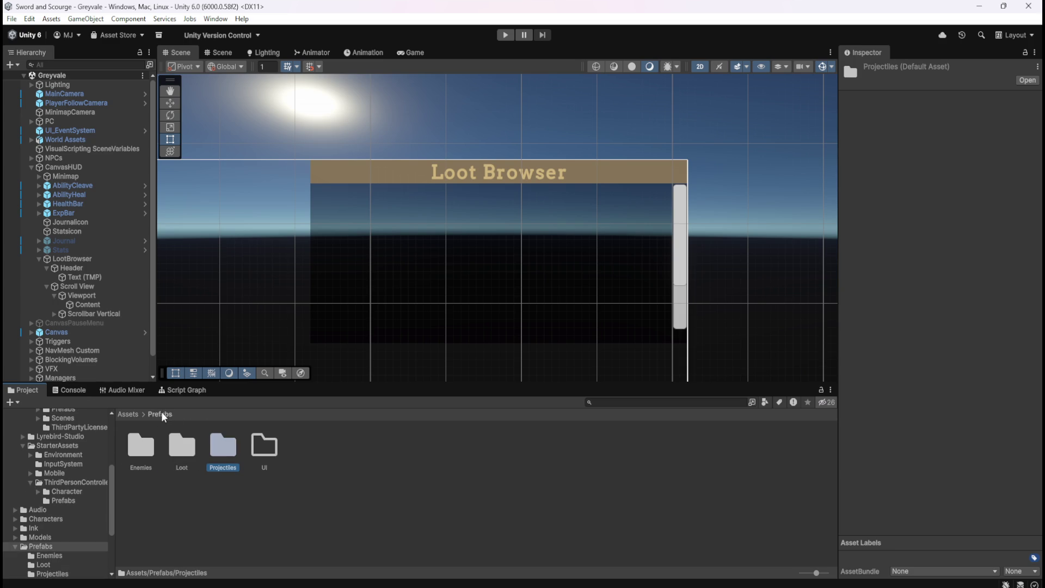
pyautogui.doubleClick(271, 443)
pyautogui.click(74, 272)
pyautogui.moveTo(63, 269)
pyautogui.mouseDown()
pyautogui.moveTo(228, 484)
pyautogui.moveTo(239, 480)
pyautogui.mouseUp()
pyautogui.press('F2')
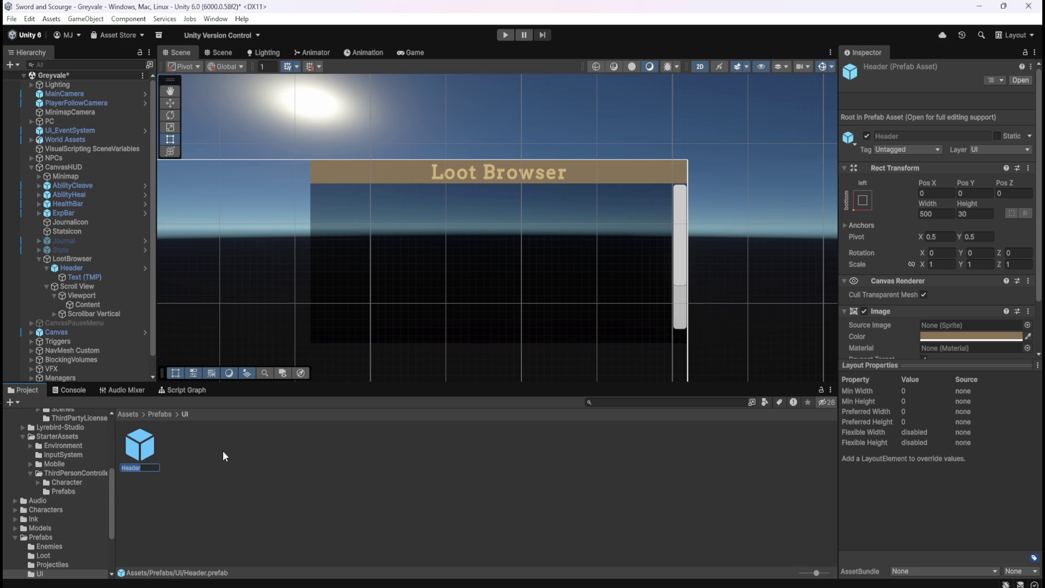
# Rename the Header prefab to LootName, save the Greyvale scene, and open LootName for editing
pyautogui.write('L')
pyautogui.write('ootab')
pyautogui.write('le')
pyautogui.press('BackSpace')
pyautogui.press('BackSpace')
pyautogui.press('BackSpace')
pyautogui.write('Name')
pyautogui.press('Return')
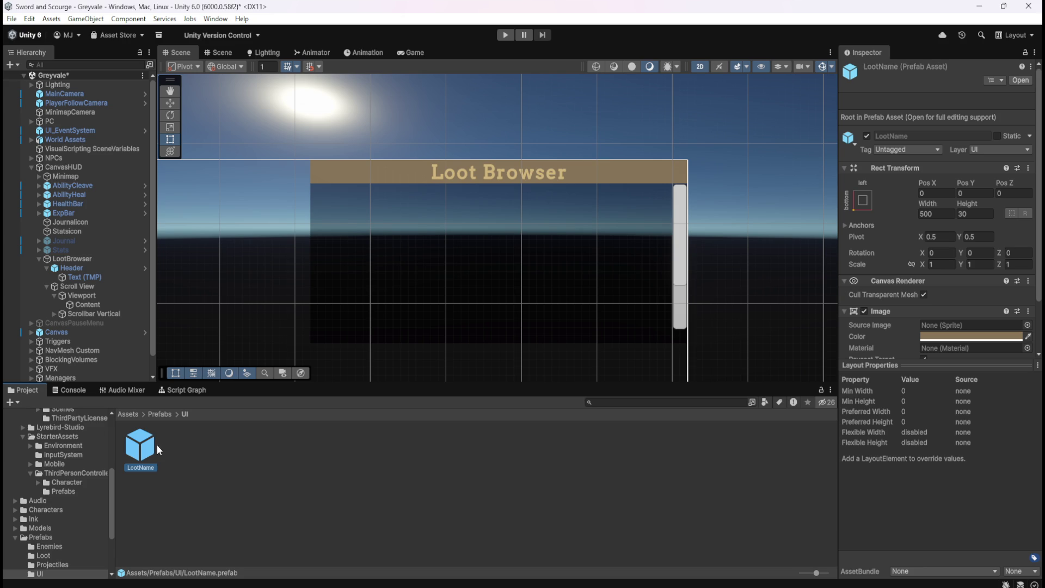
pyautogui.hotkey('ctrl', 's')
pyautogui.doubleClick(144, 450)
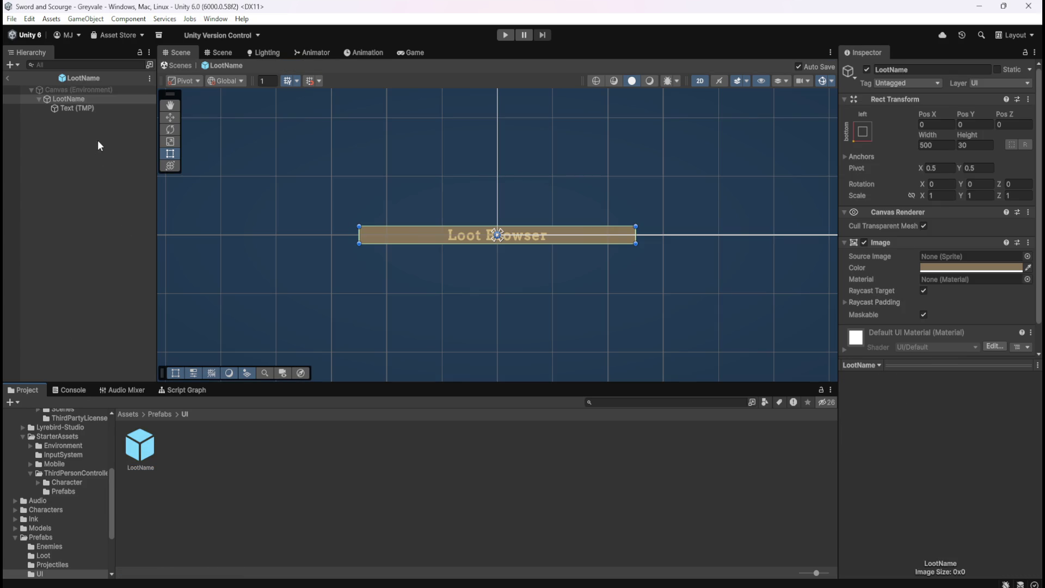
# Left-align the Loot Browser text on the LootName prefab's Text (TMP) child
pyautogui.click(95, 109)
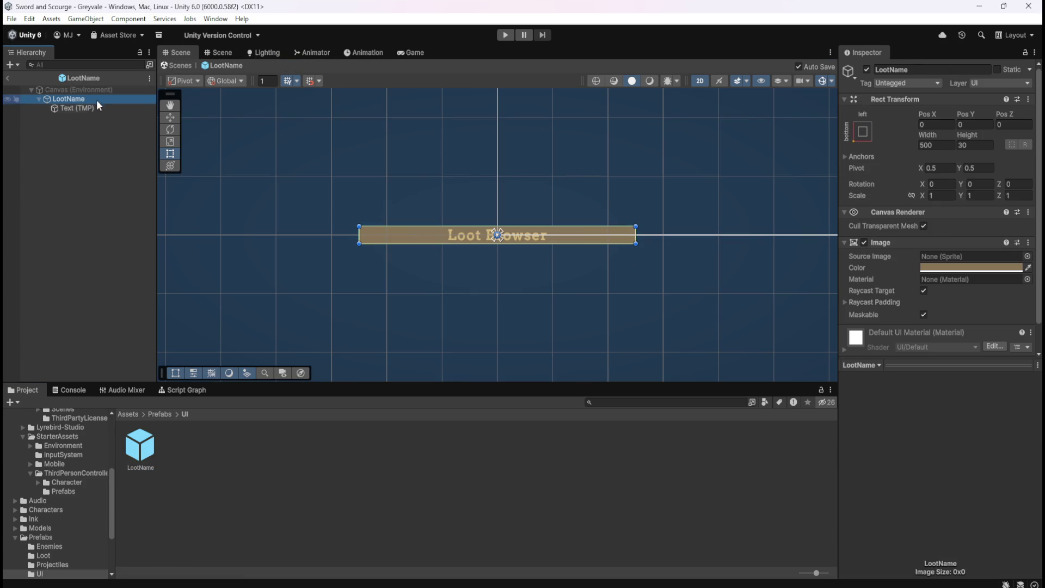
pyautogui.click(103, 90)
pyautogui.click(97, 101)
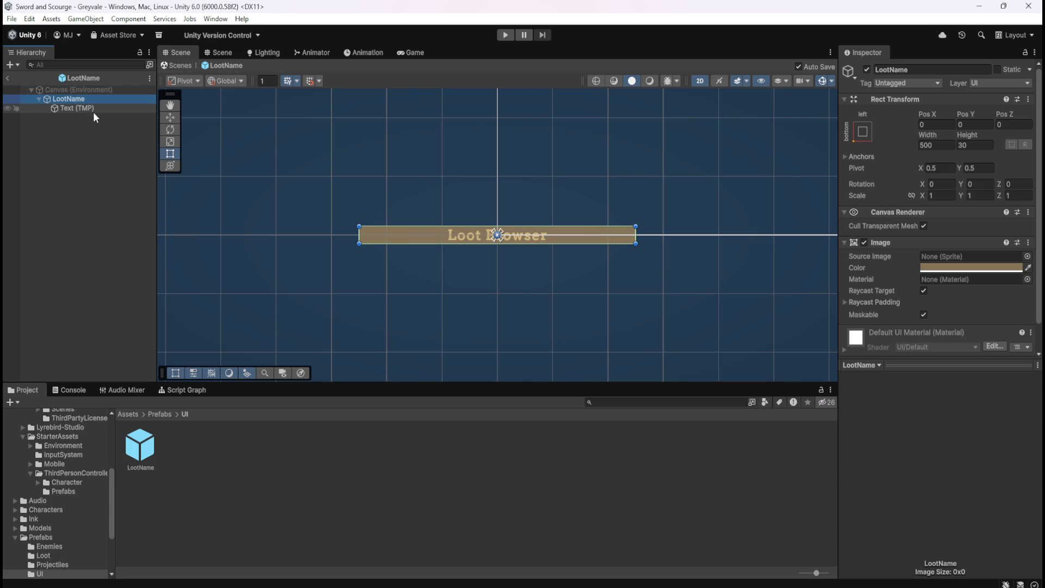
pyautogui.click(96, 108)
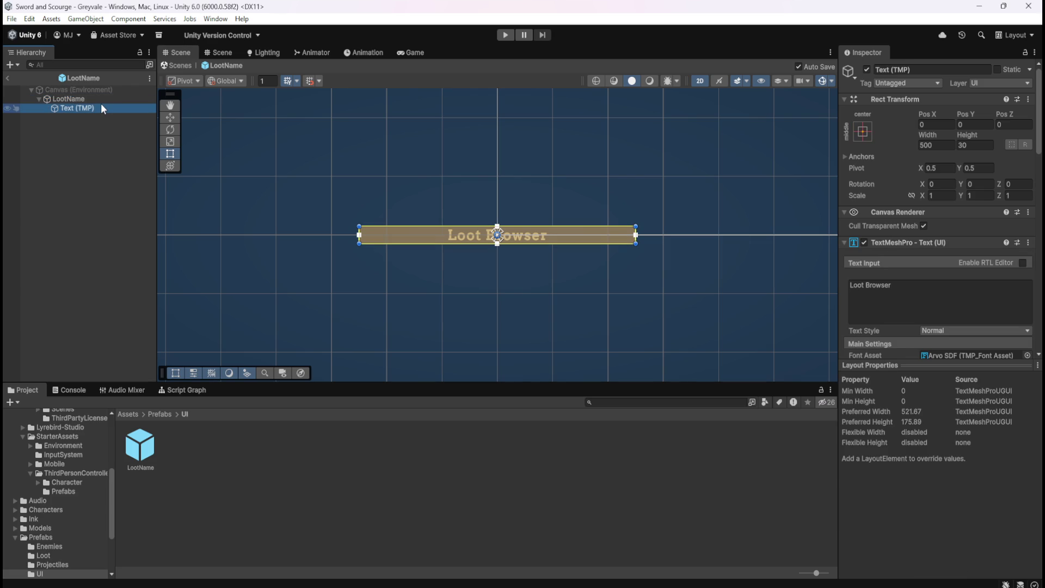
pyautogui.click(103, 99)
pyautogui.click(98, 106)
pyautogui.scroll(-4, 875, 309)
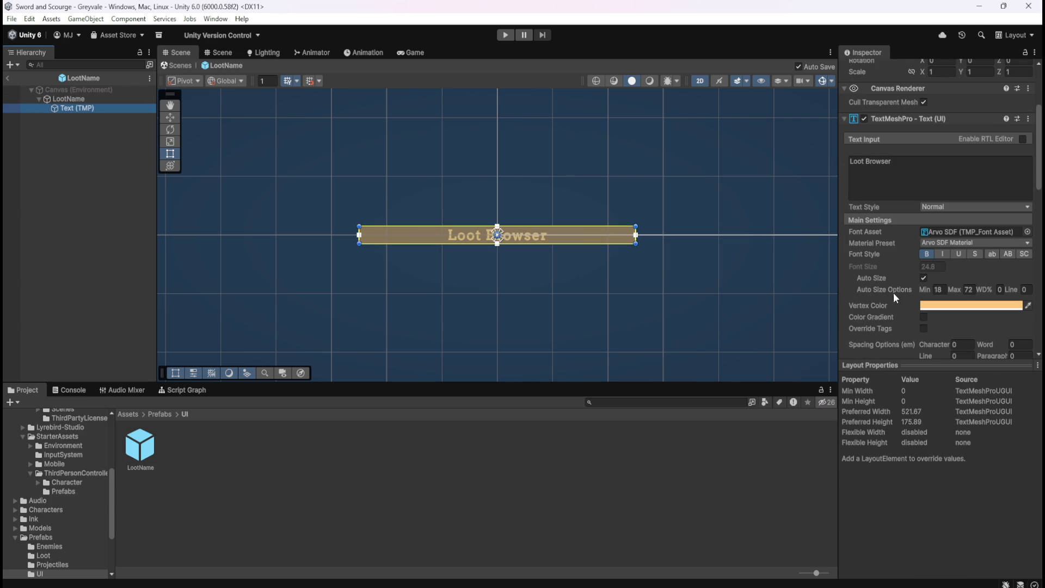
pyautogui.scroll(-3, 891, 286)
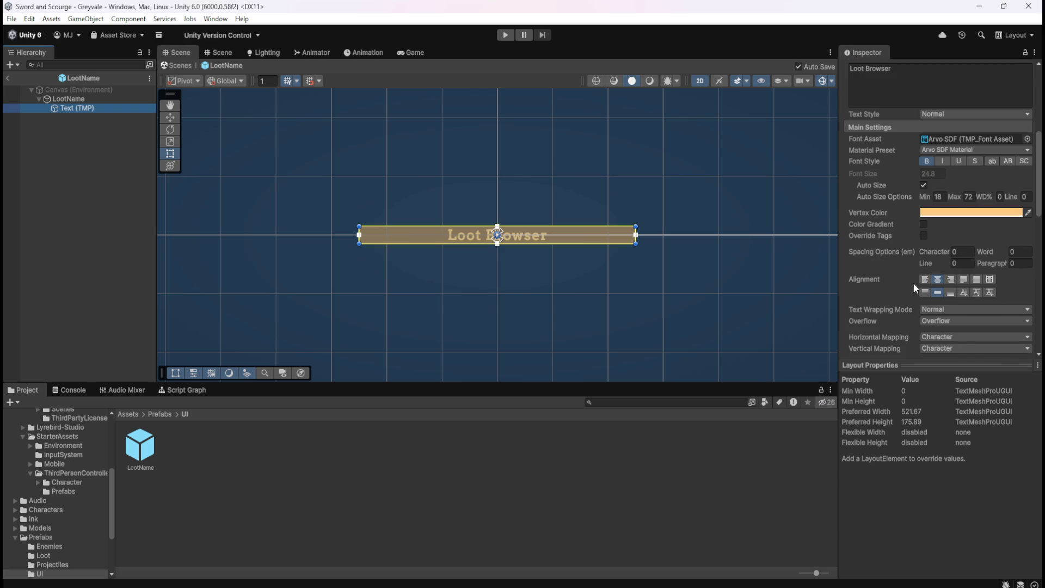
pyautogui.click(925, 280)
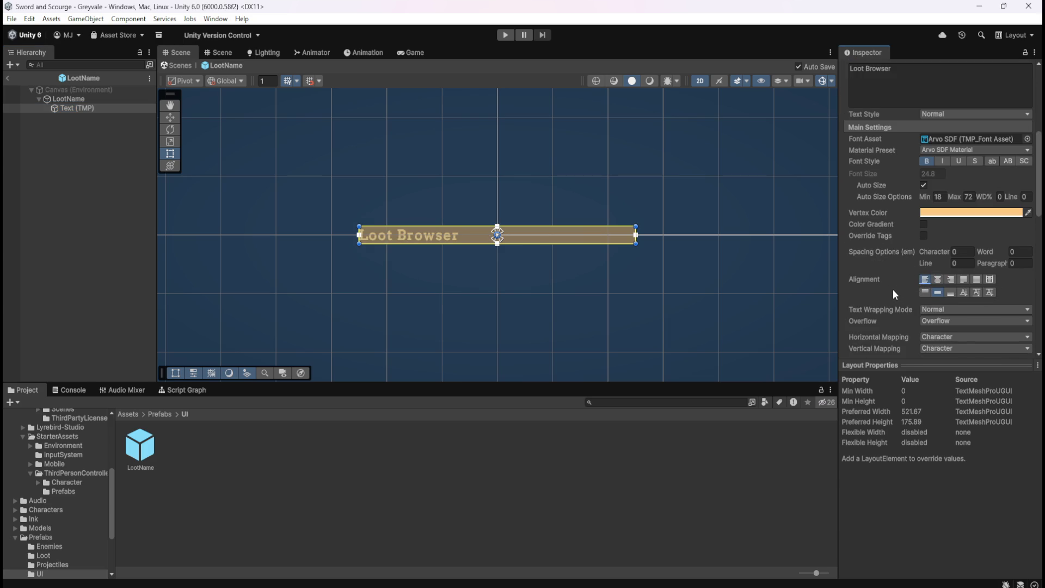
pyautogui.scroll(-2, 872, 283)
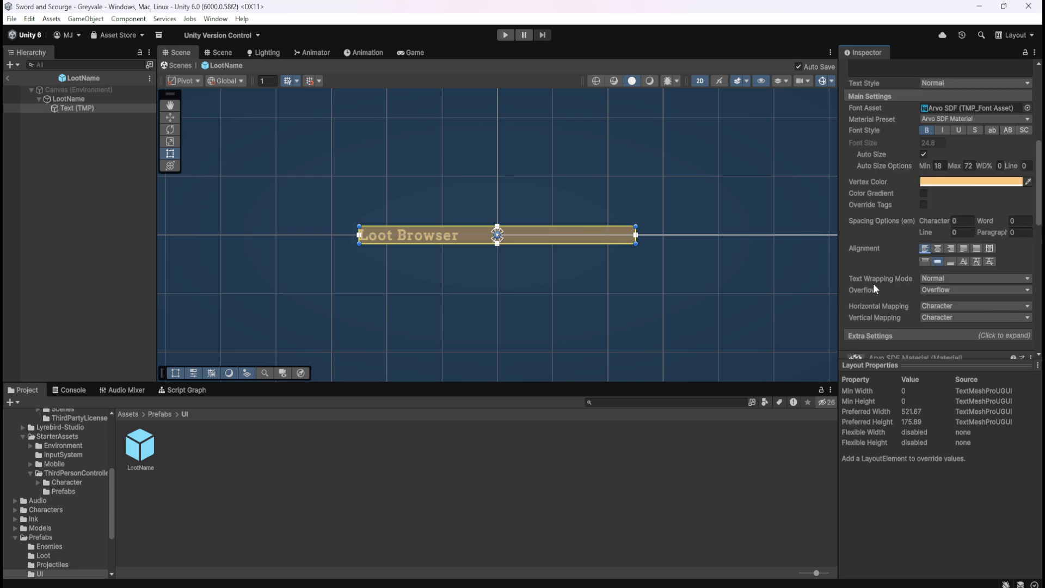
pyautogui.scroll(5, 381, 234)
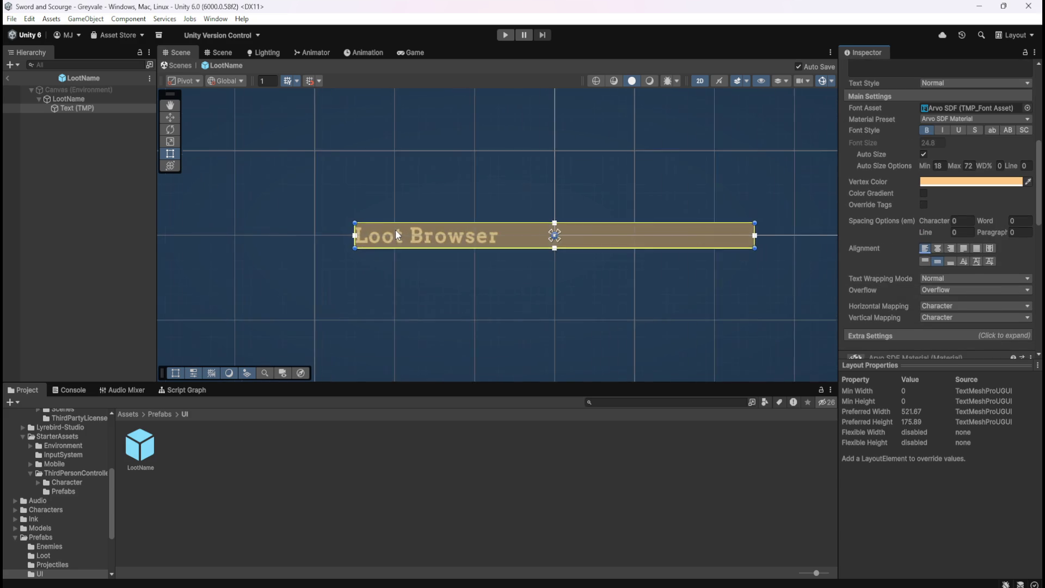
# Reselect Text (TMP) and expand its TextMeshPro Extra Settings section
pyautogui.click(77, 224)
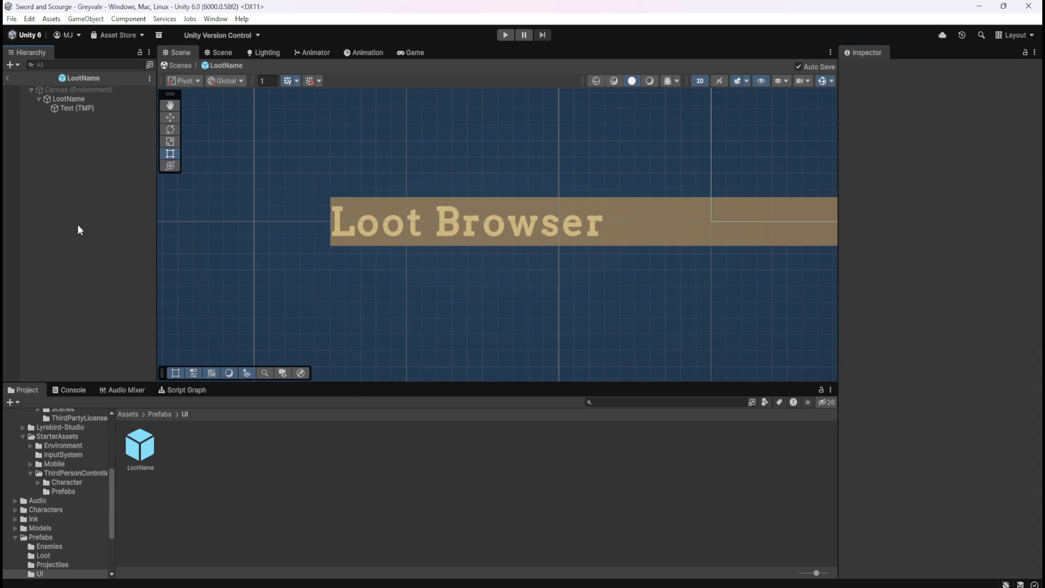
pyautogui.scroll(-2, 305, 210)
pyautogui.scroll(-2, 299, 210)
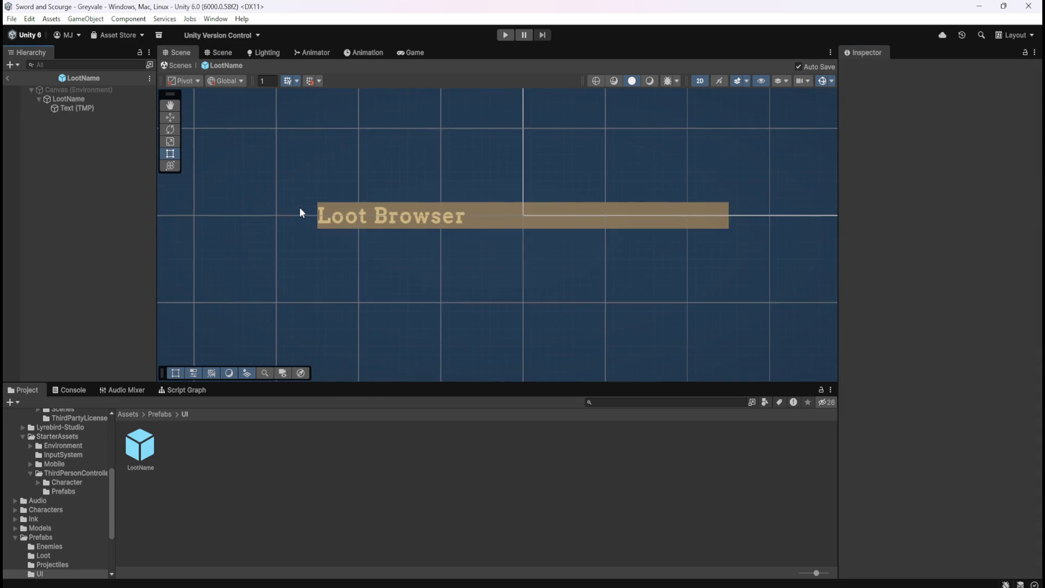
pyautogui.scroll(1, 298, 211)
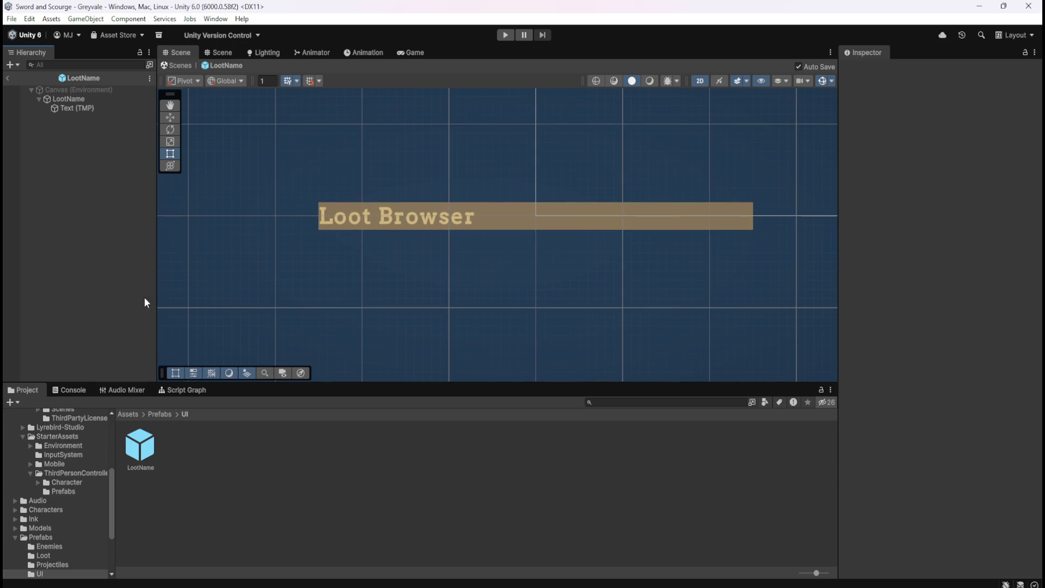
pyautogui.click(139, 452)
pyautogui.click(93, 109)
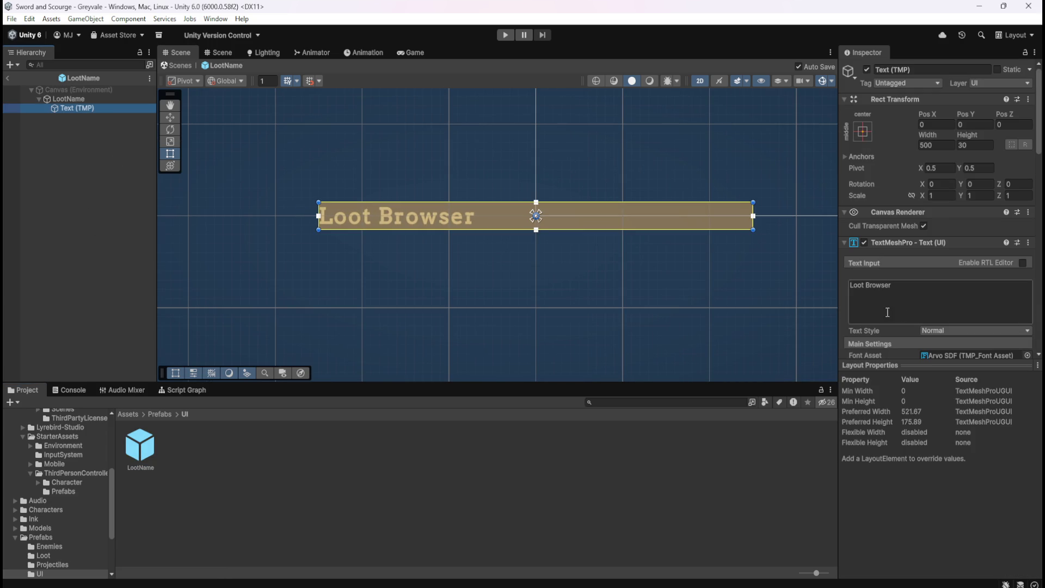
pyautogui.scroll(-3, 871, 302)
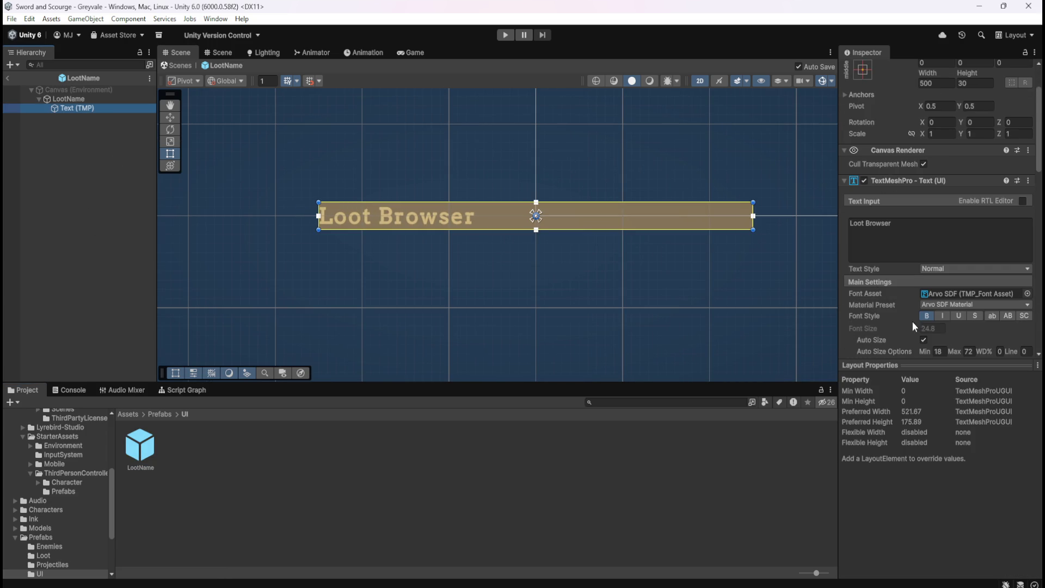
pyautogui.scroll(-4, 896, 318)
pyautogui.scroll(-1, 873, 284)
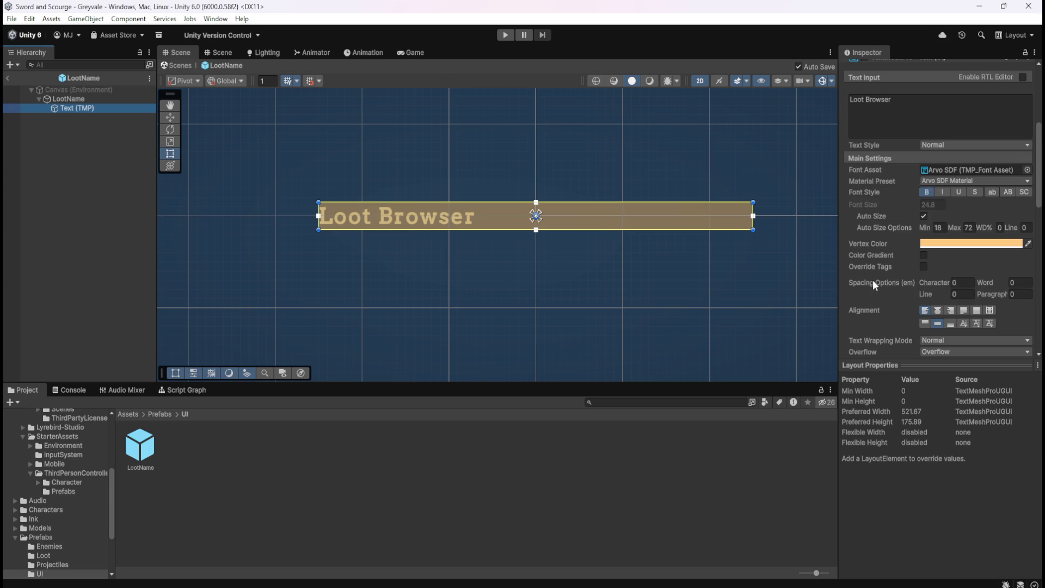
pyautogui.scroll(-3, 865, 300)
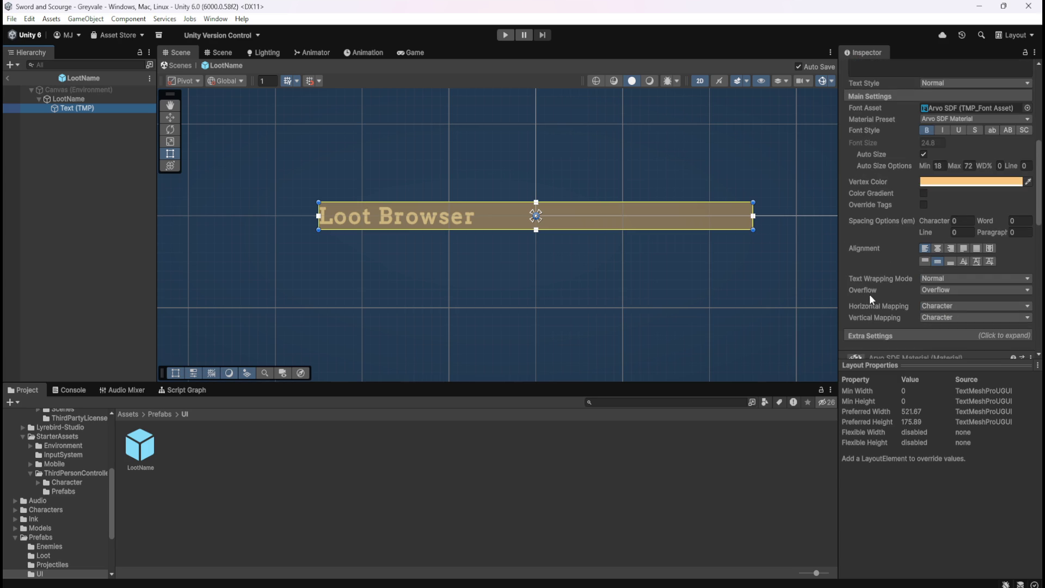
pyautogui.scroll(8, 871, 297)
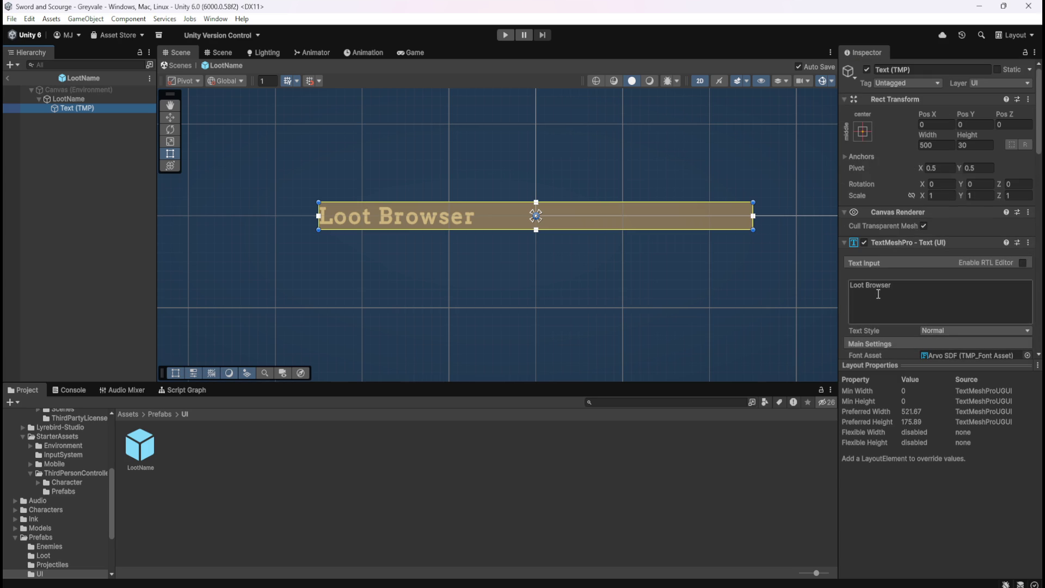
pyautogui.scroll(-5, 880, 292)
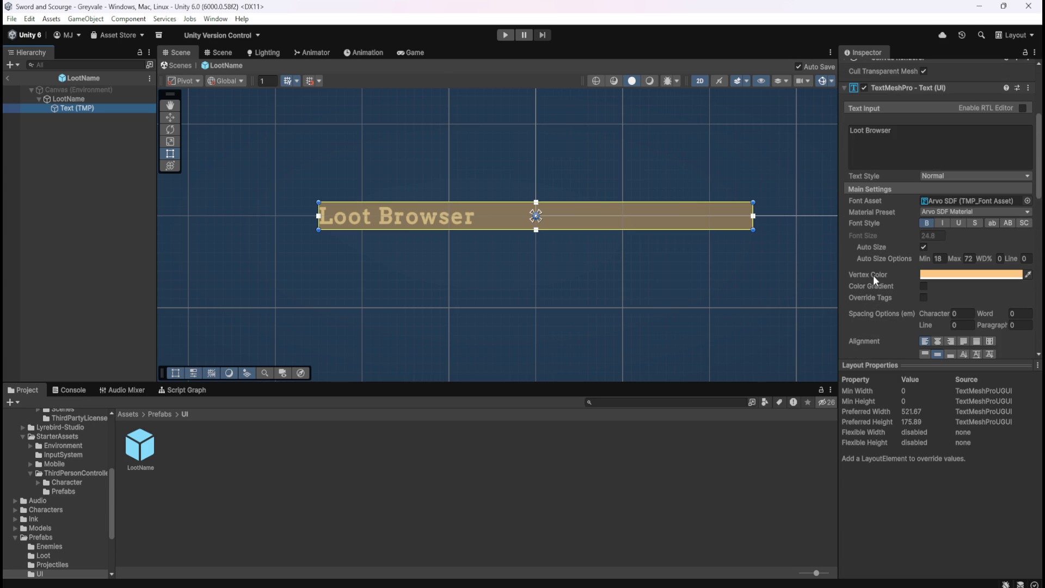
pyautogui.scroll(-3, 886, 266)
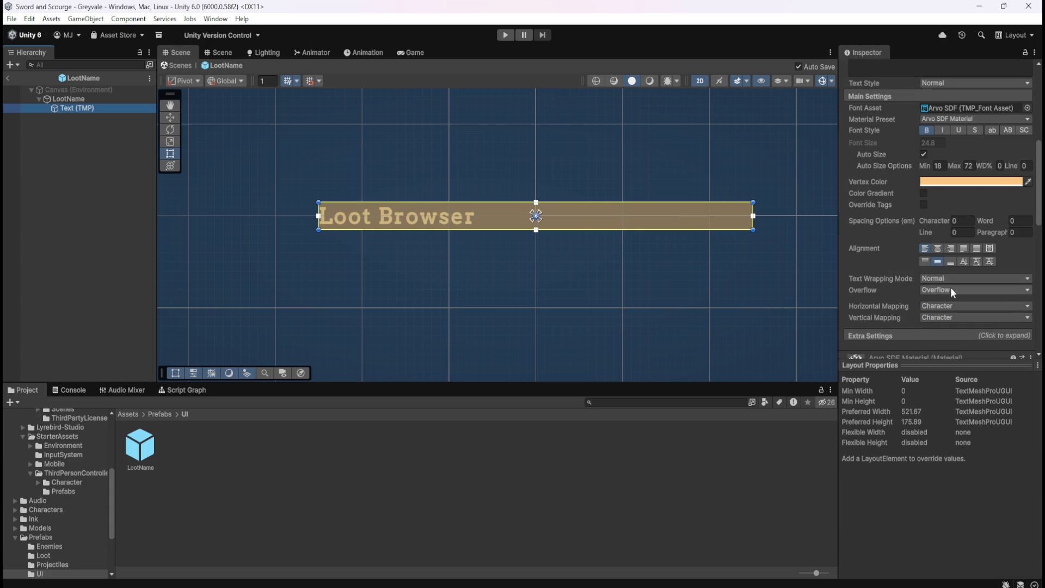
pyautogui.scroll(-1, 950, 289)
pyautogui.click(882, 305)
pyautogui.scroll(-4, 907, 303)
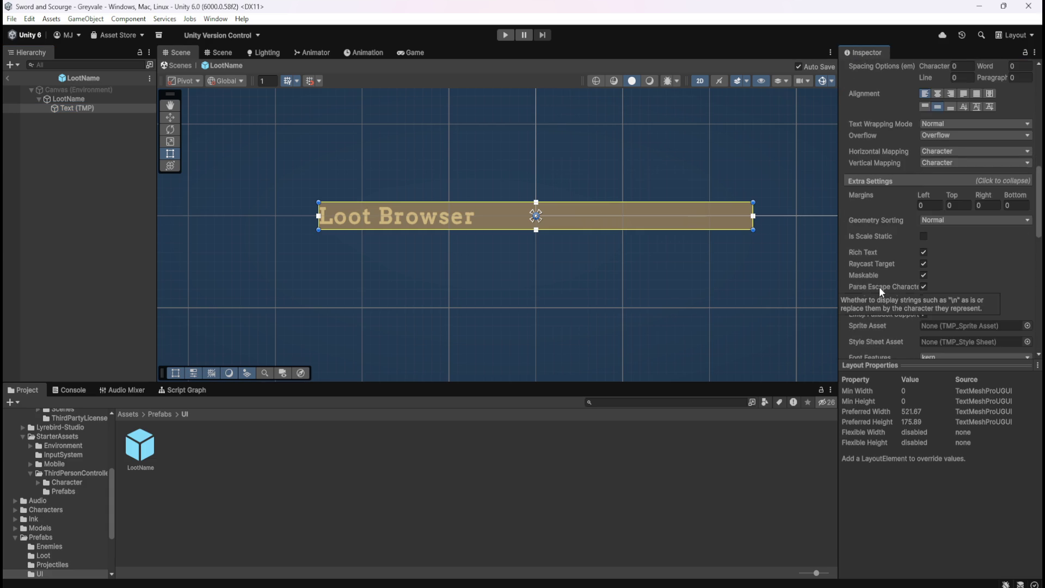
pyautogui.scroll(-2, 880, 286)
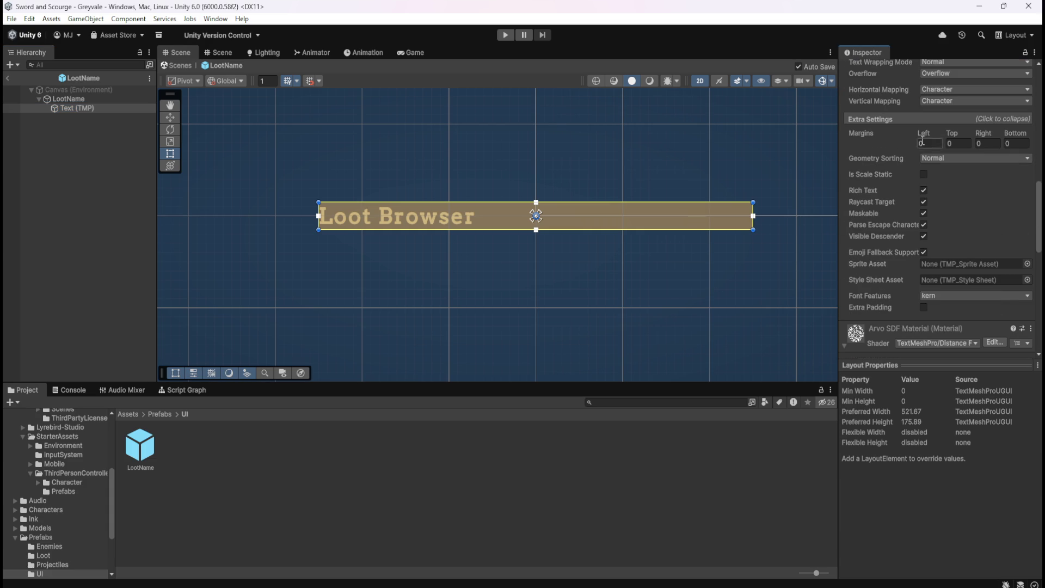
# Set the Text (TMP) margins to 5 on the left and 5 on the right
pyautogui.moveTo(939, 132)
pyautogui.mouseDown()
pyautogui.moveTo(1039, 132)
pyautogui.moveTo(213, 164)
pyautogui.moveTo(82, 157)
pyautogui.moveTo(1037, 156)
pyautogui.moveTo(33, 158)
pyautogui.moveTo(1028, 159)
pyautogui.moveTo(64, 153)
pyautogui.moveTo(51, 153)
pyautogui.moveTo(95, 159)
pyautogui.moveTo(30, 166)
pyautogui.mouseUp()
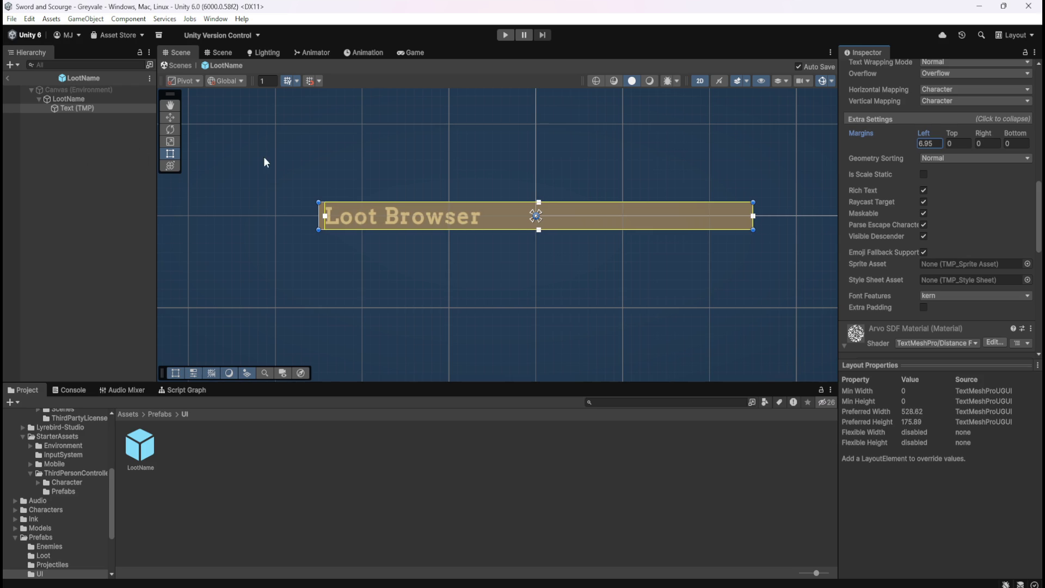
pyautogui.moveTo(988, 129)
pyautogui.mouseDown()
pyautogui.moveTo(56, 165)
pyautogui.moveTo(284, 177)
pyautogui.mouseUp()
pyautogui.hotkey('ctrl', 'z')
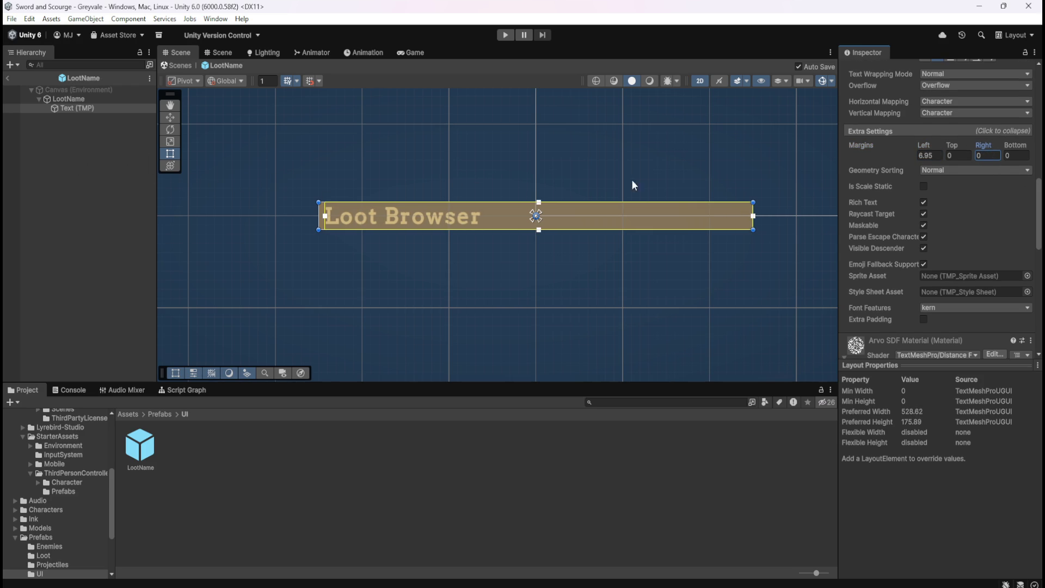
pyautogui.moveTo(982, 147)
pyautogui.mouseDown()
pyautogui.moveTo(998, 146)
pyautogui.moveTo(21, 152)
pyautogui.moveTo(77, 155)
pyautogui.mouseUp()
pyautogui.hotkey('ctrl', 'z')
pyautogui.click(997, 155)
pyautogui.write('5')
pyautogui.click(929, 156)
pyautogui.write('5')
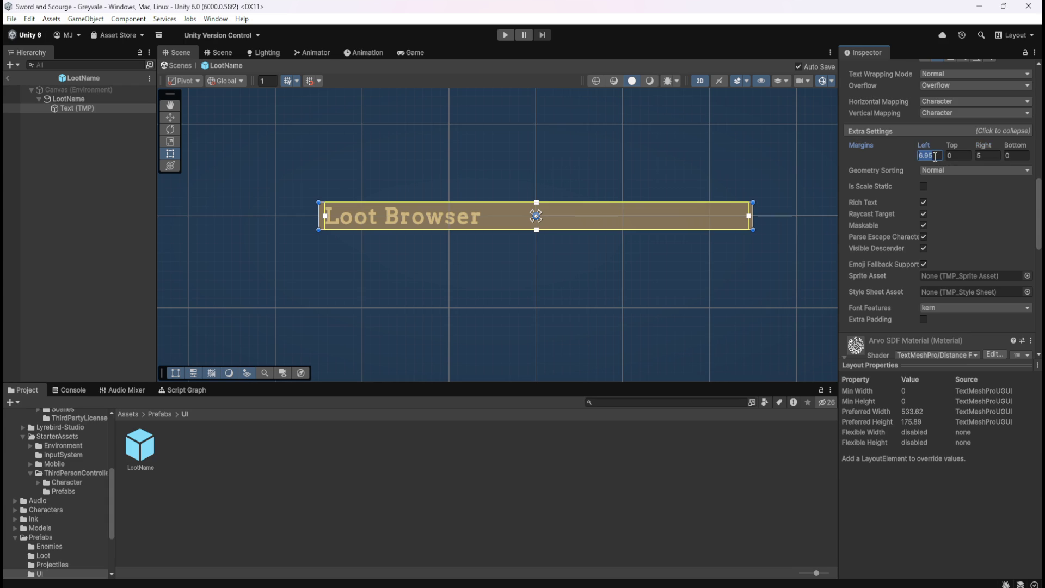
pyautogui.click(53, 160)
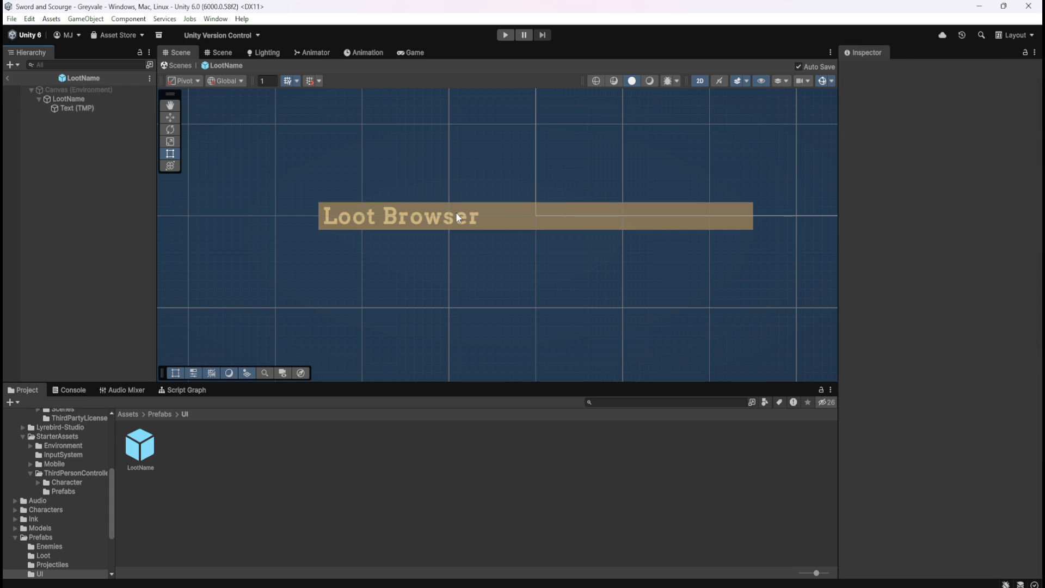
# Switch between the Text (TMP) child and the LootName root to check the margins
pyautogui.click(79, 111)
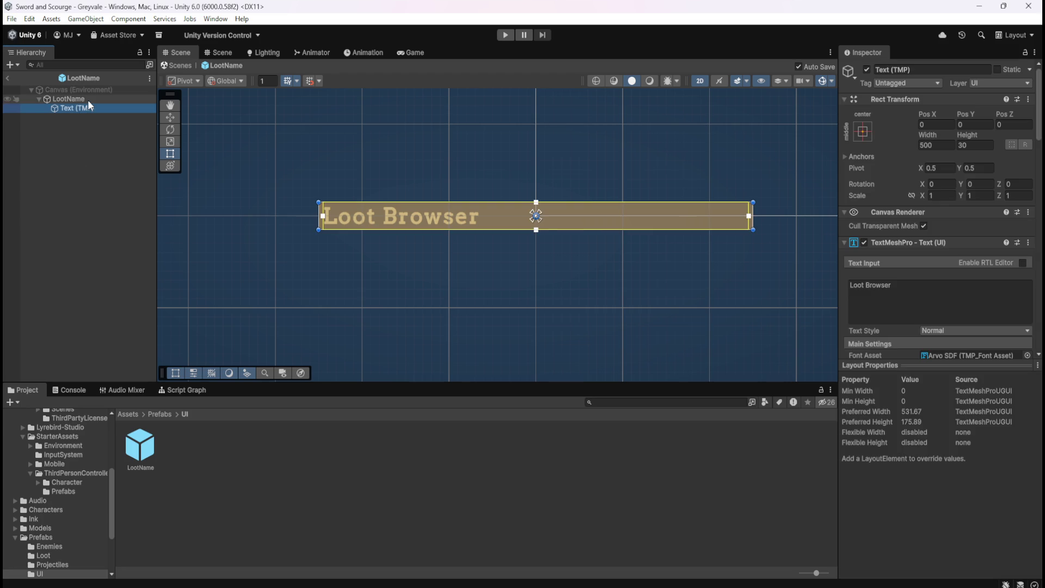
pyautogui.click(87, 99)
pyautogui.click(84, 107)
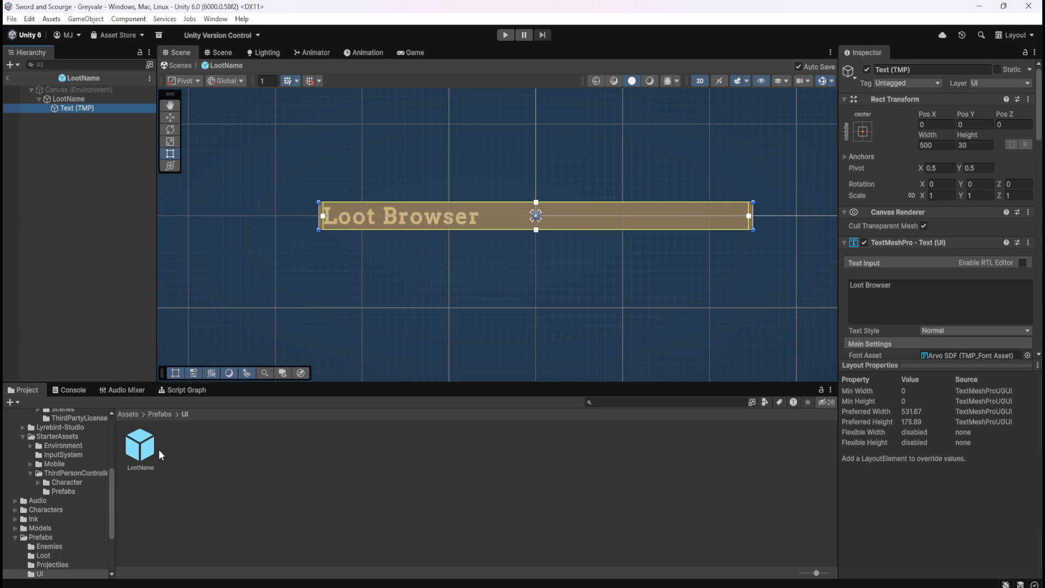
pyautogui.click(79, 101)
# Return to the Greyvale scene and compare the Loot Browser panel in Game and Scene views
pyautogui.click(78, 108)
pyautogui.click(12, 79)
pyautogui.click(411, 52)
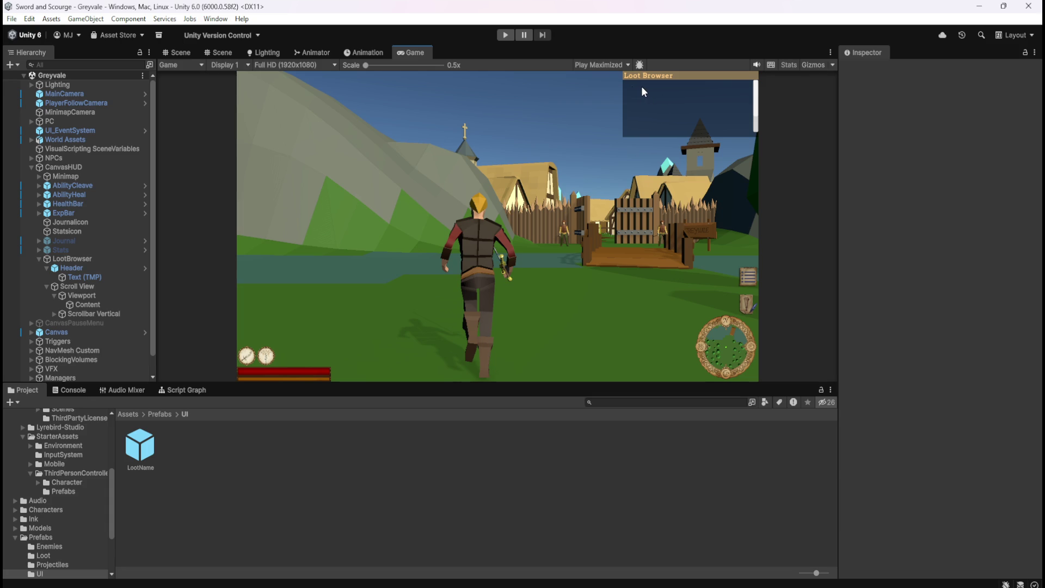
pyautogui.click(177, 52)
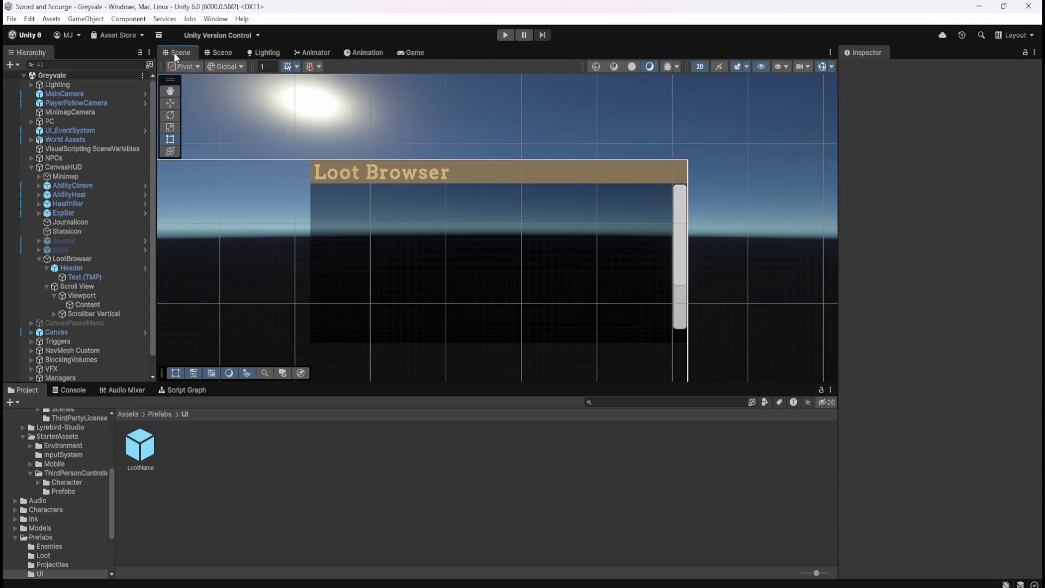
pyautogui.click(406, 51)
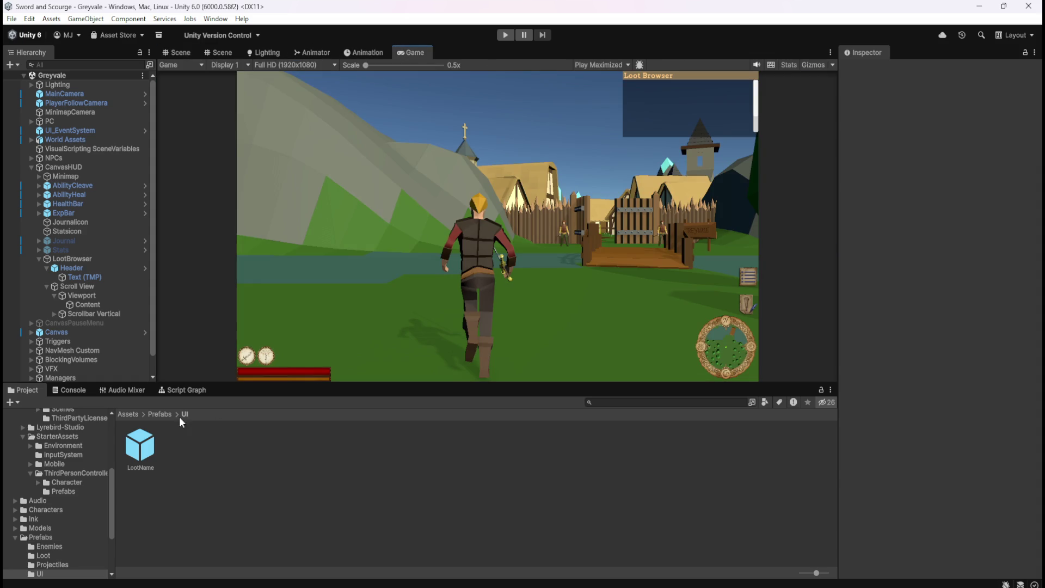
# Reopen the LootName prefab with its Text (TMP) child selected in the Scene view
pyautogui.doubleClick(153, 450)
pyautogui.click(100, 111)
pyautogui.click(103, 100)
pyautogui.click(100, 110)
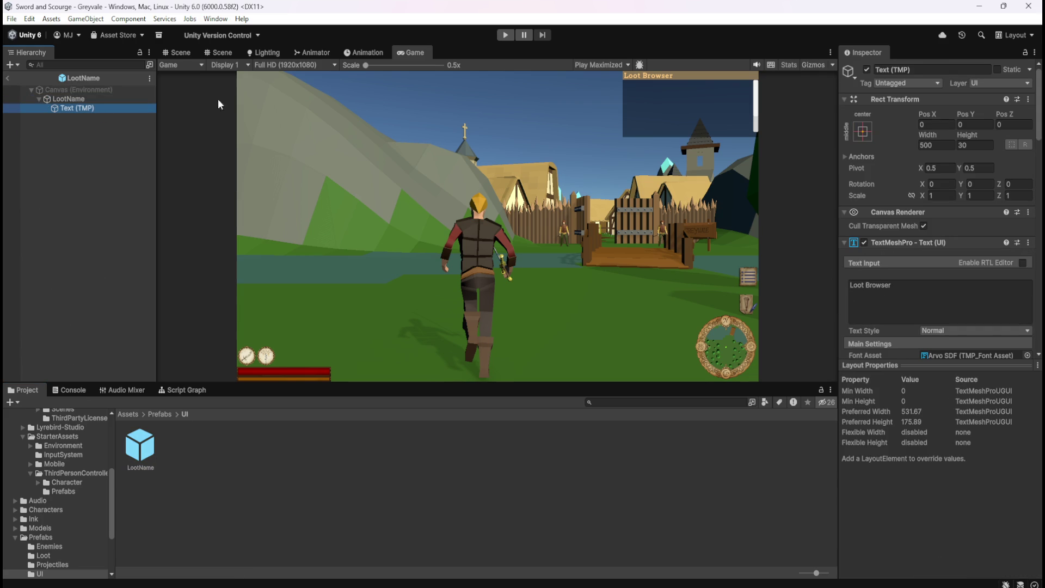
pyautogui.click(185, 52)
# Set the Loot Browser text's vertex colour to white FFFFFF and turn bold off
pyautogui.scroll(3, 329, 217)
pyautogui.scroll(-5, 887, 322)
pyautogui.scroll(-4, 886, 326)
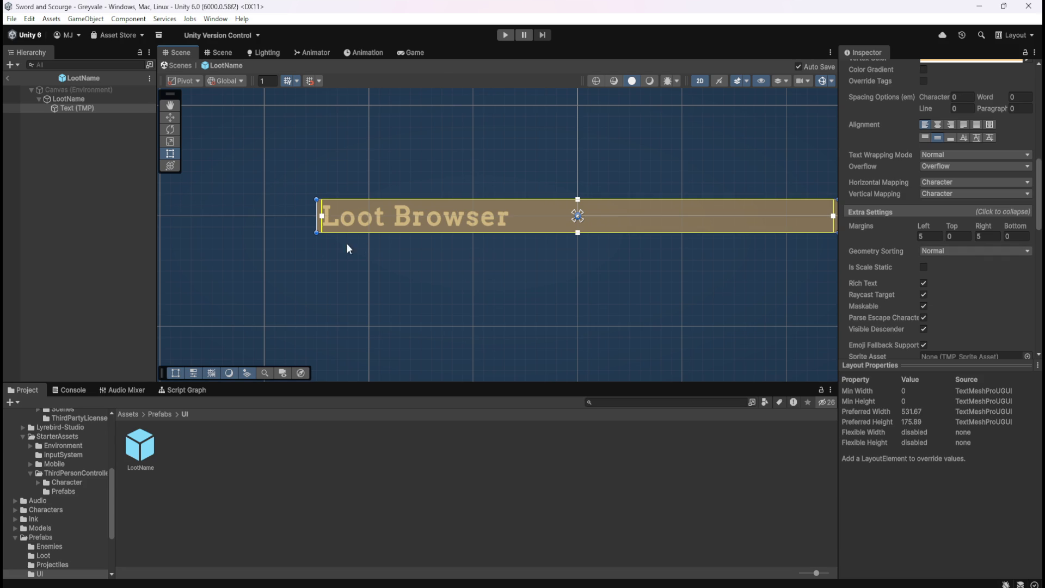
pyautogui.scroll(-2, 305, 247)
pyautogui.scroll(4, 568, 217)
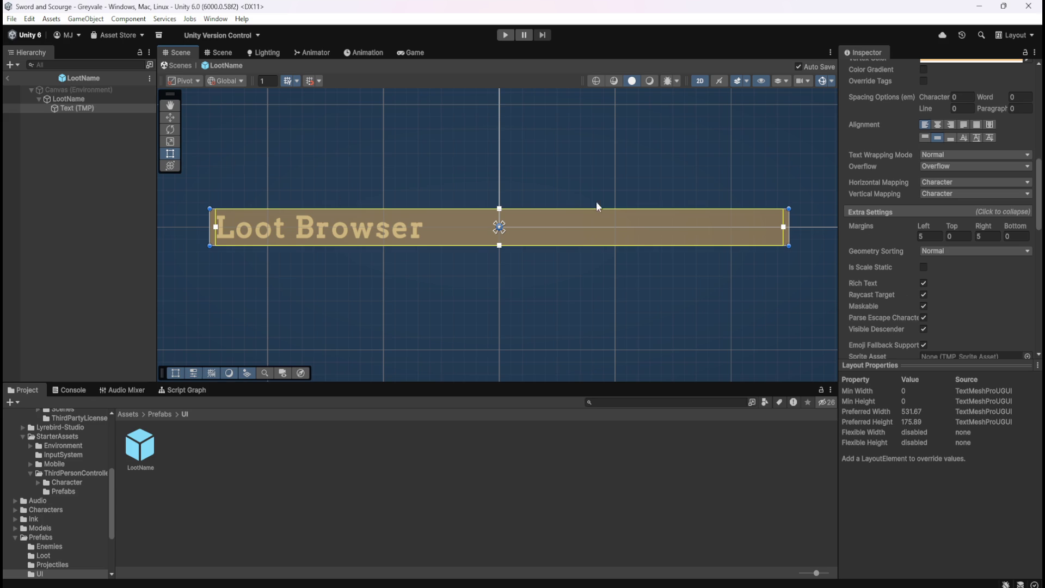
pyautogui.scroll(5, 880, 286)
pyautogui.scroll(1, 878, 296)
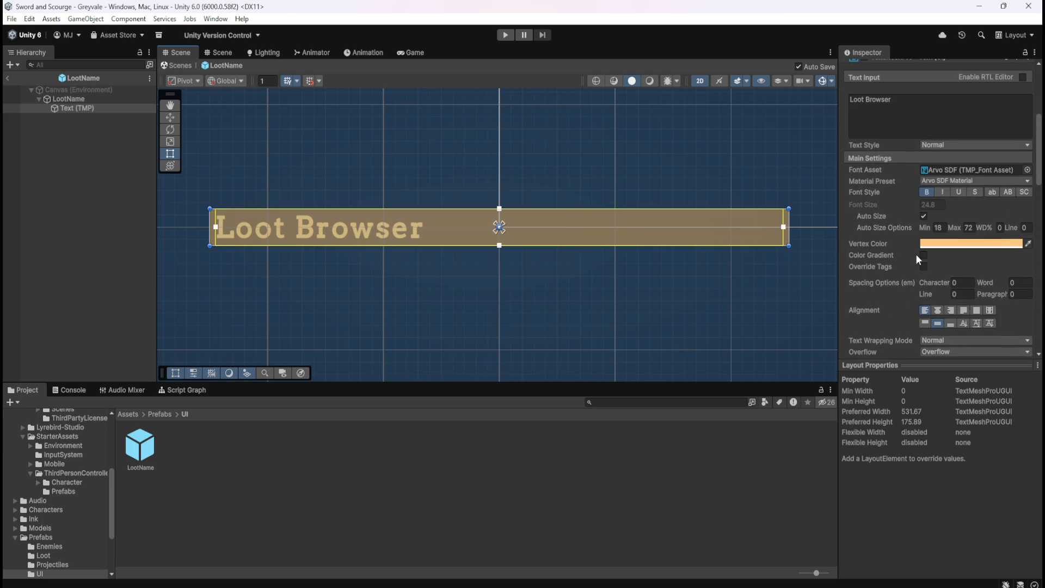
pyautogui.click(974, 243)
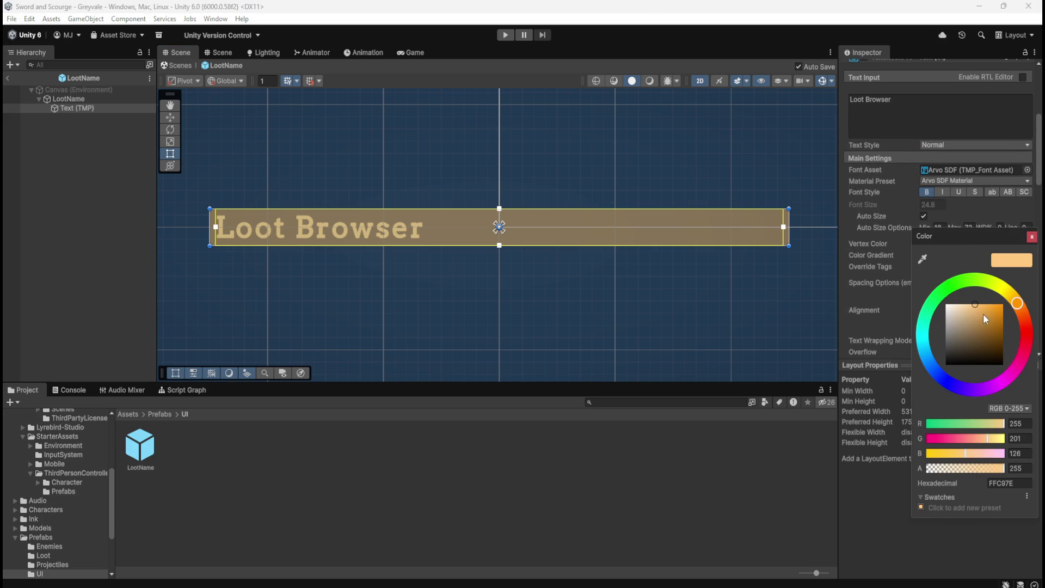
pyautogui.moveTo(968, 322); pyautogui.dragTo(906, 280)
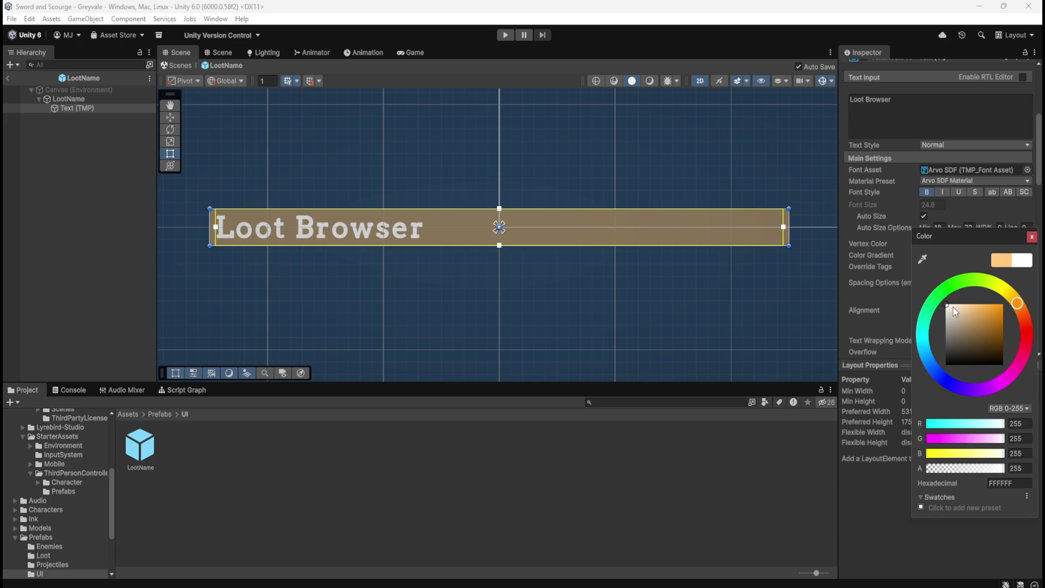
pyautogui.click(926, 192)
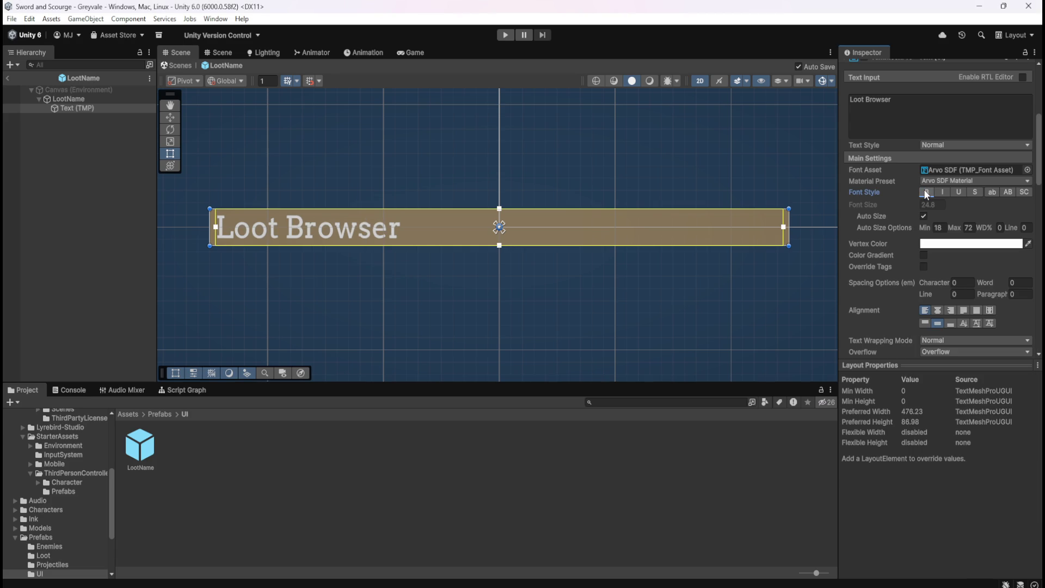
pyautogui.click(926, 193)
pyautogui.click(926, 194)
# Set the LootName root Image colour's alpha to 0, keeping the Image component enabled
pyautogui.click(80, 99)
pyautogui.click(79, 107)
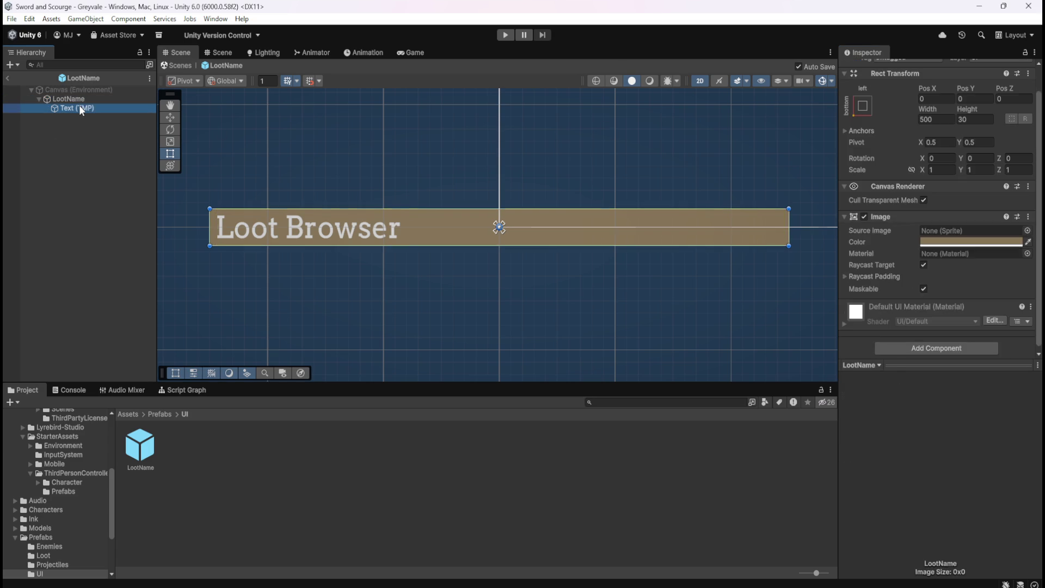
pyautogui.click(87, 100)
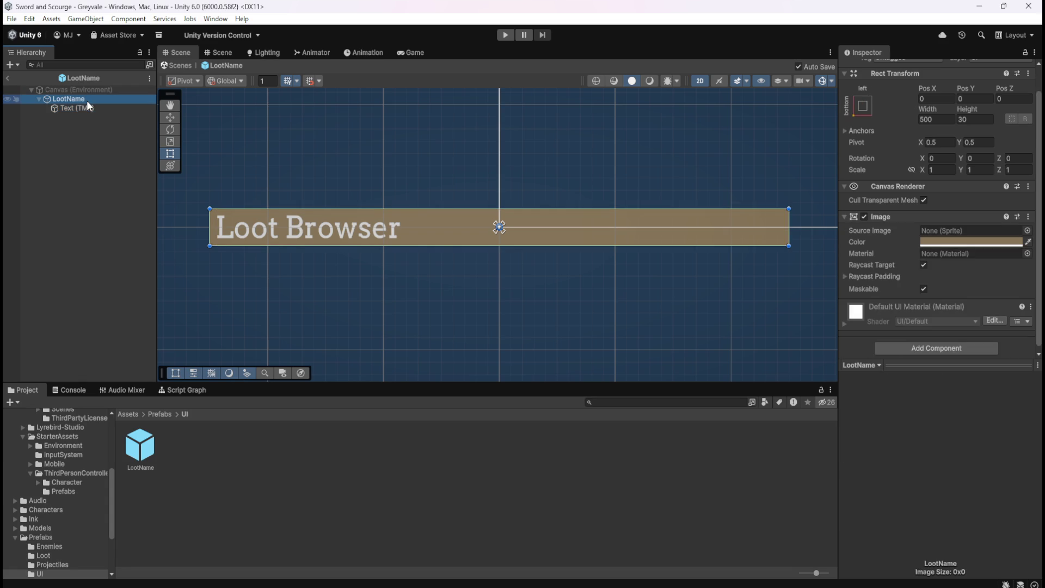
pyautogui.click(959, 243)
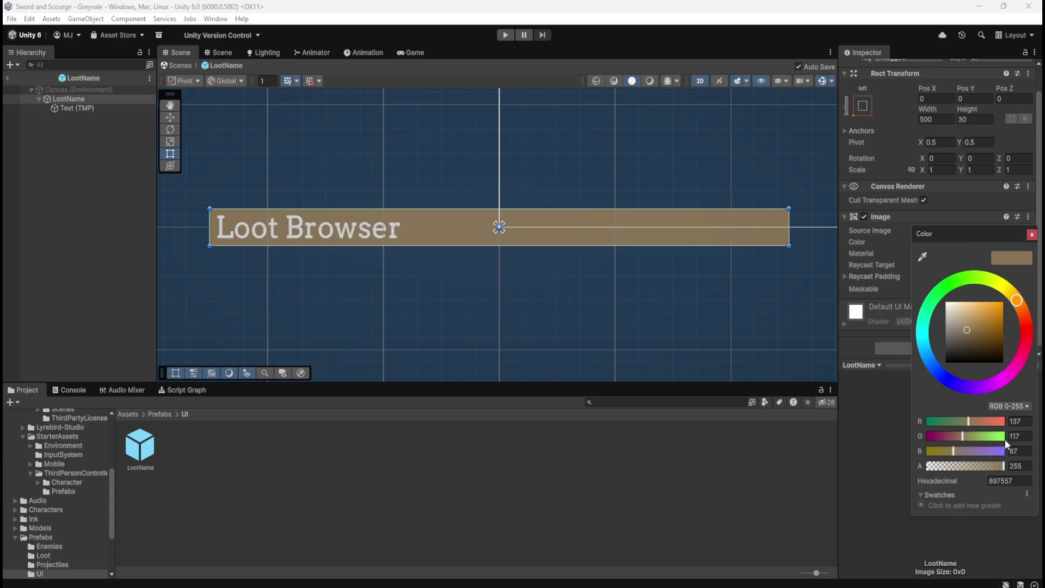
pyautogui.moveTo(1003, 468)
pyautogui.mouseDown()
pyautogui.moveTo(828, 457)
pyautogui.moveTo(998, 464)
pyautogui.moveTo(867, 469)
pyautogui.moveTo(1007, 465)
pyautogui.moveTo(869, 459)
pyautogui.mouseUp()
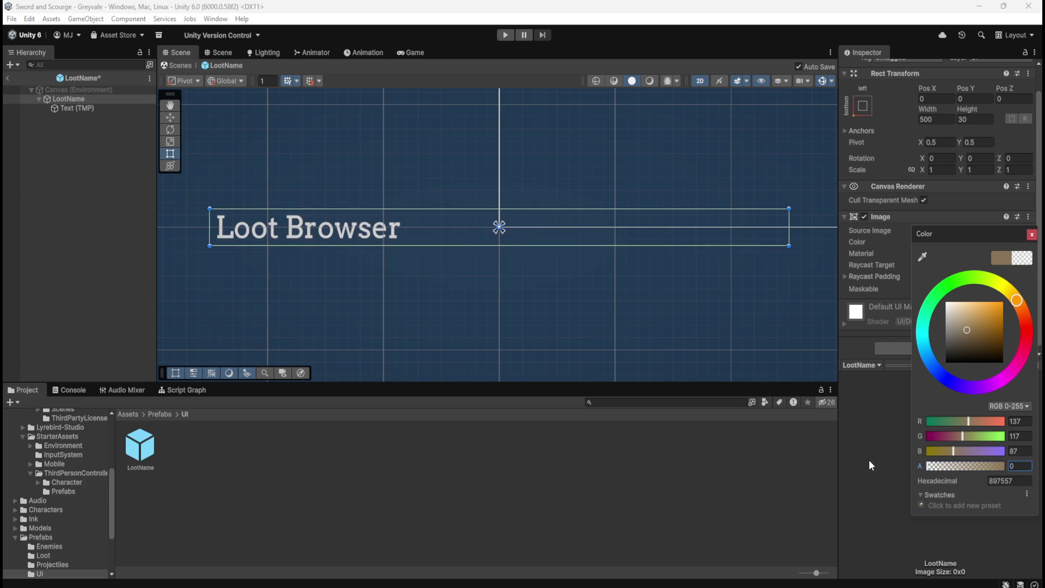
pyautogui.click(864, 219)
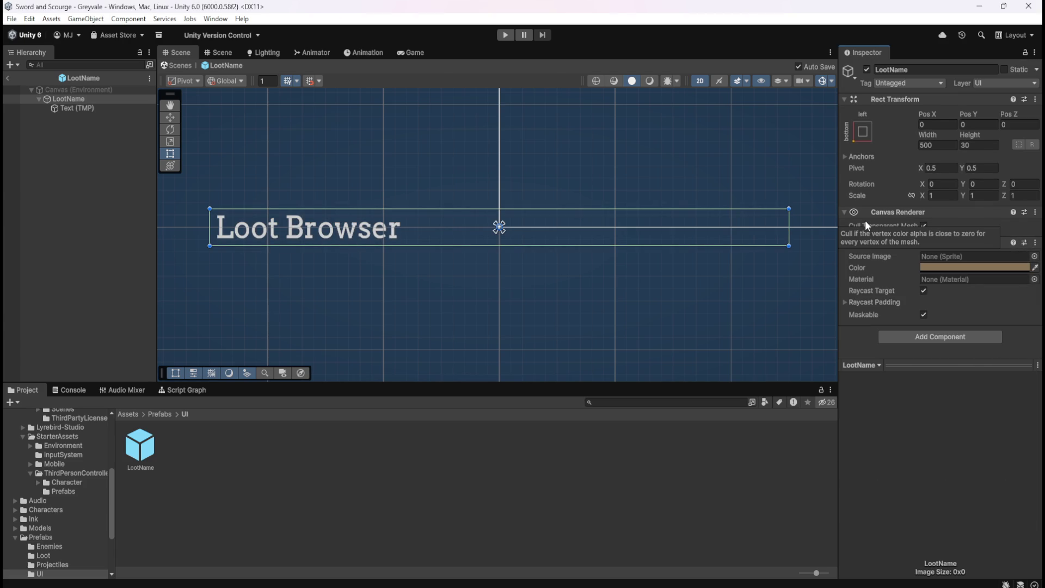
pyautogui.click(864, 242)
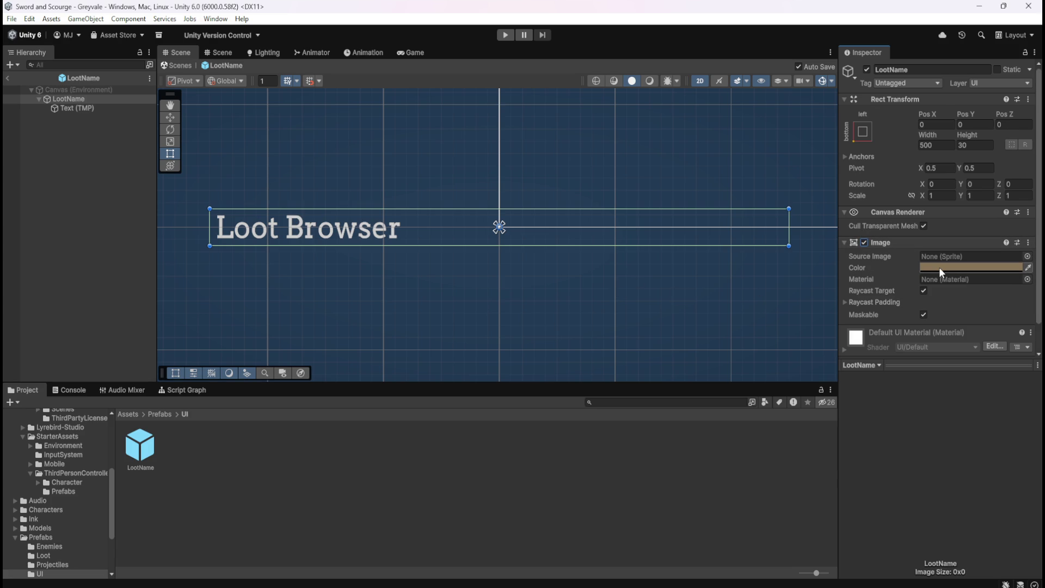
pyautogui.click(76, 108)
# Delete the 'Loot Browser' text from the Text (TMP) input, leaving it empty
pyautogui.click(87, 99)
pyautogui.click(85, 107)
pyautogui.click(927, 293)
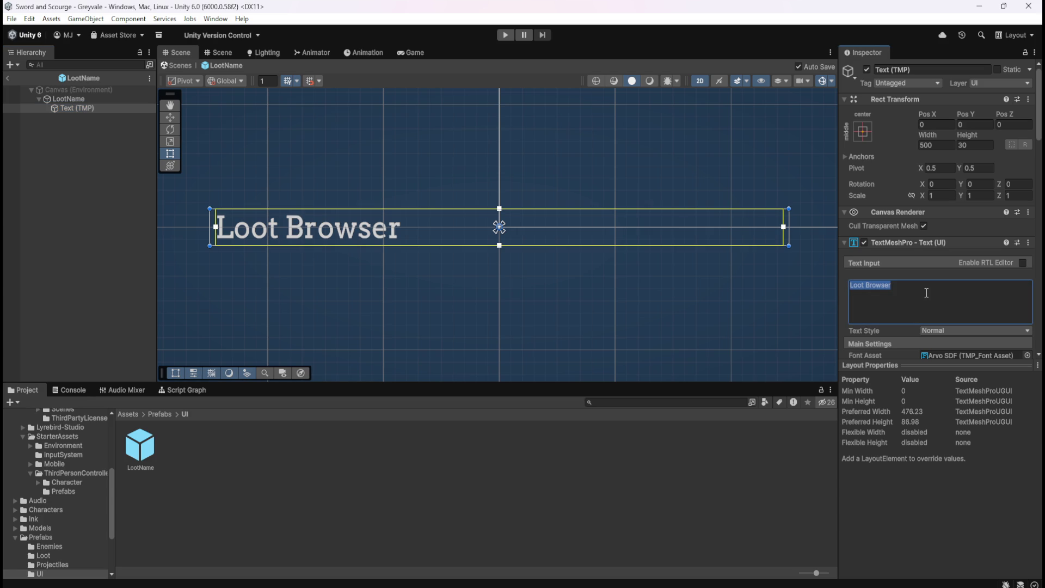
pyautogui.press('BackSpace')
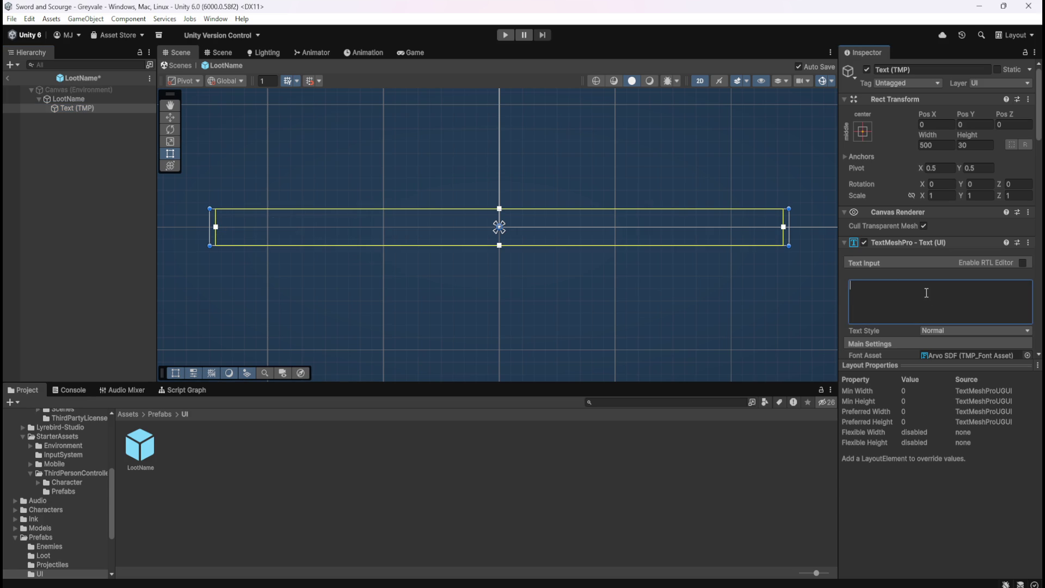
pyautogui.click(132, 169)
pyautogui.click(87, 99)
pyautogui.click(85, 108)
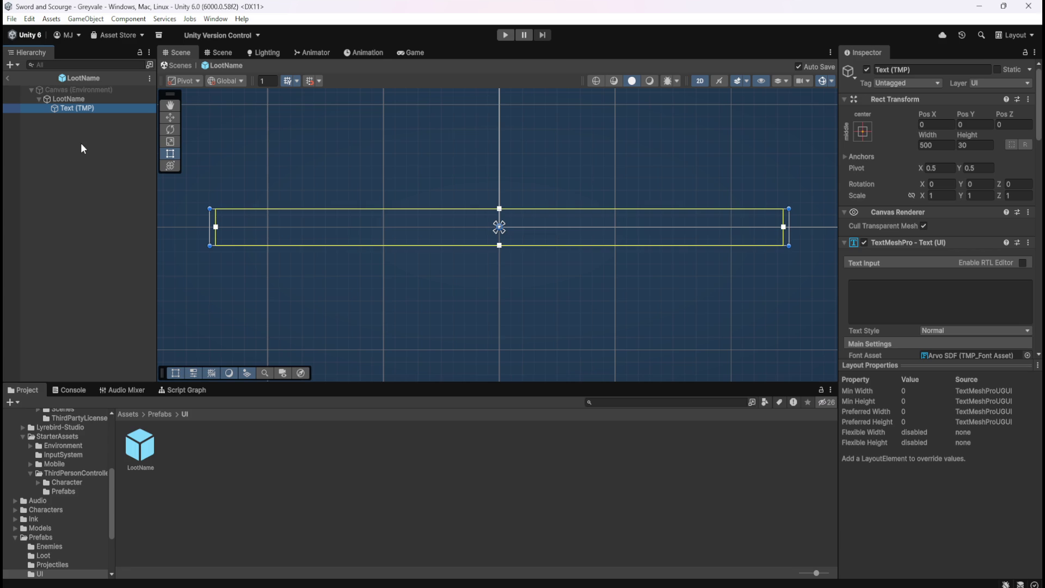
pyautogui.click(90, 100)
pyautogui.click(88, 107)
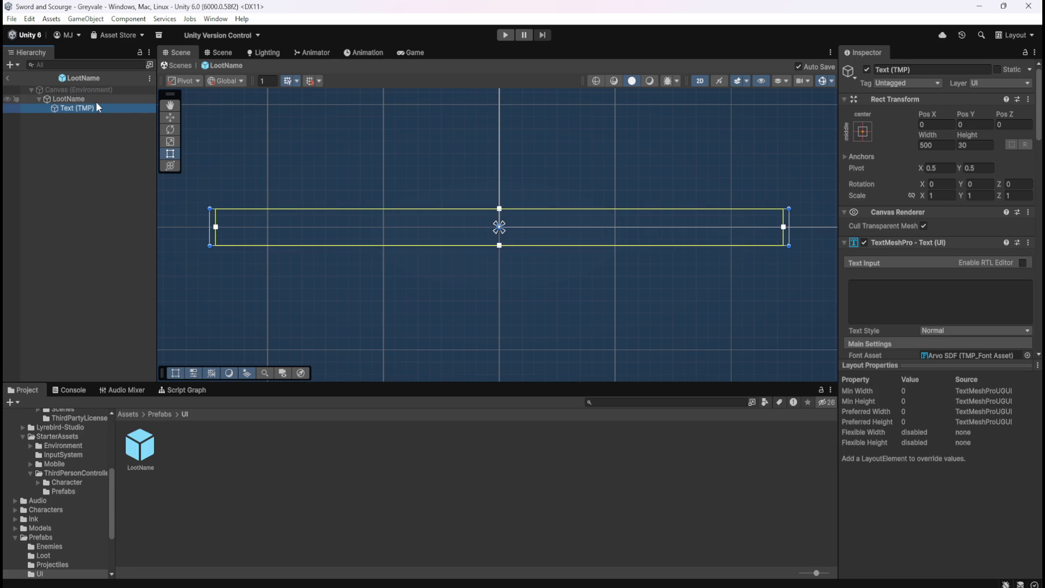
pyautogui.press('Up')
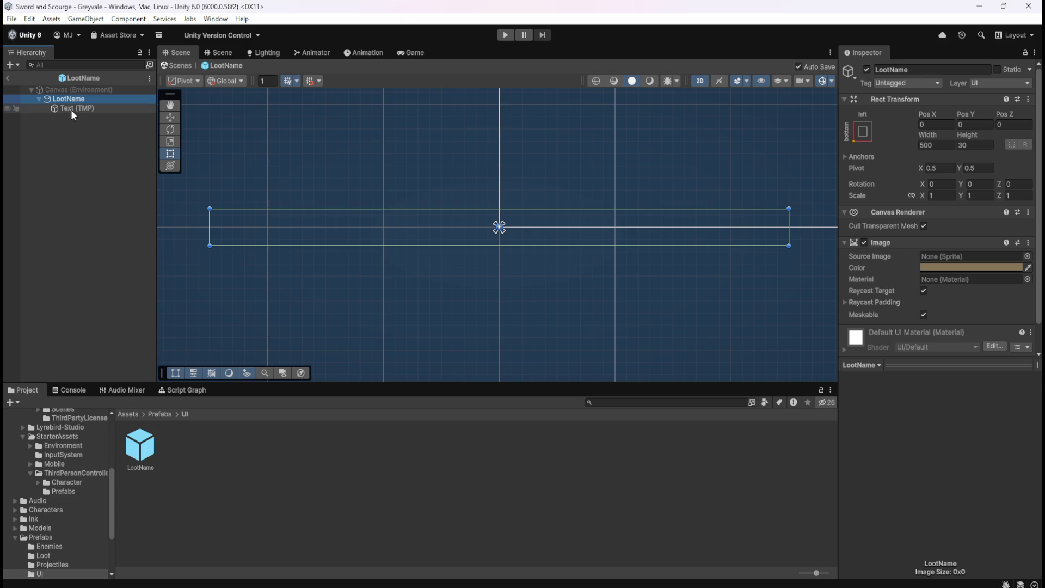
# Exit prefab mode, rename the LootName prefab to LootCommon, and open it for editing
pyautogui.click(8, 79)
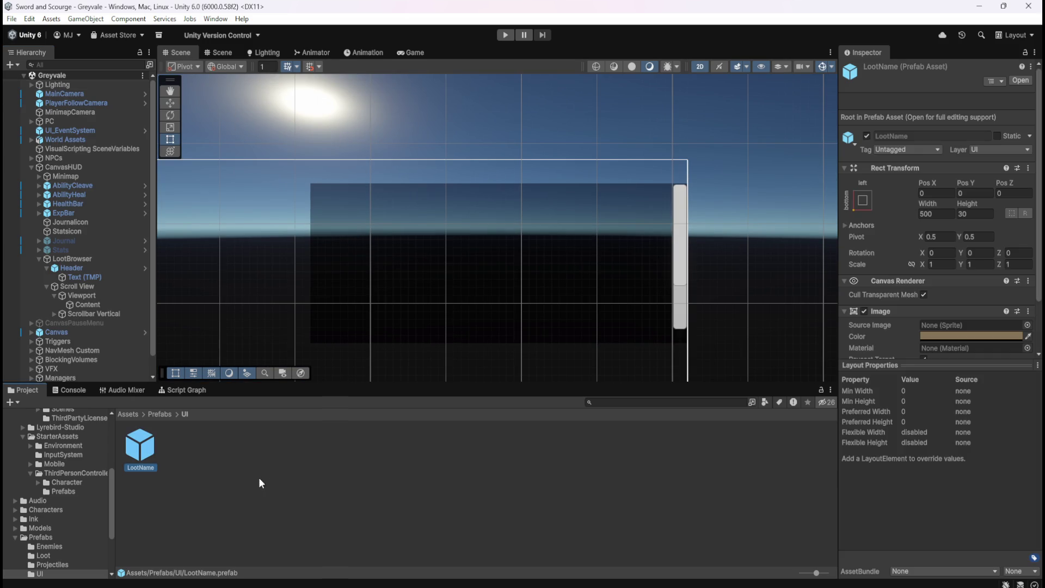
pyautogui.press('F2')
pyautogui.press('End')
pyautogui.hotkey('shift', 'Left')
pyautogui.hotkey('shift', 'Left')
pyautogui.hotkey('shift', 'Left')
pyautogui.press('Right')
pyautogui.hotkey('shift', 'Left')
pyautogui.hotkey('shift', 'Left')
pyautogui.hotkey('shift', 'Left')
pyautogui.write('Common')
pyautogui.press('Return')
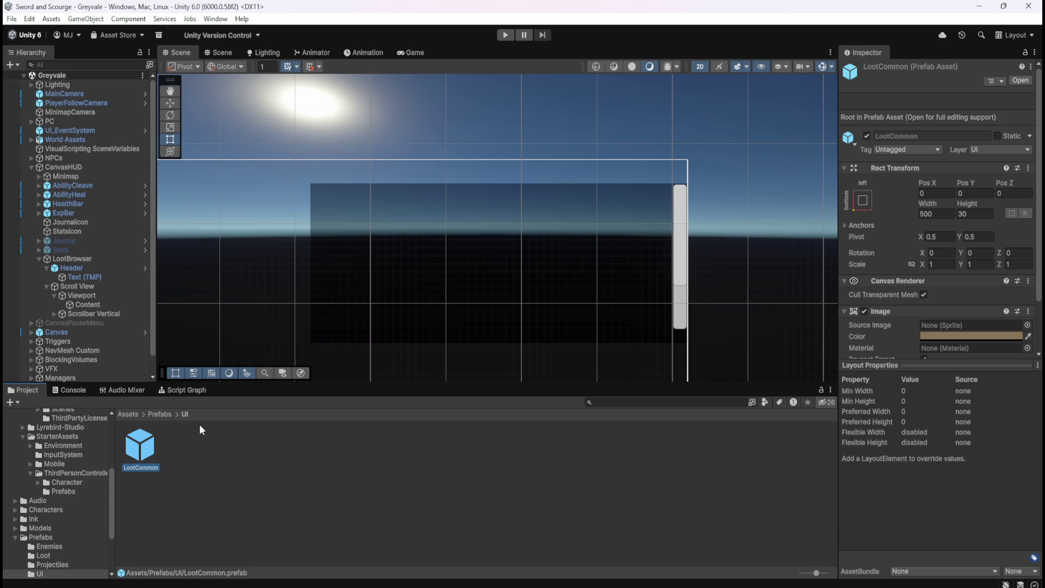
pyautogui.doubleClick(145, 438)
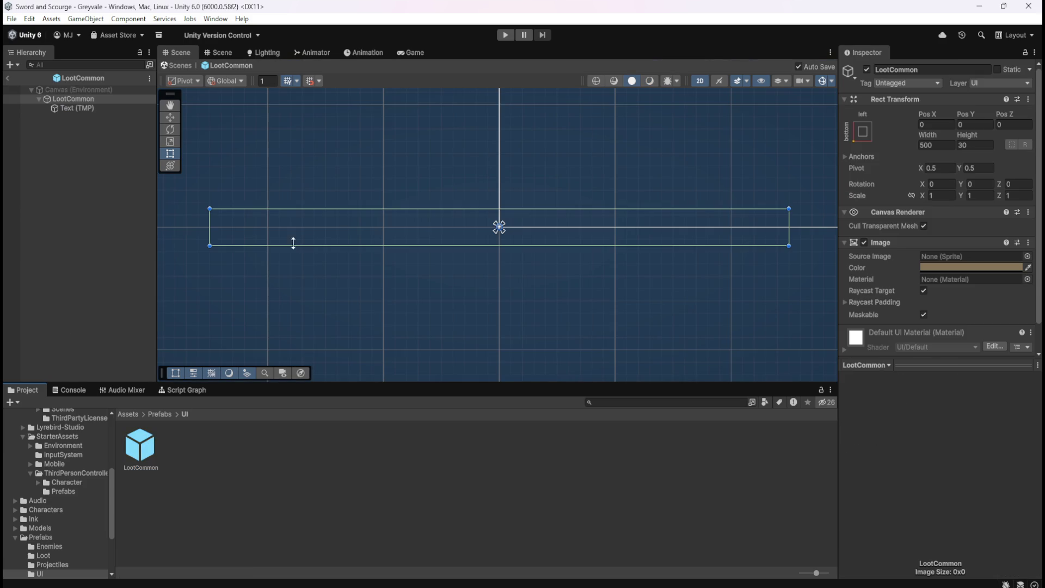
# Inspect the LootCommon root image and its empty Text (TMP) child
pyautogui.scroll(-1, 878, 286)
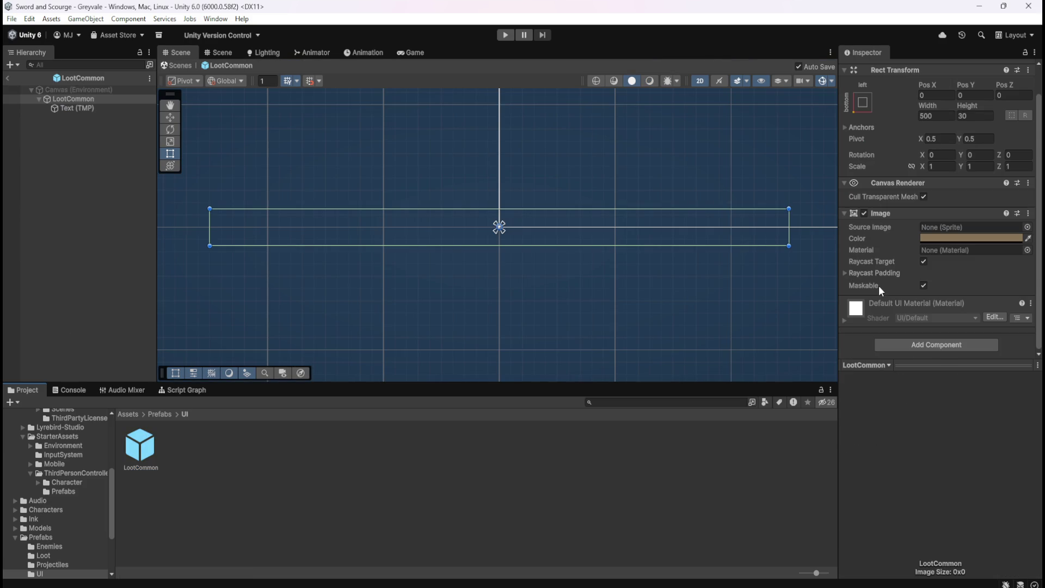
pyautogui.click(90, 112)
pyautogui.scroll(-3, 896, 309)
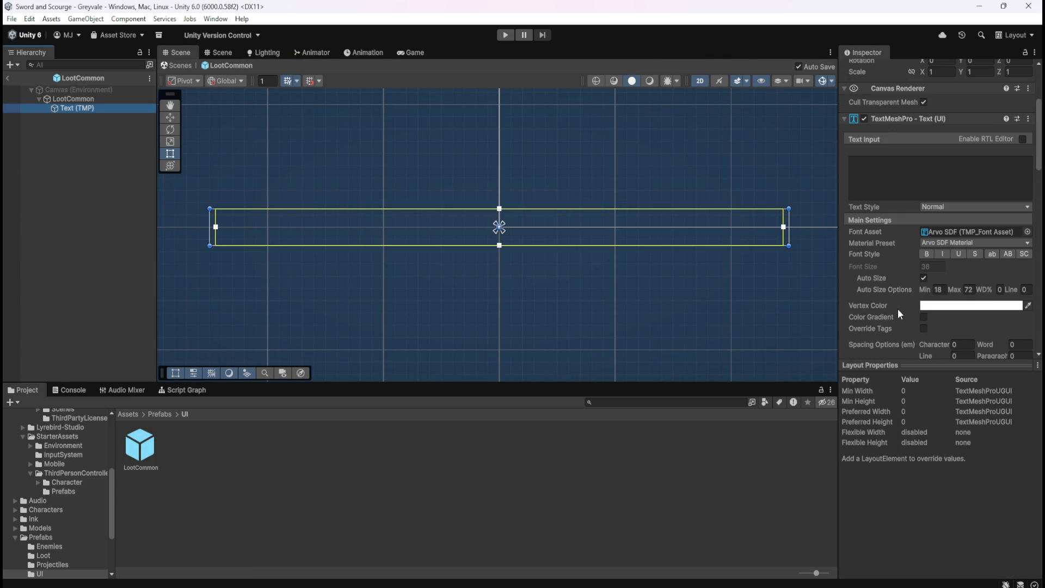
pyautogui.click(76, 99)
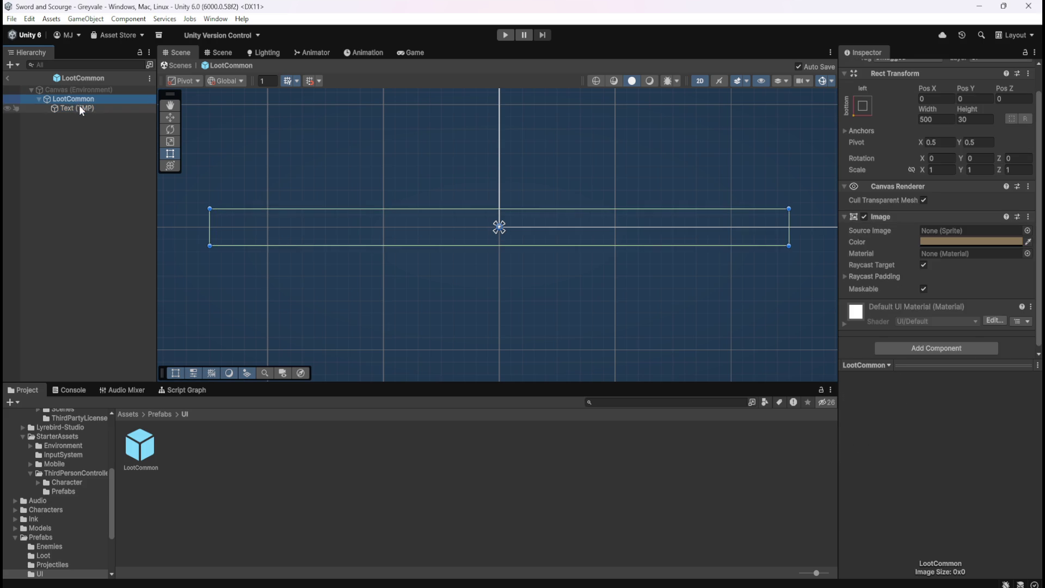
pyautogui.click(79, 107)
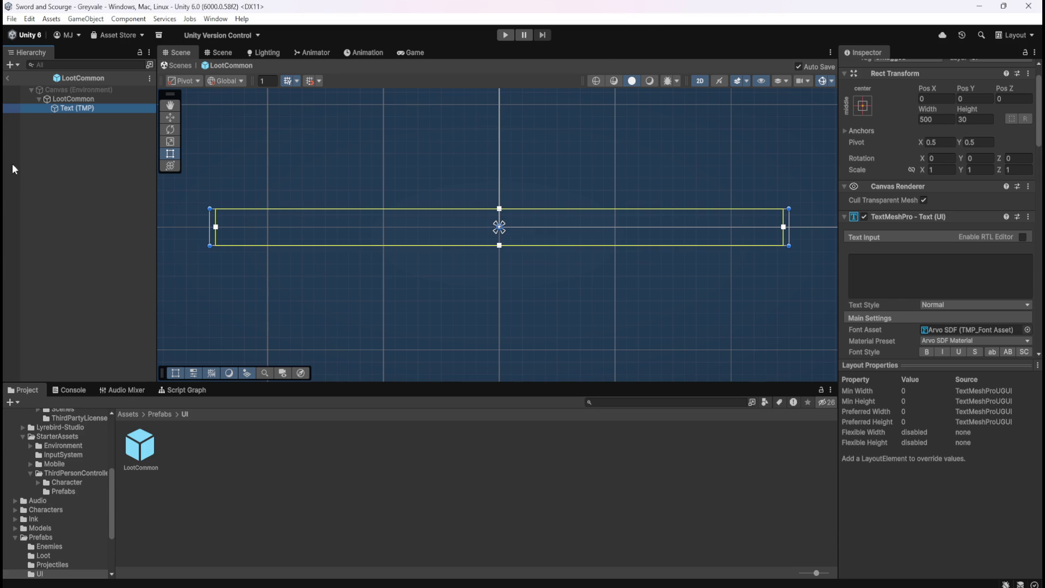
# Review LootCommon's Canvas, root and Text (TMP) settings, then return to the Greyvale scene
pyautogui.click(70, 98)
pyautogui.click(73, 106)
pyautogui.scroll(-5, 887, 337)
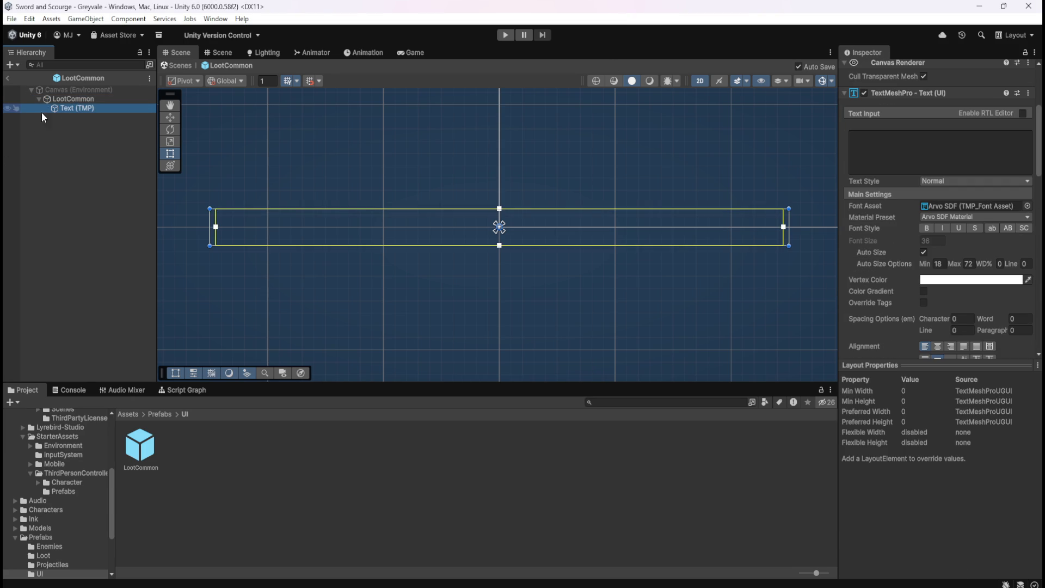
pyautogui.click(74, 93)
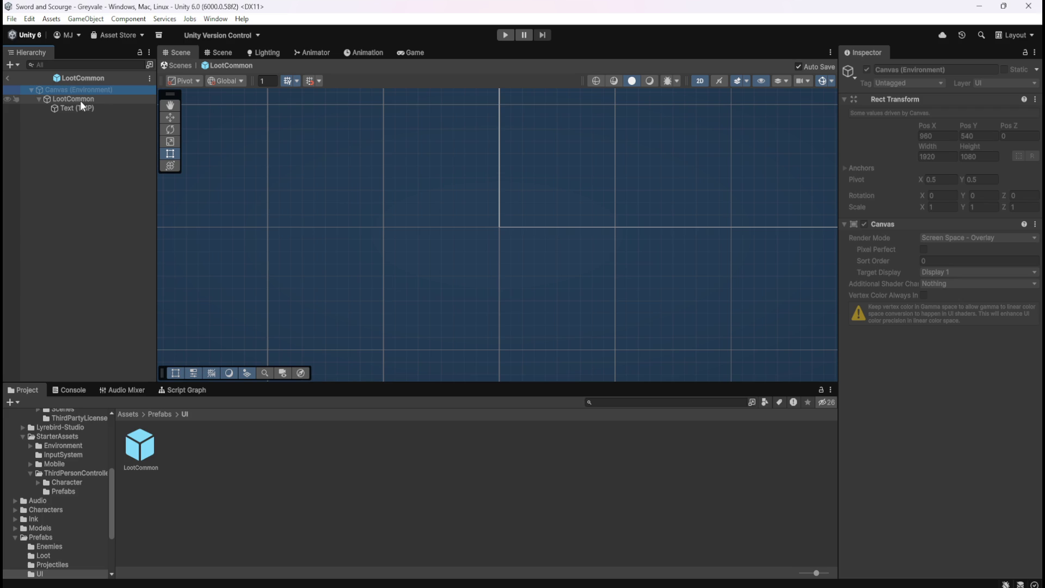
pyautogui.click(85, 100)
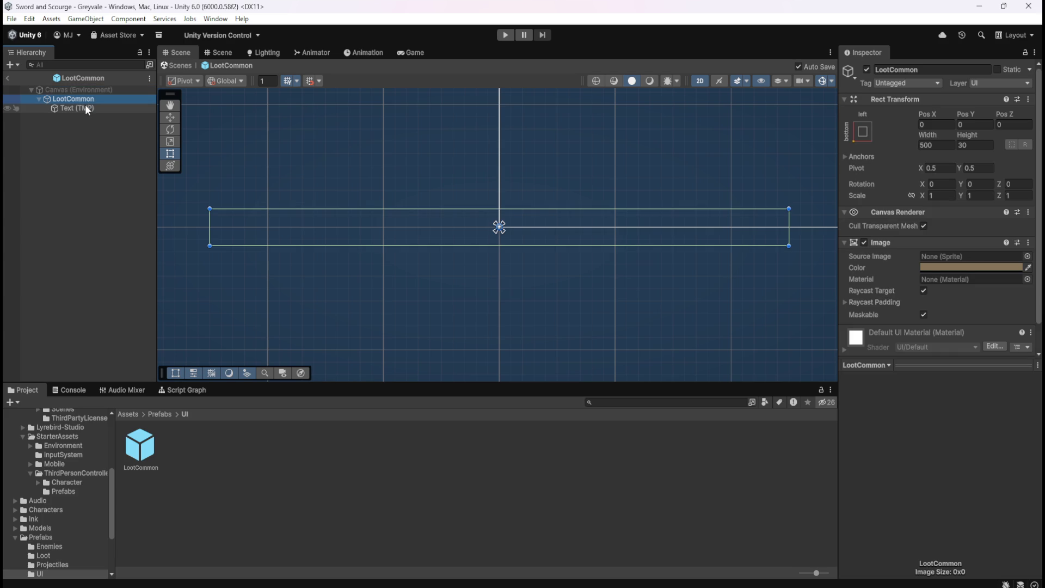
pyautogui.click(86, 109)
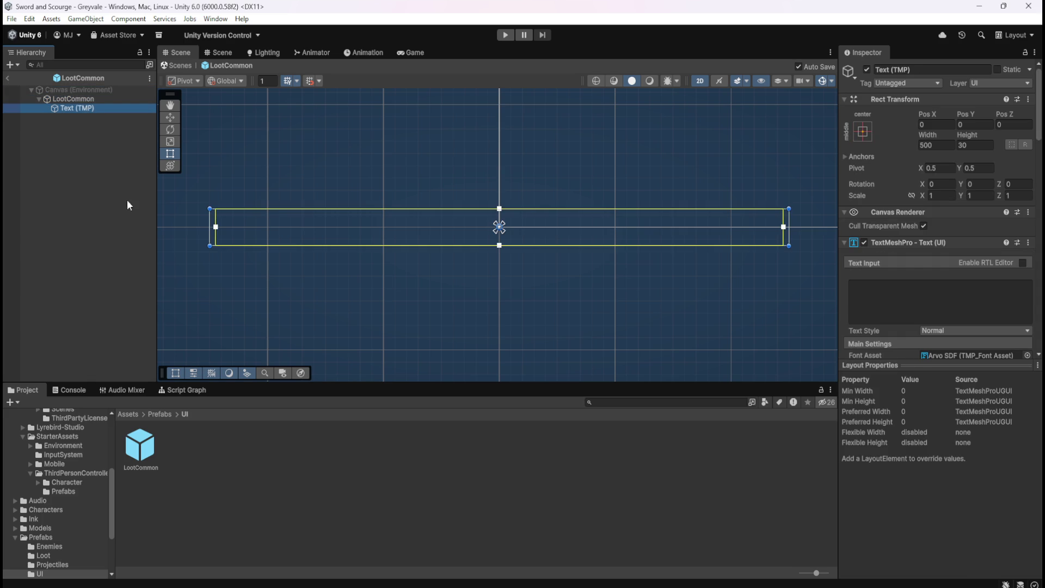
pyautogui.scroll(-5, 906, 304)
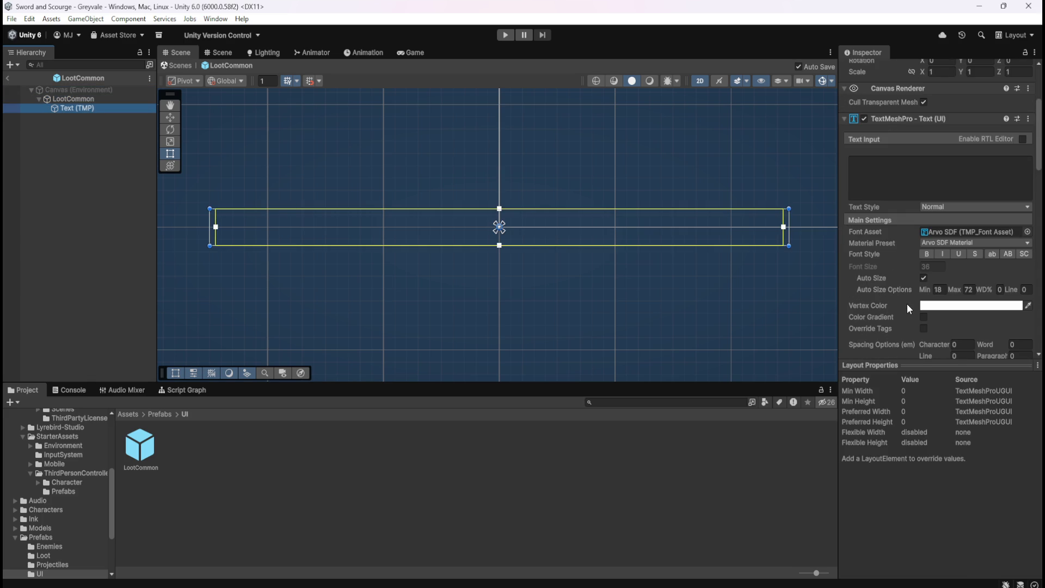
pyautogui.scroll(-2, 897, 302)
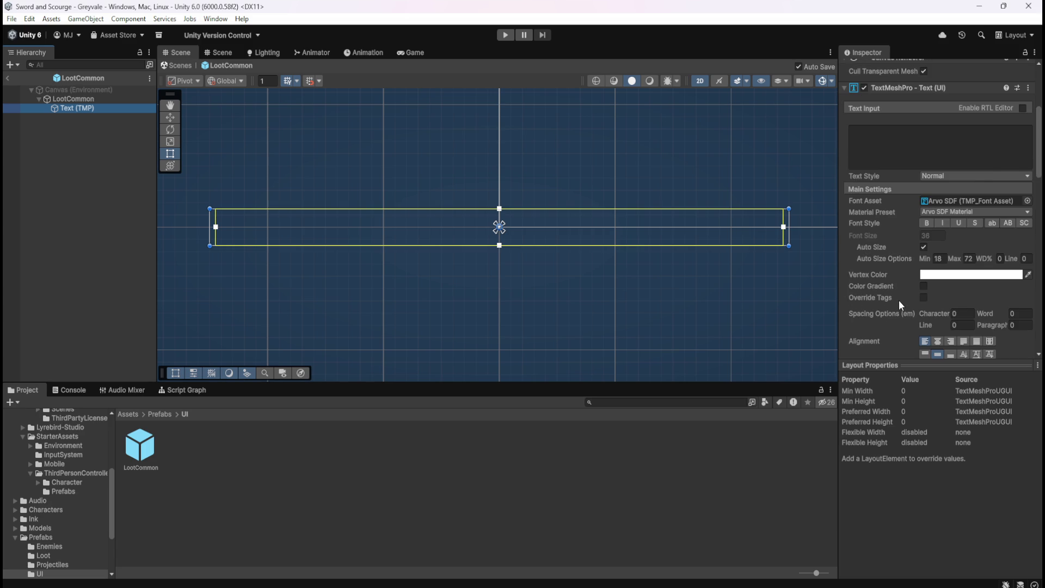
pyautogui.scroll(-2, 900, 304)
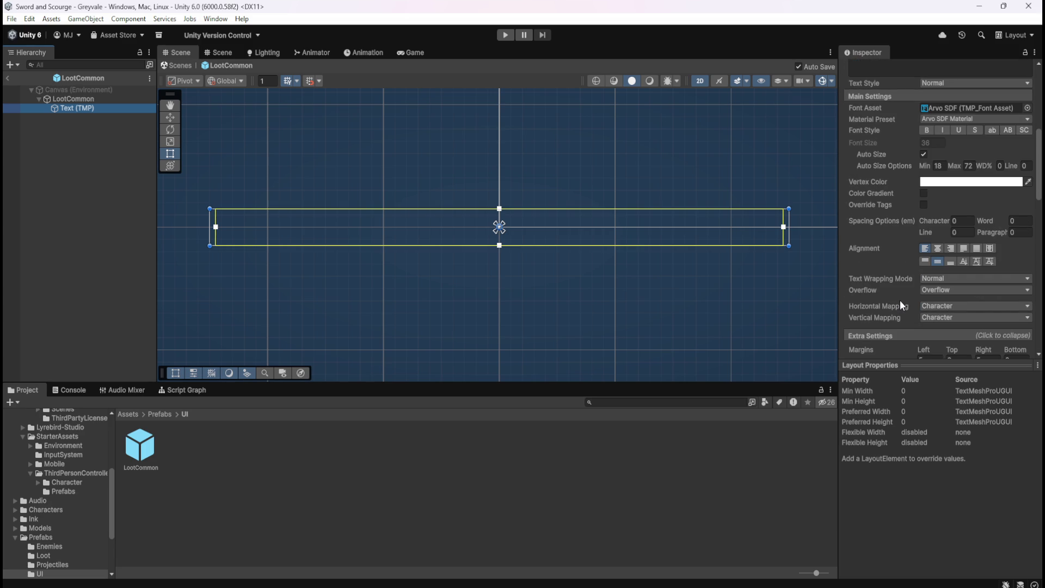
pyautogui.scroll(1, 899, 299)
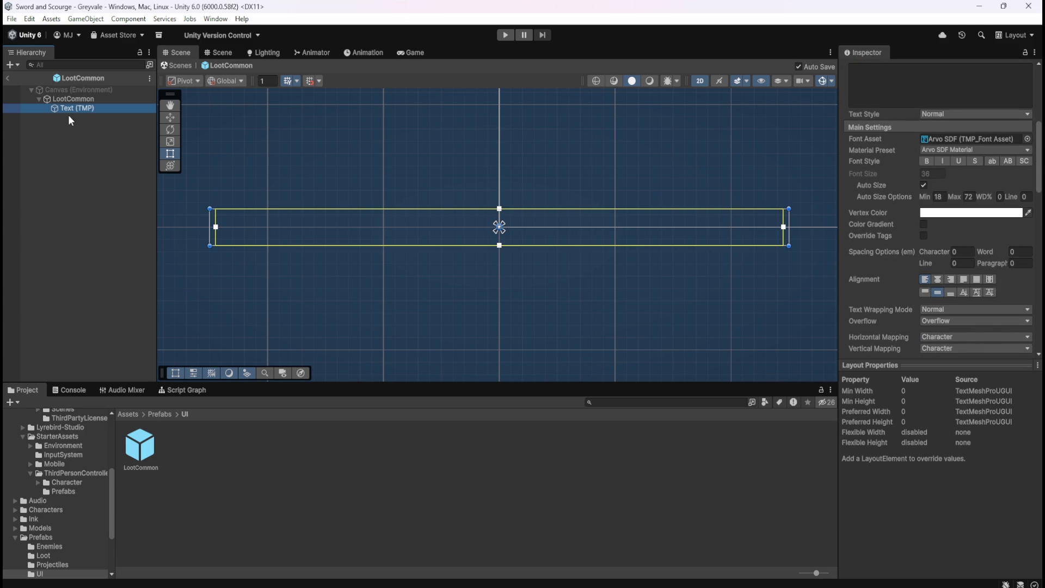
pyautogui.click(9, 79)
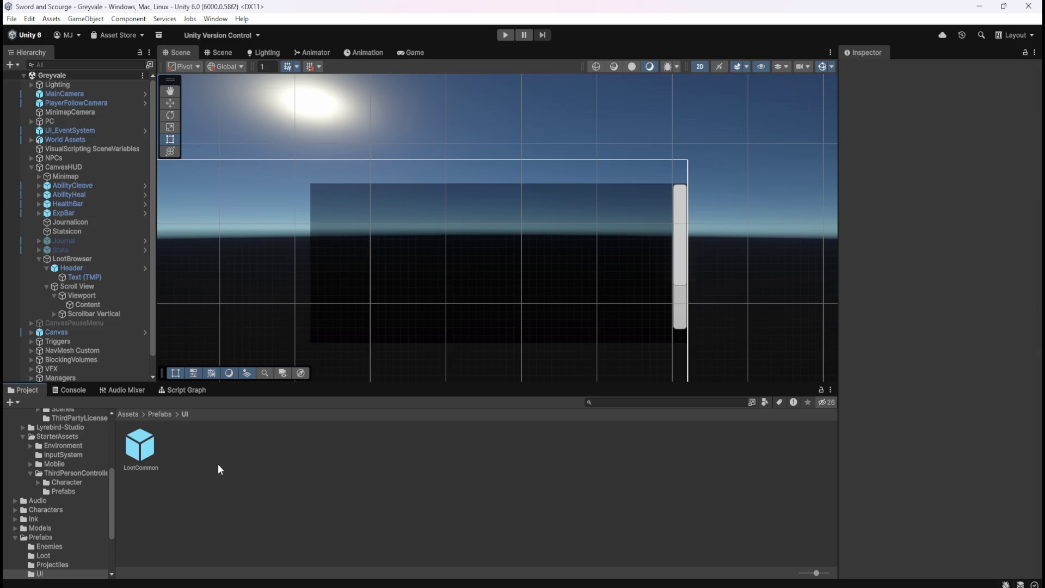
# Duplicate the LootCommon prefab and rename the copy LootUncommon
pyautogui.click(150, 443)
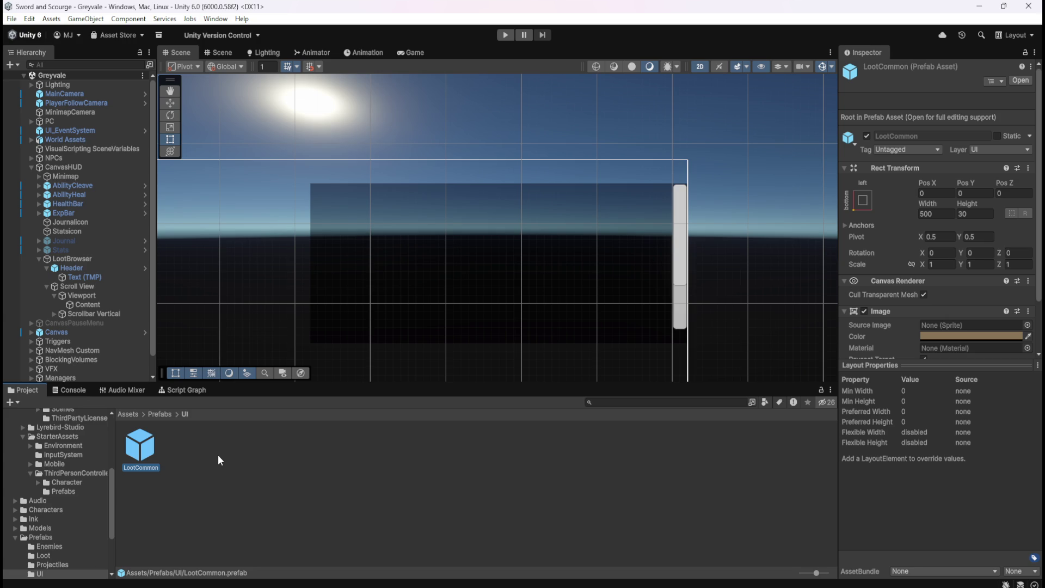
pyautogui.hotkey('ctrl', 'd')
pyautogui.press('F2')
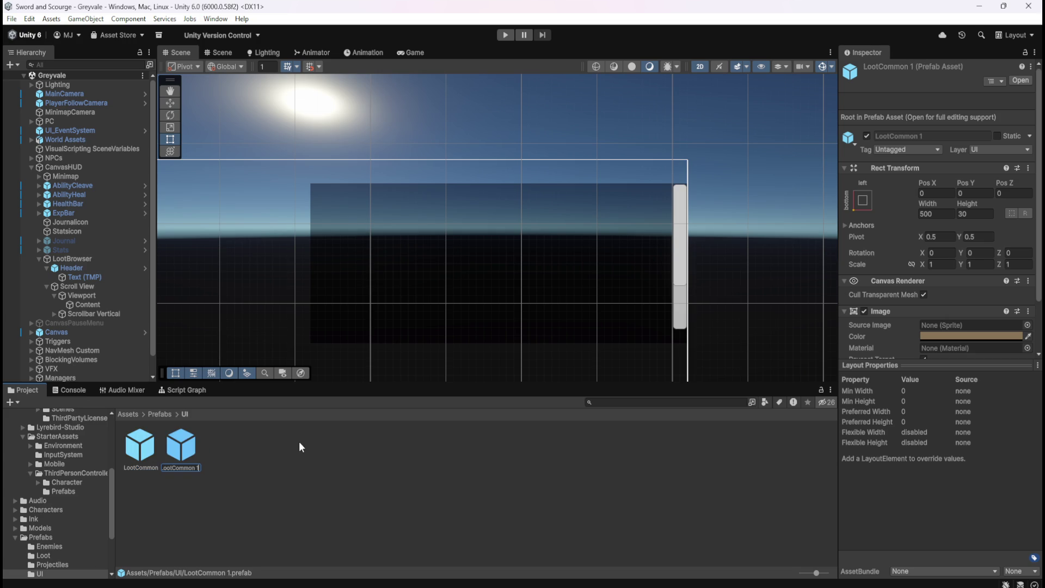
pyautogui.press('BackSpace')
pyautogui.press('BackSpace')
pyautogui.press('BackSpace')
pyautogui.press('BackSpace')
pyautogui.press('BackSpace')
pyautogui.write('UI')
pyautogui.press('BackSpace')
pyautogui.write('ncommon')
pyautogui.press('Return')
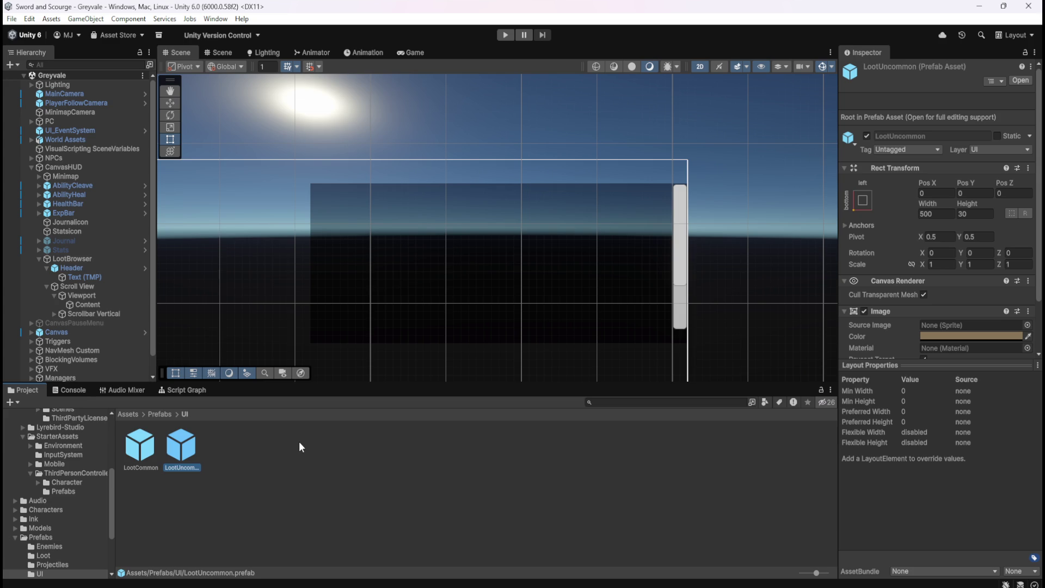
# Open the LootUncommon prefab in Prefab Mode
pyautogui.click(141, 447)
pyautogui.click(182, 449)
pyautogui.doubleClick(190, 448)
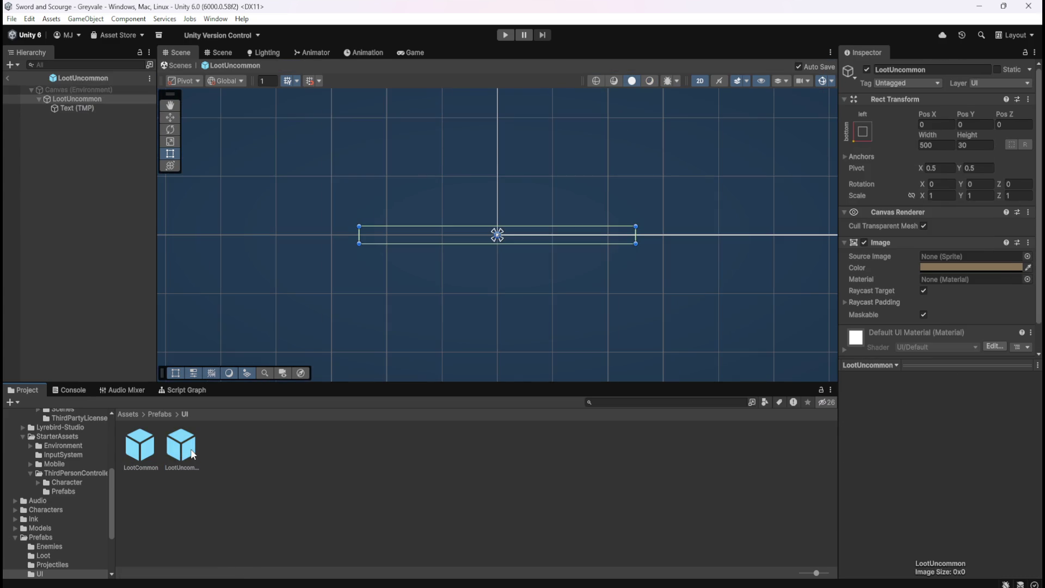
# Select the prefab's Text (TMP) label and colour it bright cyan with the vertex colour picker
pyautogui.click(92, 107)
pyautogui.click(920, 295)
pyautogui.write('qweqwe')
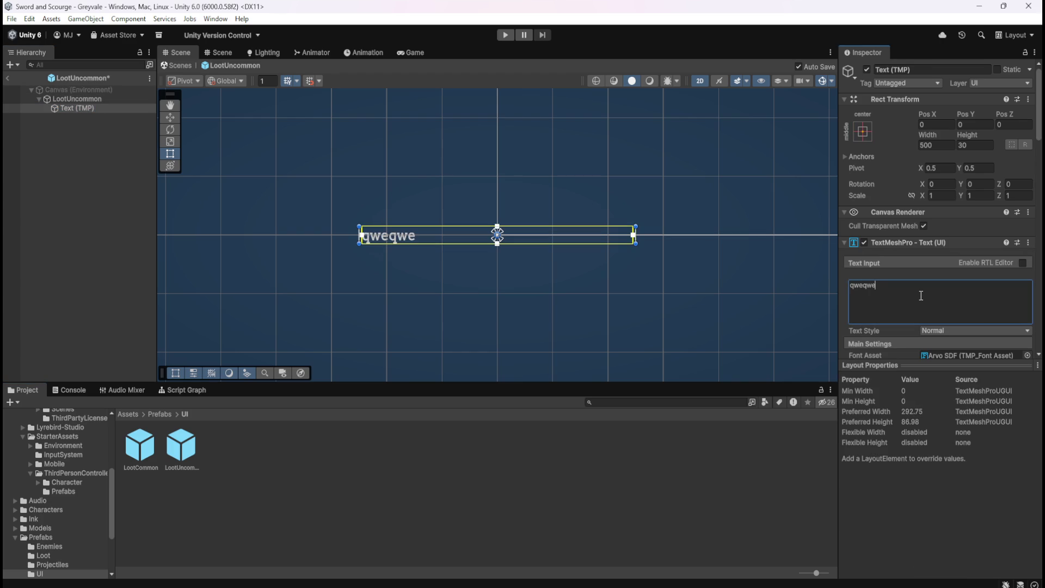
pyautogui.scroll(4, 381, 294)
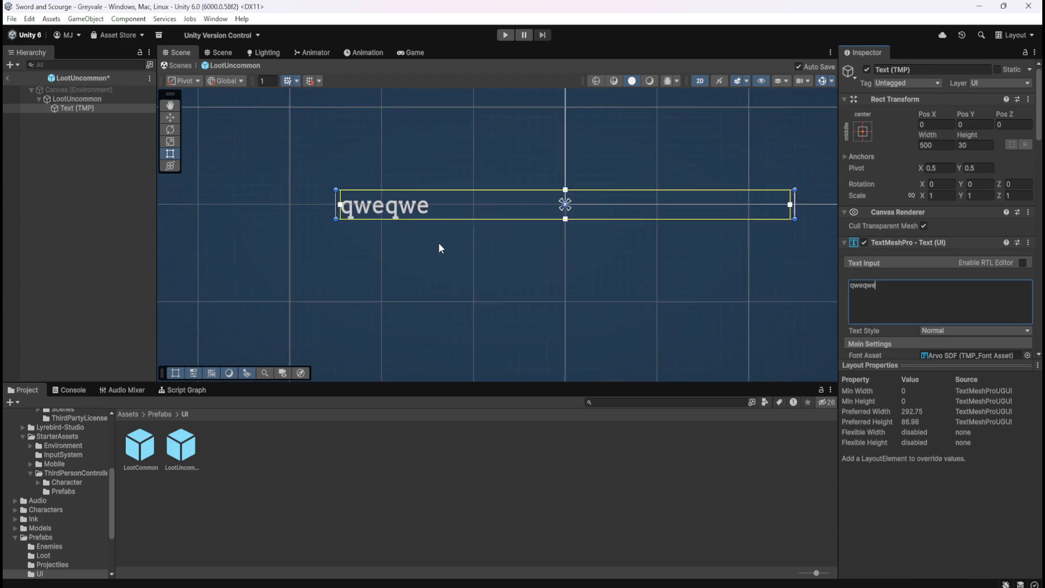
pyautogui.scroll(-5, 957, 308)
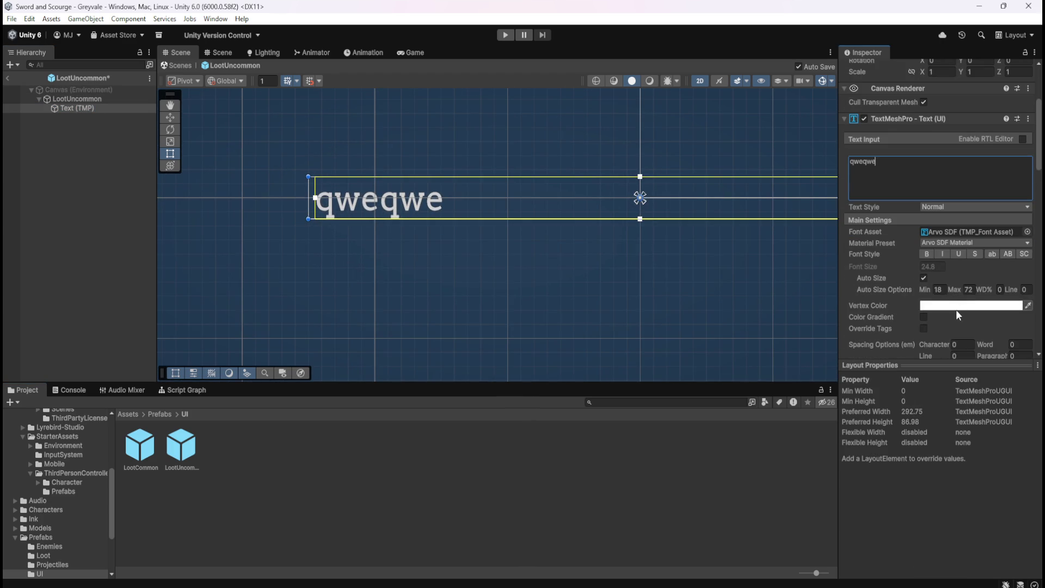
pyautogui.click(956, 306)
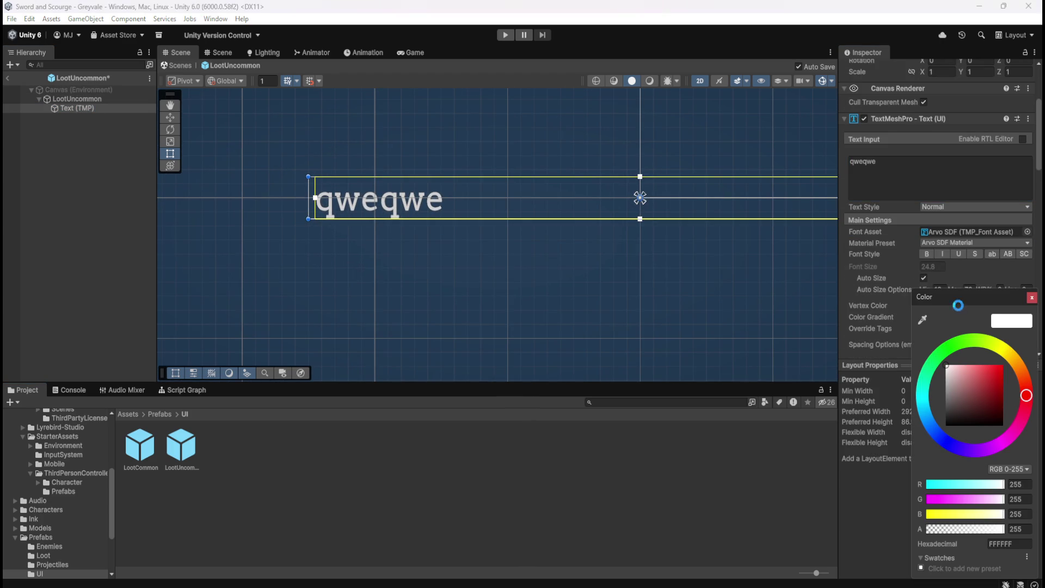
pyautogui.click(923, 401)
pyautogui.moveTo(983, 384); pyautogui.dragTo(1004, 364)
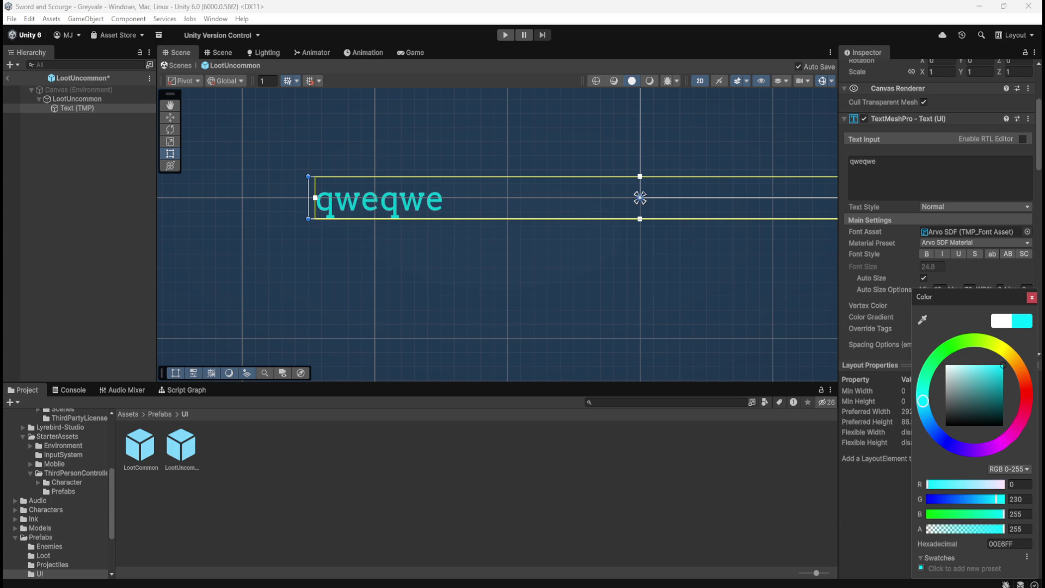
pyautogui.moveTo(923, 401)
pyautogui.mouseDown()
pyautogui.moveTo(925, 411)
pyautogui.moveTo(927, 402)
pyautogui.mouseUp()
pyautogui.click(939, 168)
# Change the label text to Topaz and fine-tune its cyan to hex 00FFDC
pyautogui.click(939, 168)
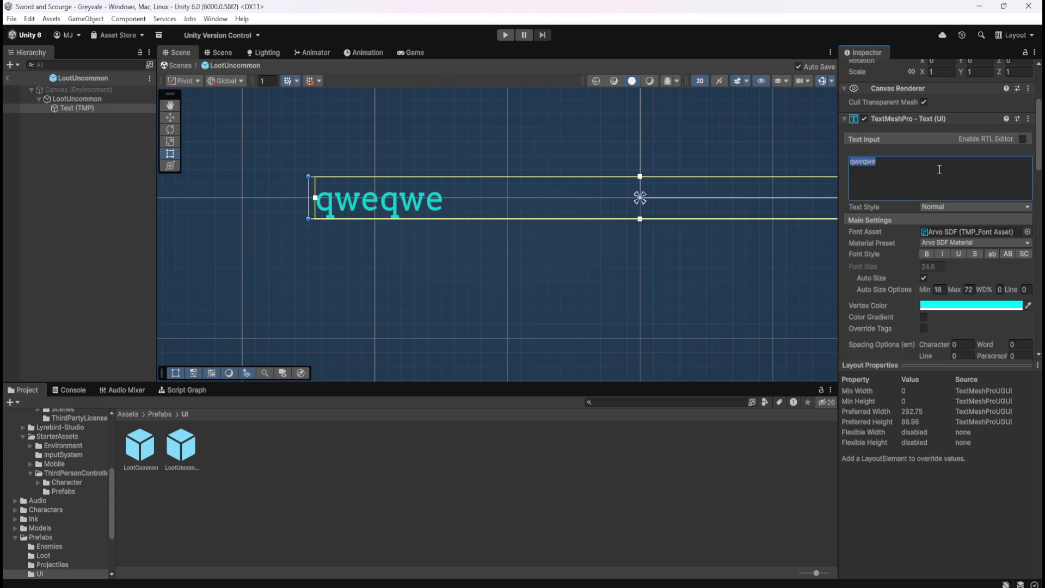
pyautogui.write('Topaz')
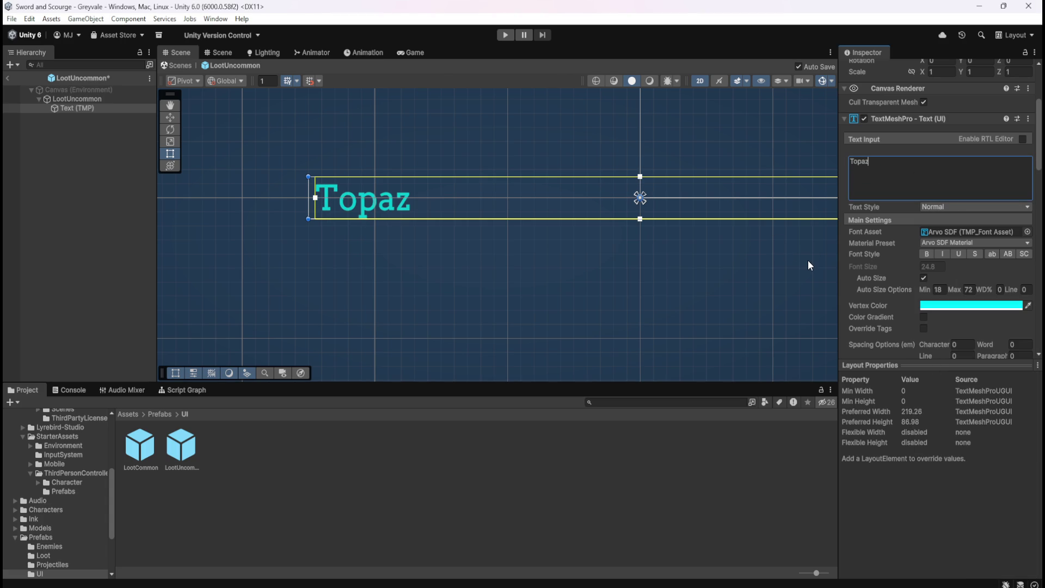
pyautogui.click(990, 304)
pyautogui.moveTo(919, 393)
pyautogui.mouseDown()
pyautogui.moveTo(925, 399)
pyautogui.moveTo(931, 383)
pyautogui.mouseUp()
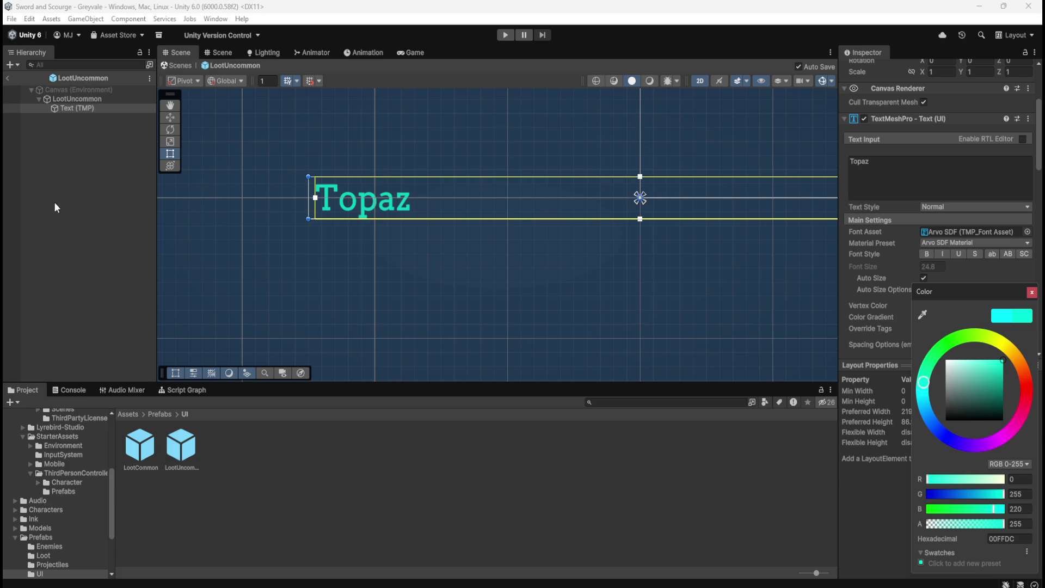
pyautogui.click(57, 185)
pyautogui.scroll(-4, 602, 224)
pyautogui.scroll(1, 518, 207)
pyautogui.click(74, 98)
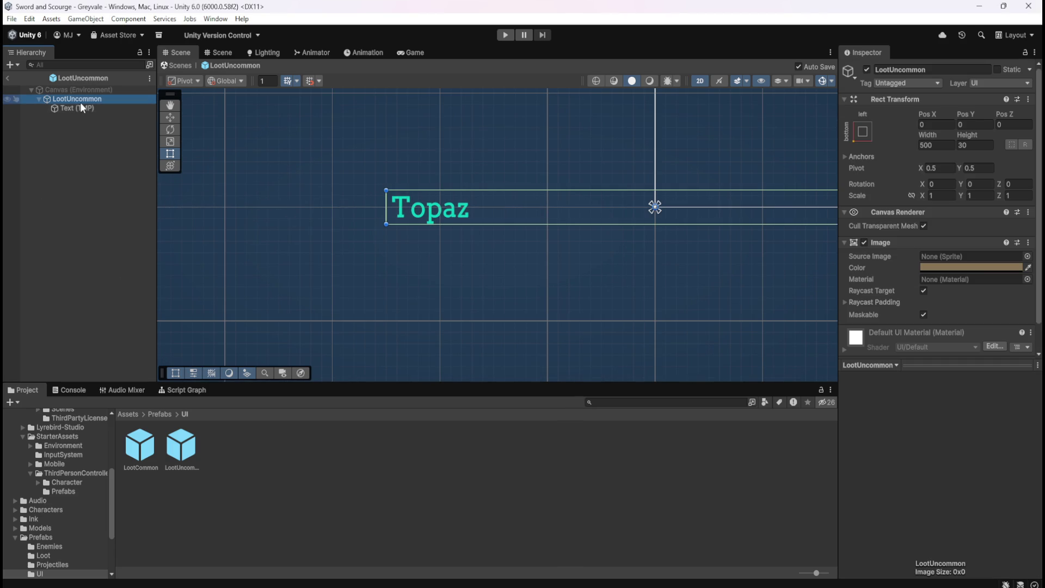
# Replace the LootUncommon label text Topaz with Uncommon
pyautogui.click(91, 110)
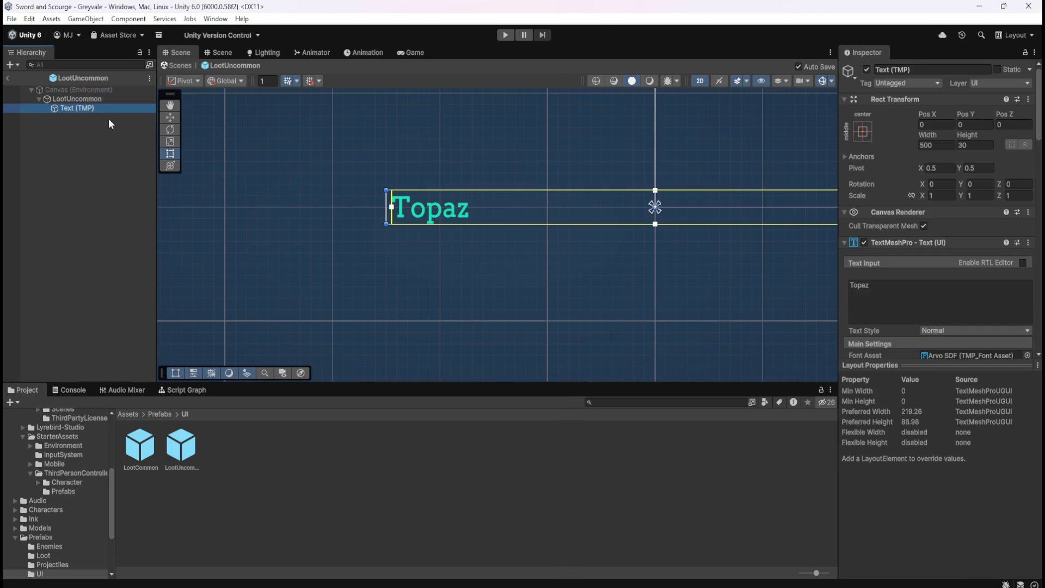
pyautogui.click(887, 296)
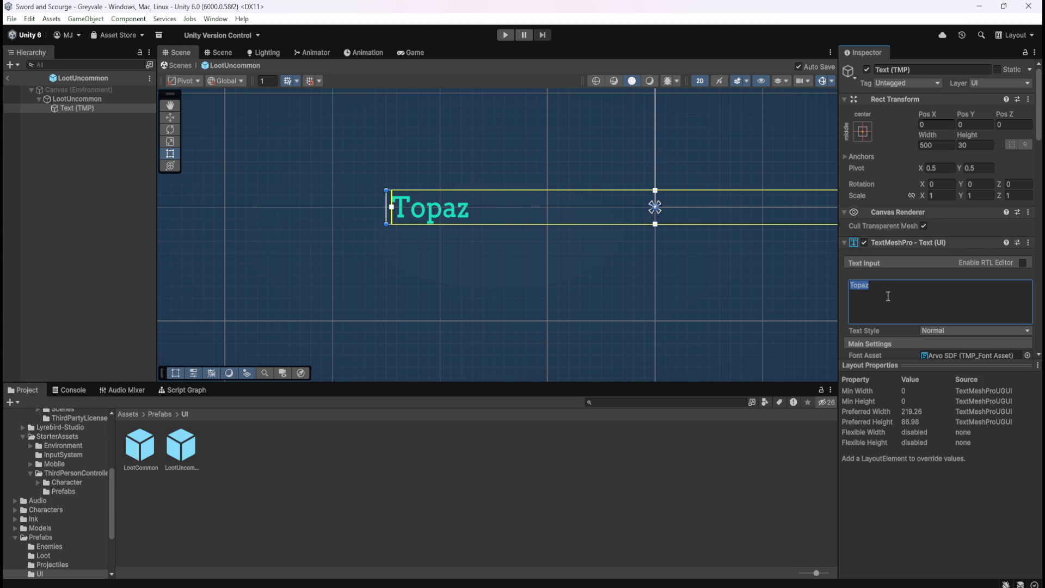
pyautogui.write('Uncommon')
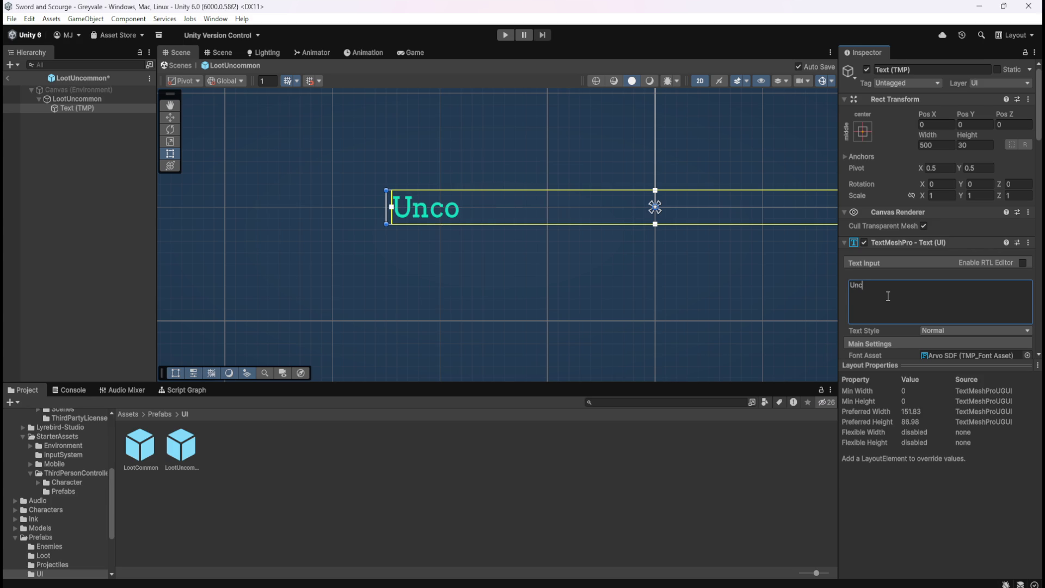
pyautogui.click(237, 269)
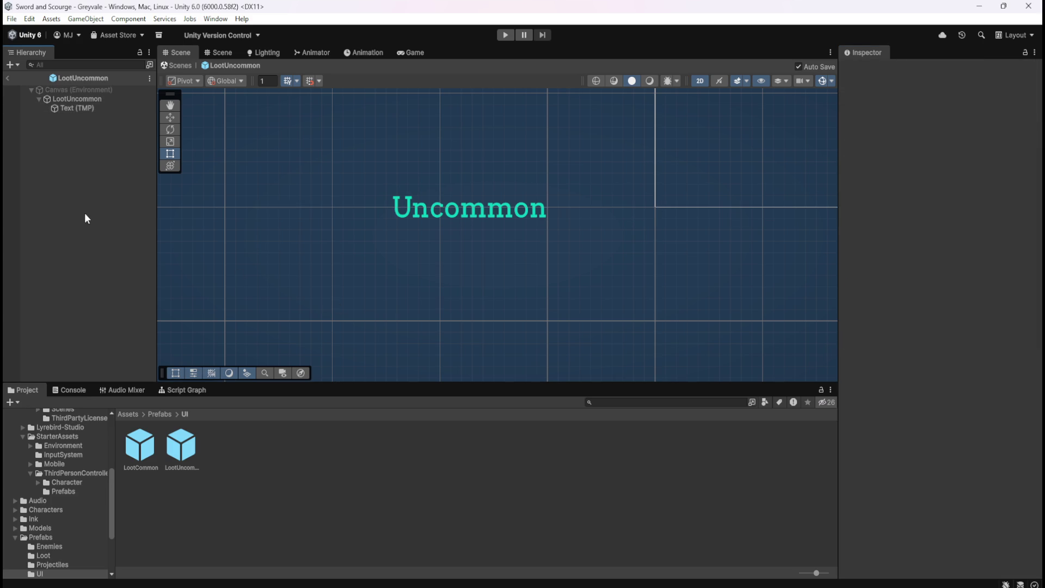
# Open the LootCommon prefab and set its Text (TMP) label to Common
pyautogui.doubleClick(149, 450)
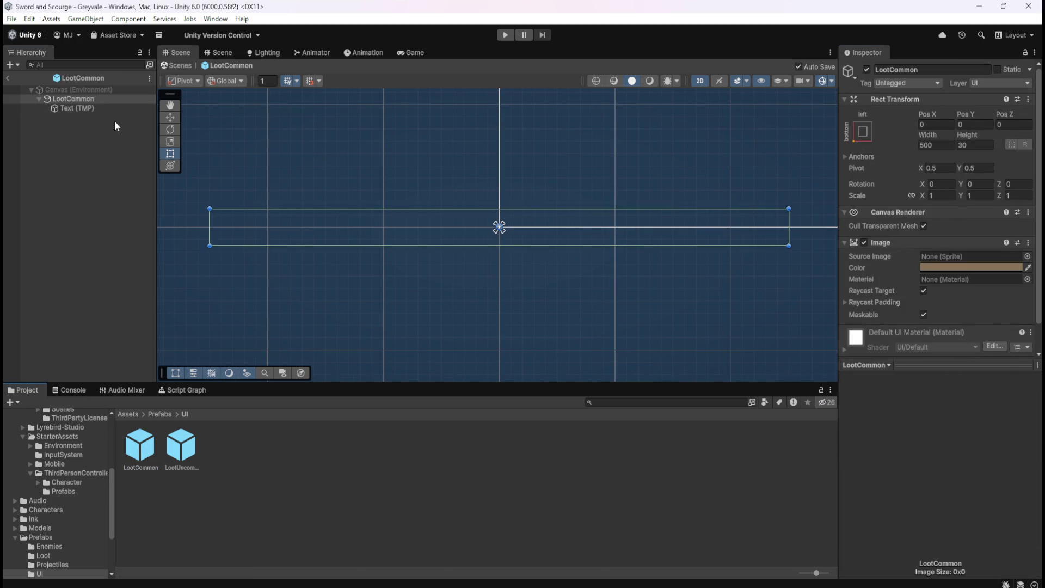
pyautogui.click(123, 108)
pyautogui.click(908, 288)
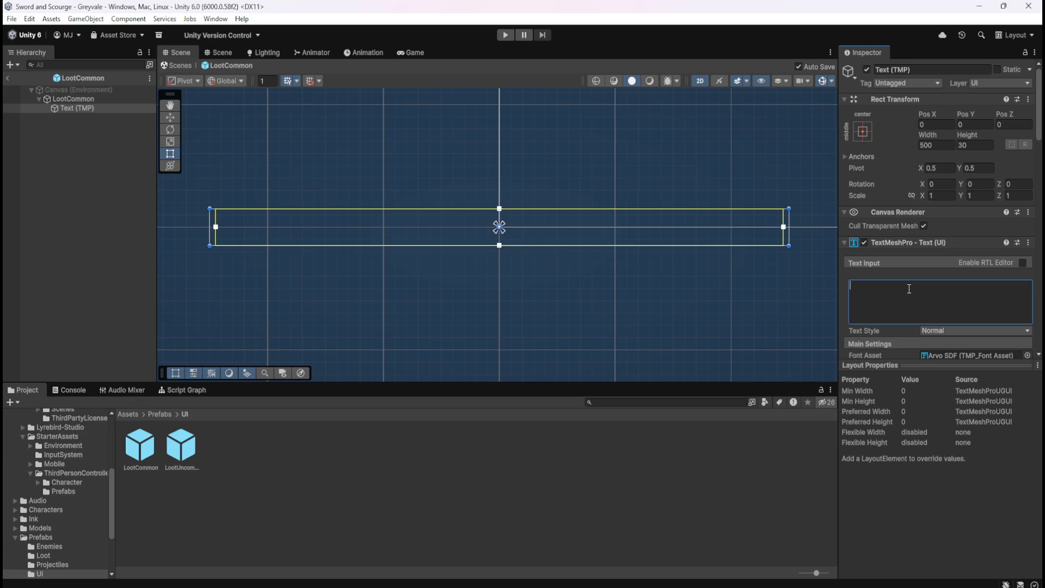
pyautogui.write('Common')
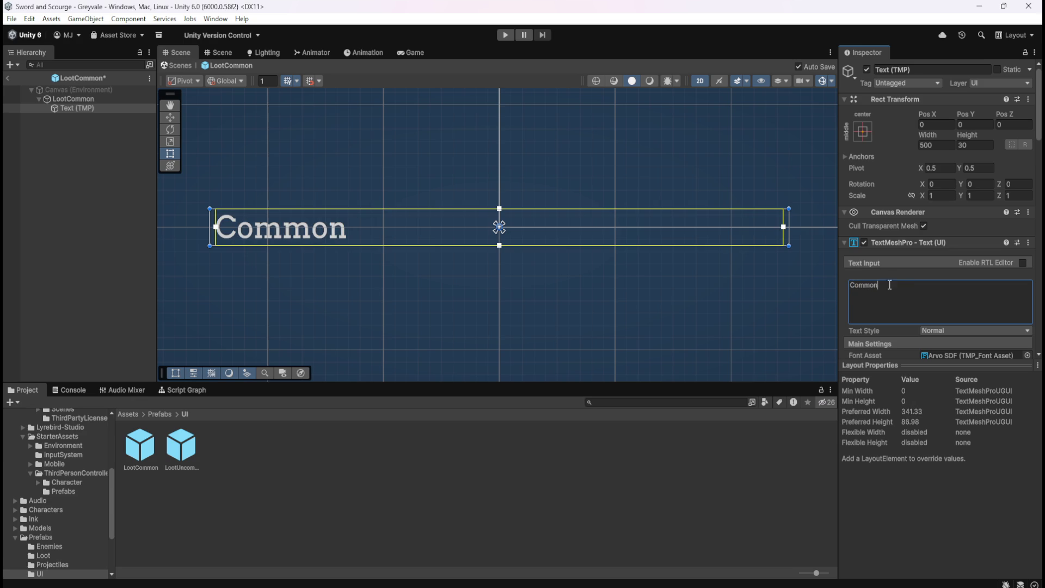
pyautogui.click(79, 174)
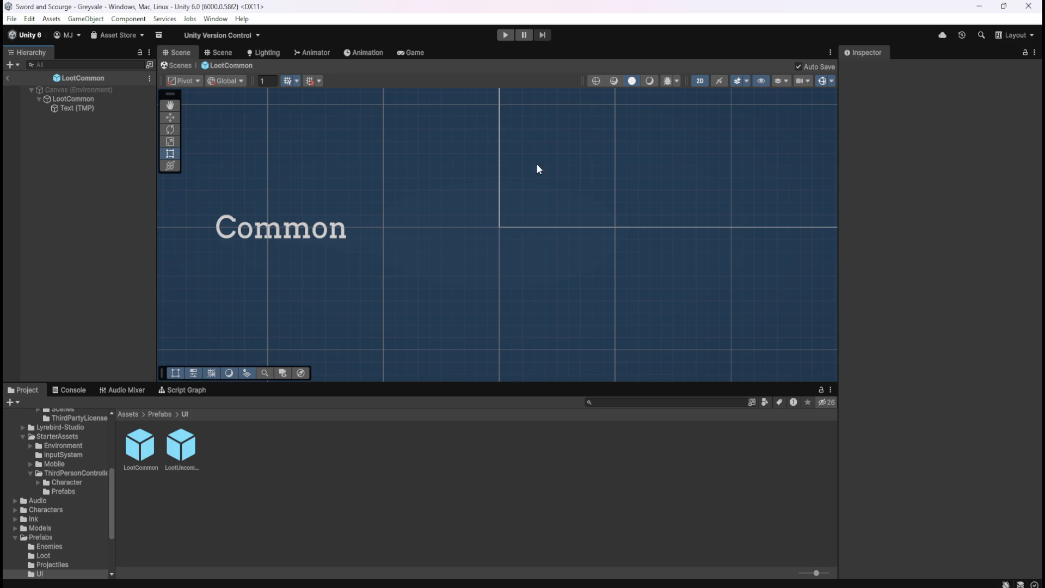
# Switch between the LootUncommon and LootCommon prefabs to compare labels, ending on LootUncommon
pyautogui.doubleClick(181, 448)
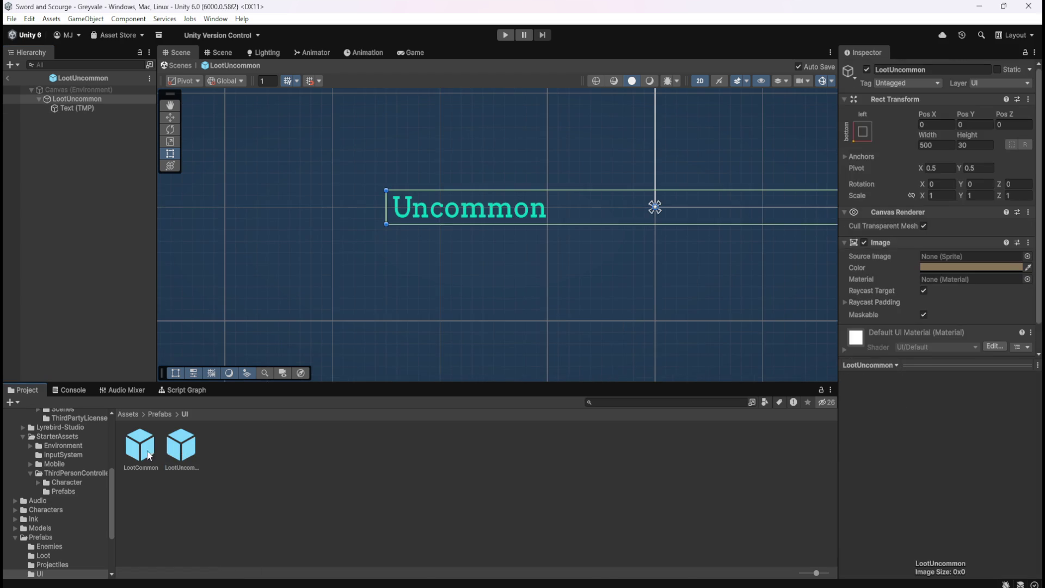
pyautogui.doubleClick(143, 451)
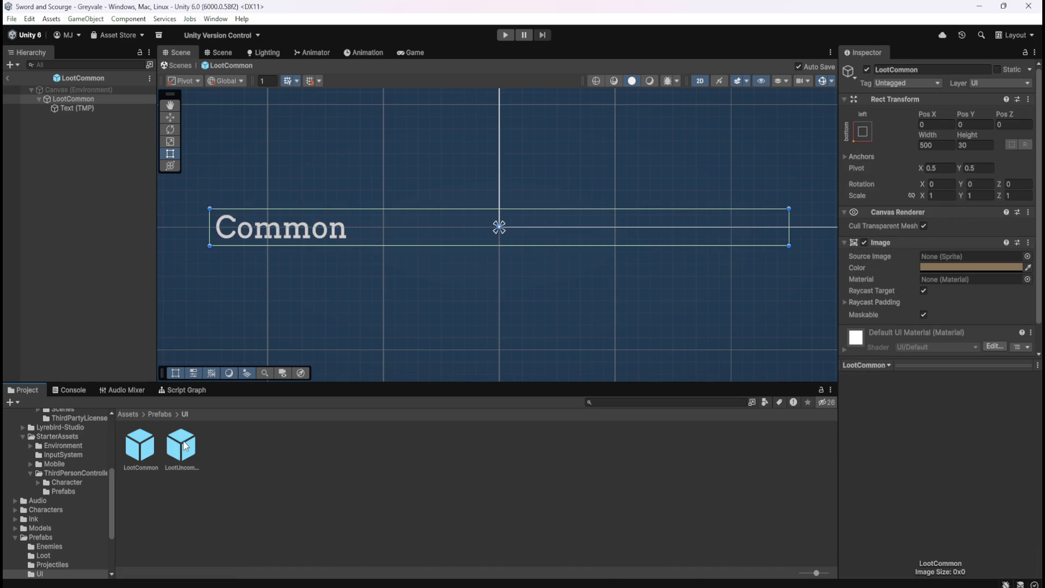
pyautogui.doubleClick(188, 454)
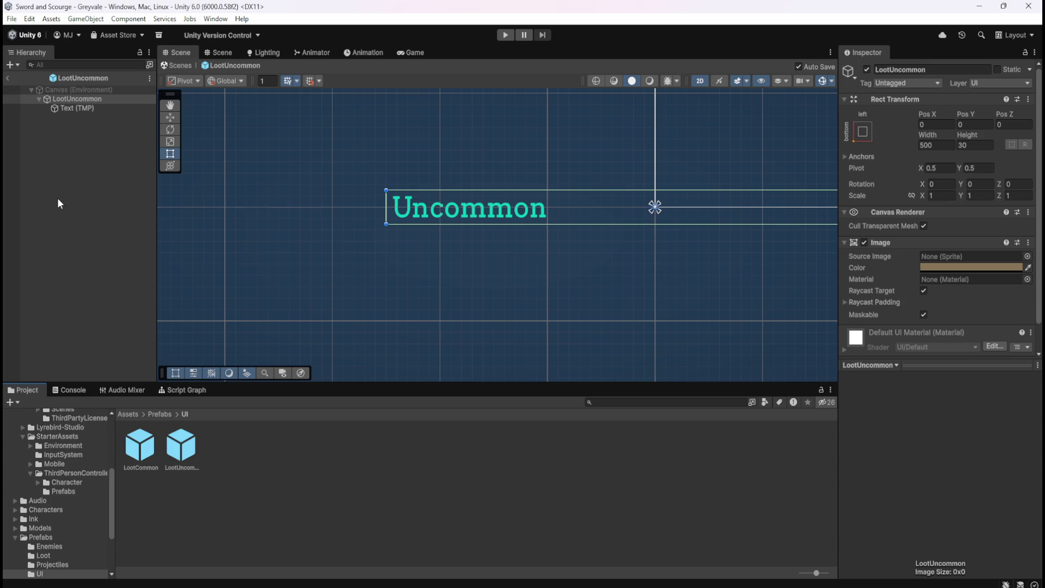
# Exit Prefab Mode to the Greyvale scene and select the LootCommon asset to view its 500×30 settings
pyautogui.click(7, 77)
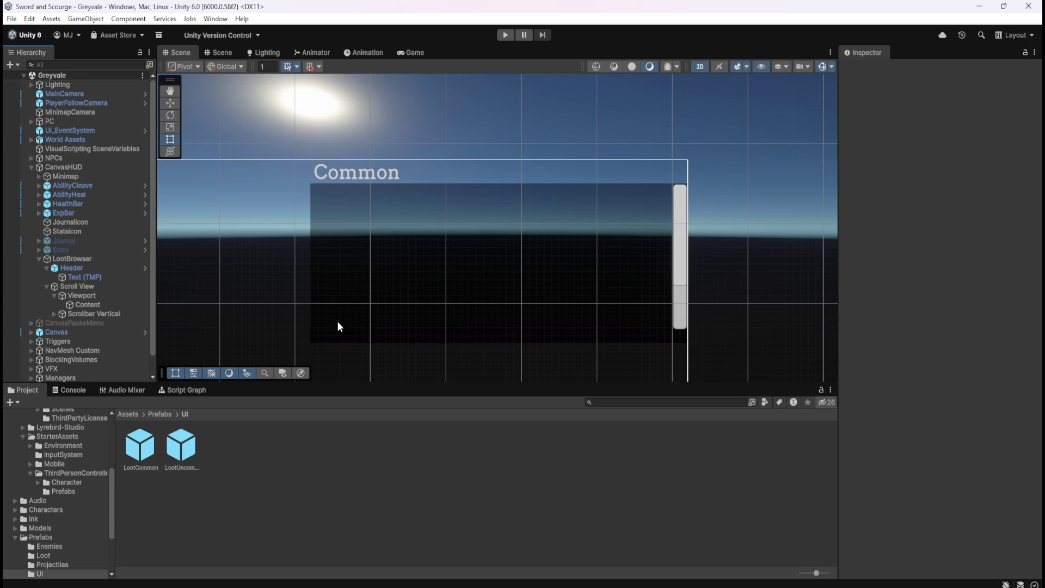
pyautogui.scroll(-2, 570, 266)
pyautogui.scroll(-1, 570, 265)
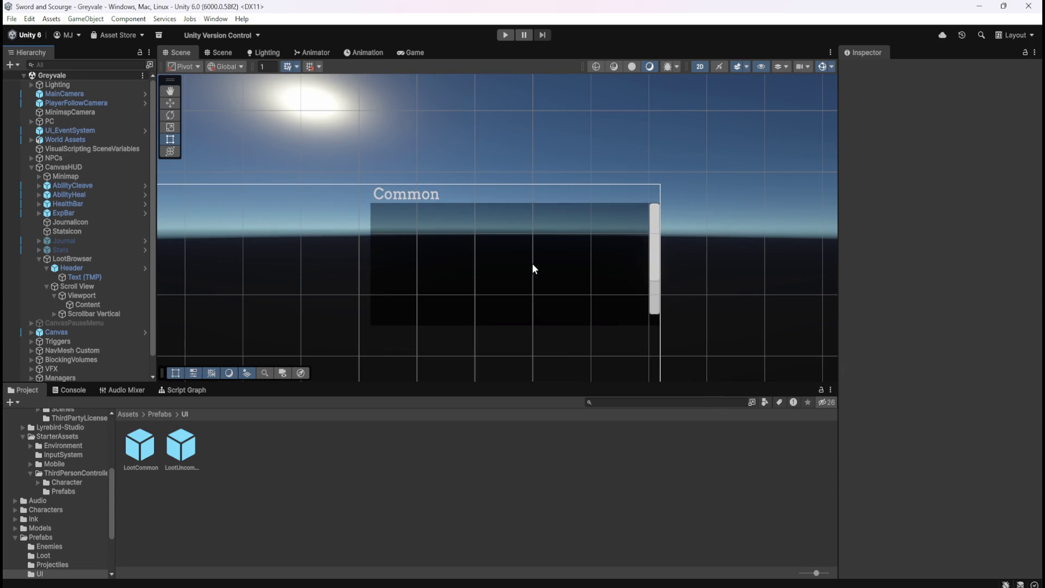
pyautogui.scroll(4, 342, 251)
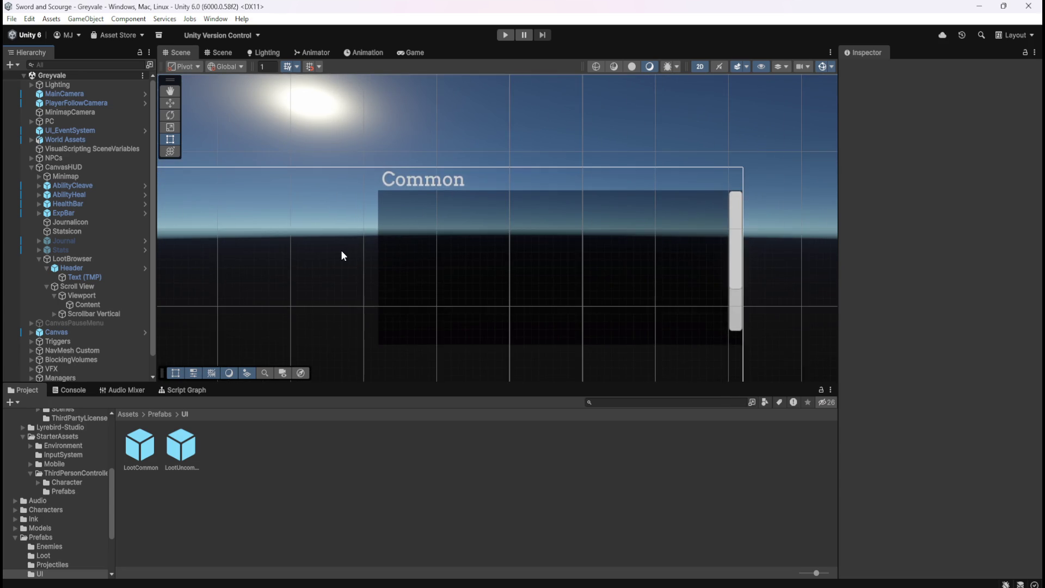
pyautogui.scroll(1, 686, 245)
pyautogui.scroll(-2, 270, 245)
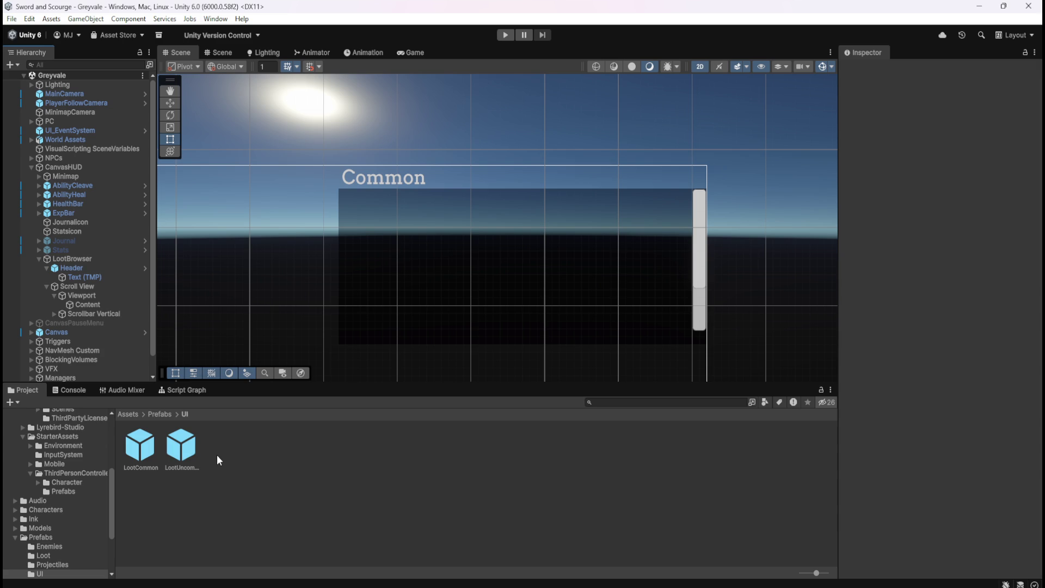
pyautogui.click(137, 448)
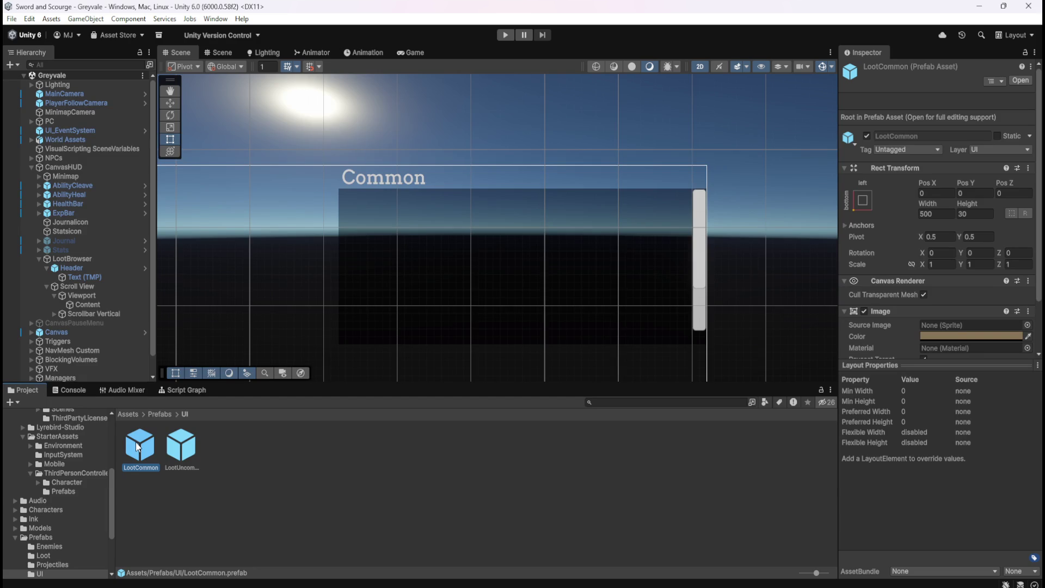
# Select Header and browse its source-prefab chooser, closing it without changing the LootCommon link
pyautogui.click(84, 266)
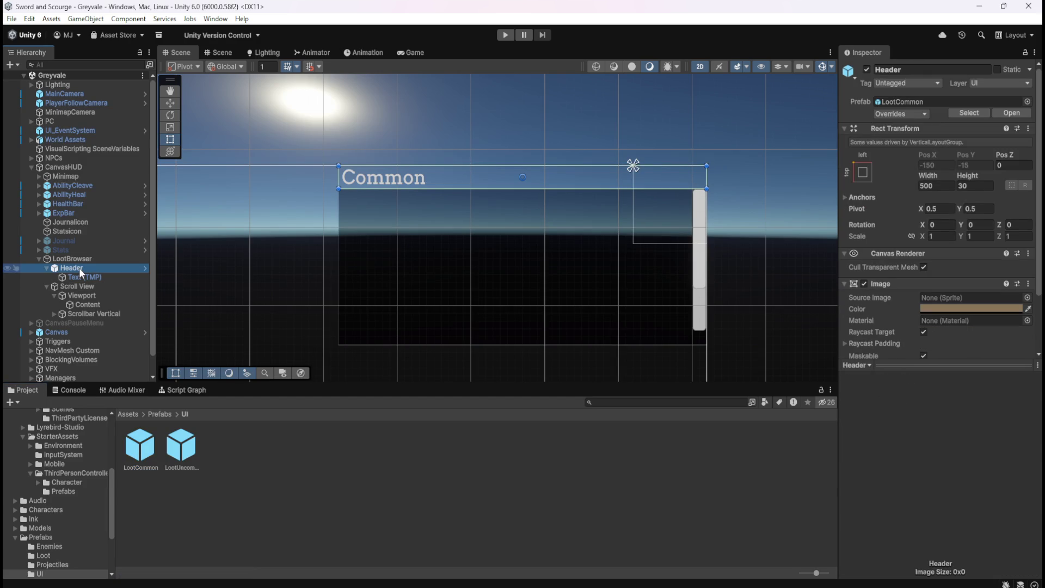
pyautogui.click(1027, 101)
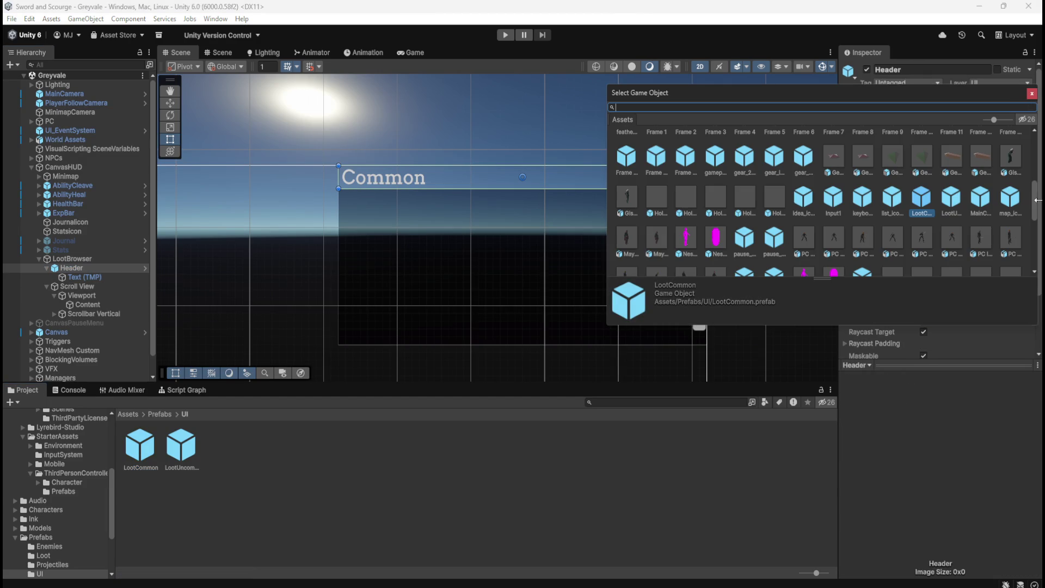
pyautogui.moveTo(1037, 207); pyautogui.dragTo(1036, 158)
pyautogui.click(628, 140)
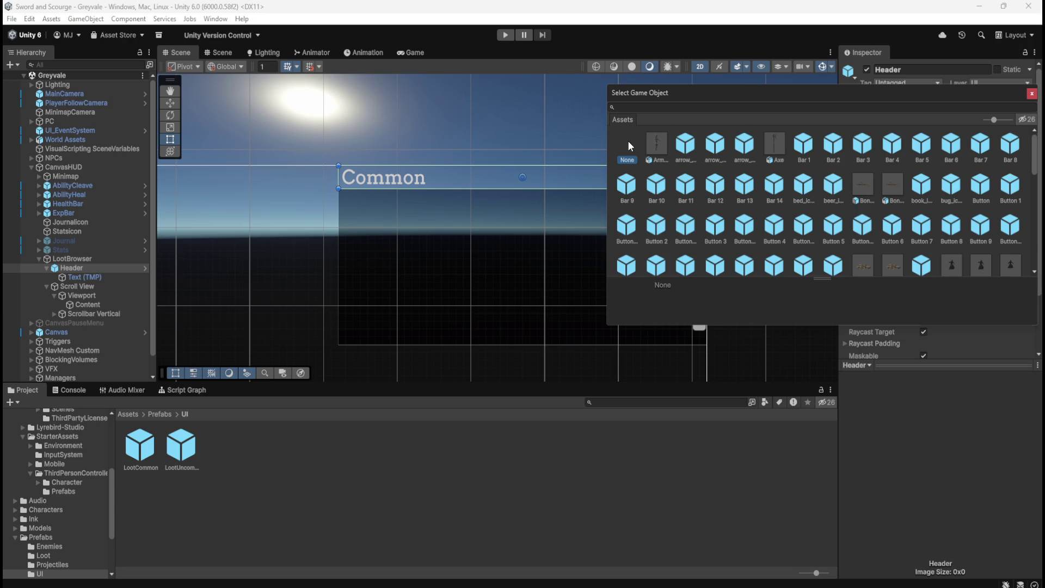
pyautogui.click(1031, 94)
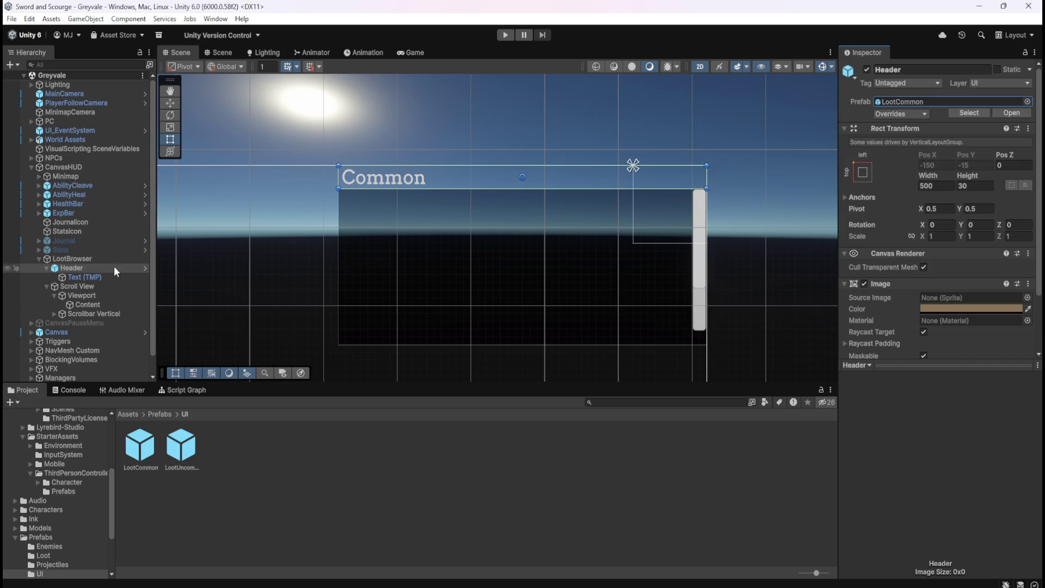
pyautogui.click(88, 277)
pyautogui.click(99, 269)
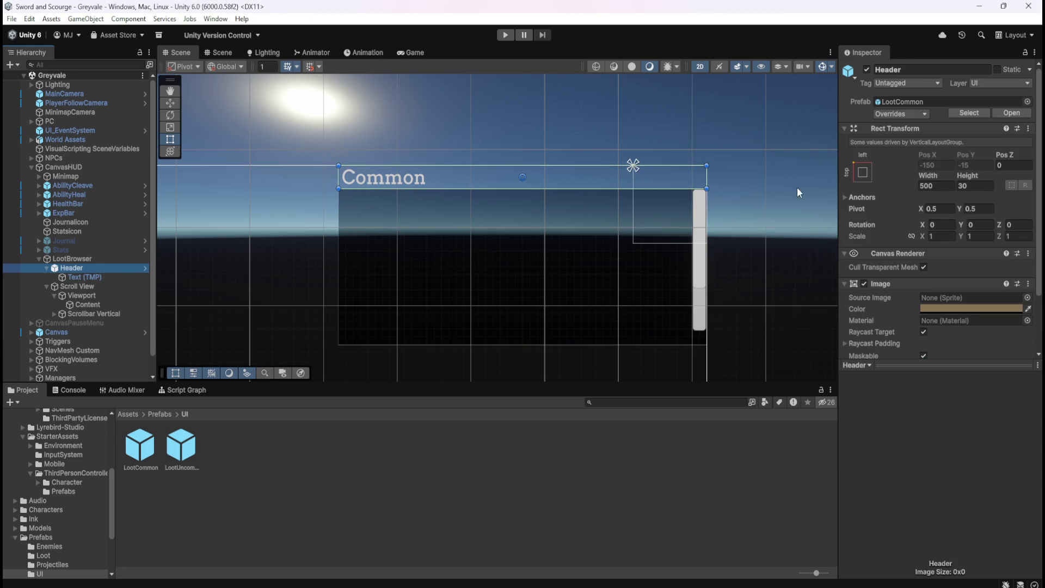
pyautogui.click(1027, 102)
pyautogui.moveTo(1036, 193); pyautogui.dragTo(1037, 148)
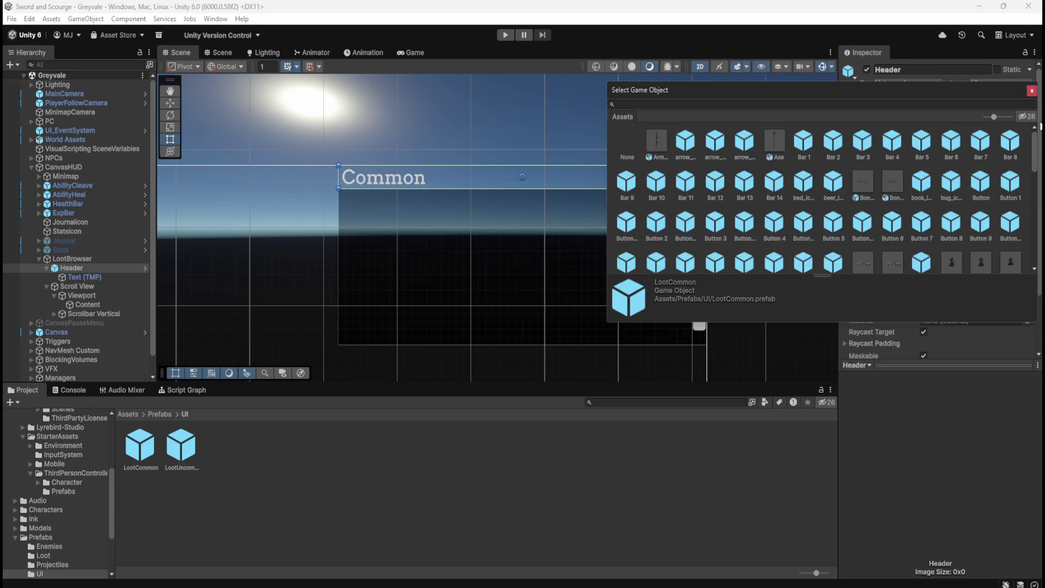
pyautogui.click(625, 138)
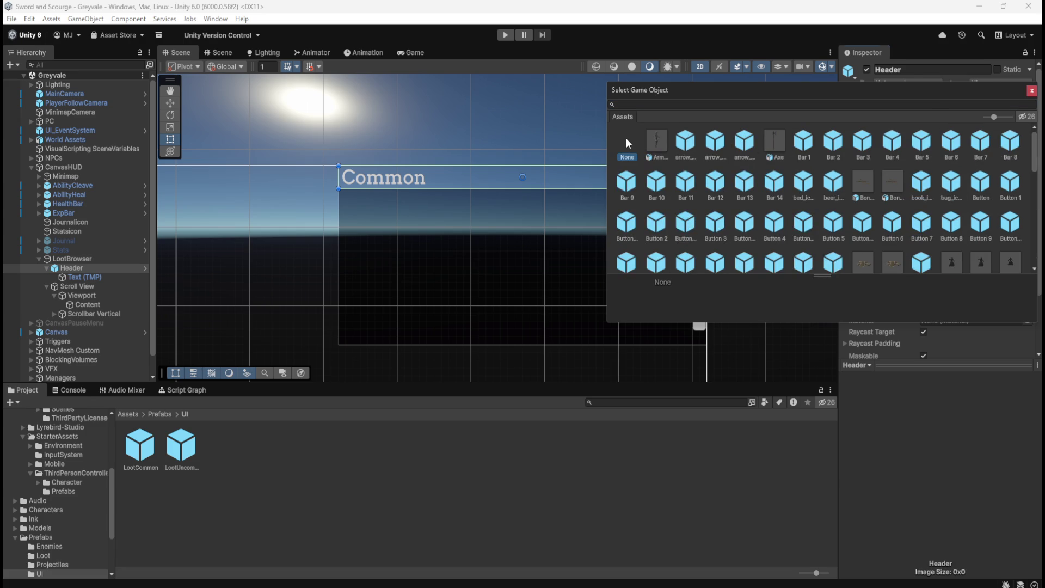
pyautogui.press('Escape')
# Check Header's Overrides dropdown to confirm it has no prefab overrides
pyautogui.click(919, 116)
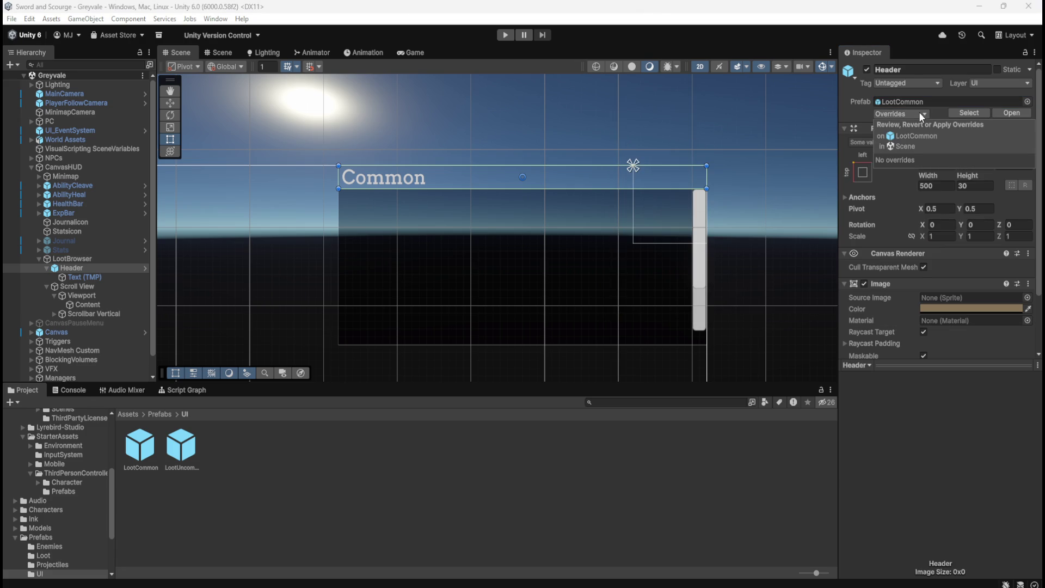
pyautogui.click(924, 112)
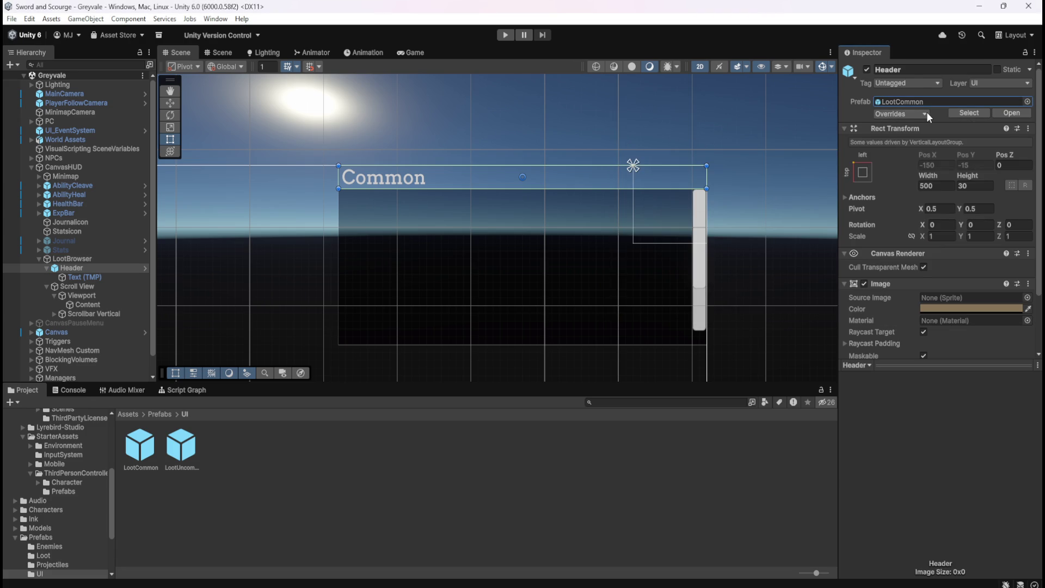
pyautogui.click(927, 113)
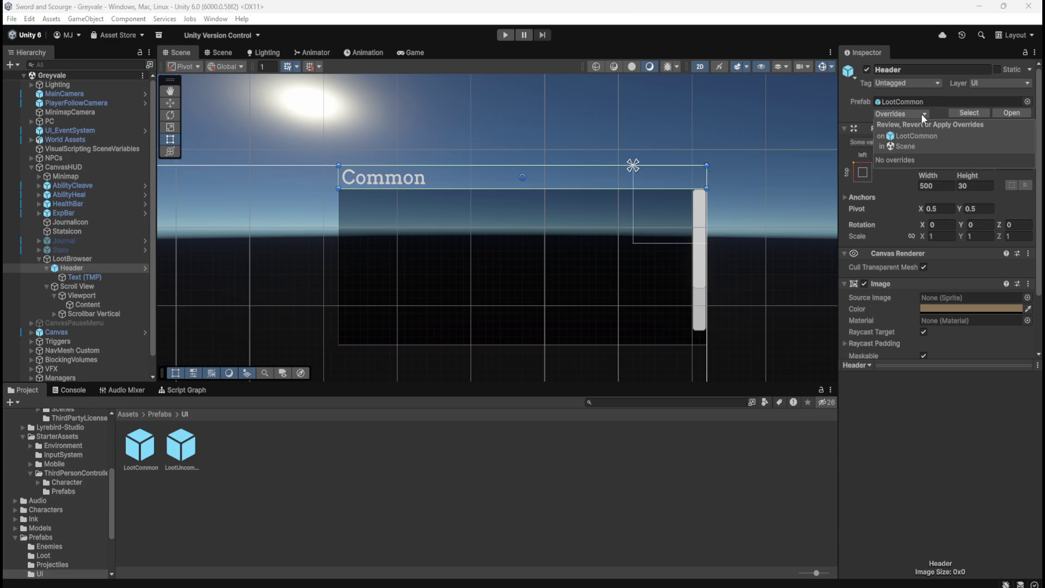
pyautogui.click(86, 276)
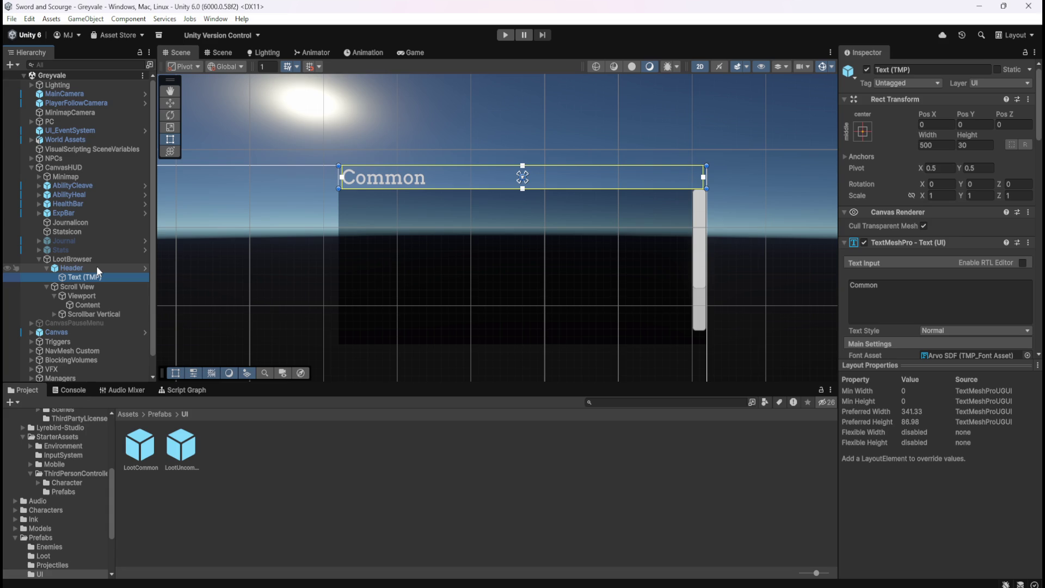
pyautogui.click(96, 265)
pyautogui.click(82, 276)
pyautogui.click(84, 261)
pyautogui.click(82, 269)
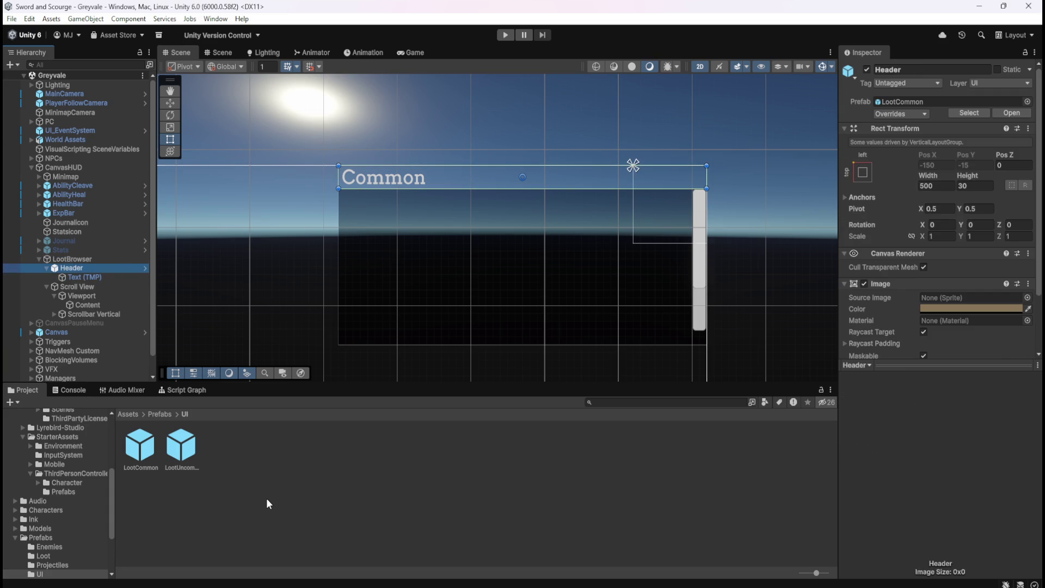
# Inspect LootBrowser, Header and Scroll View, ending on Header's Text (TMP) showing Common in Arvo SDF
pyautogui.click(97, 260)
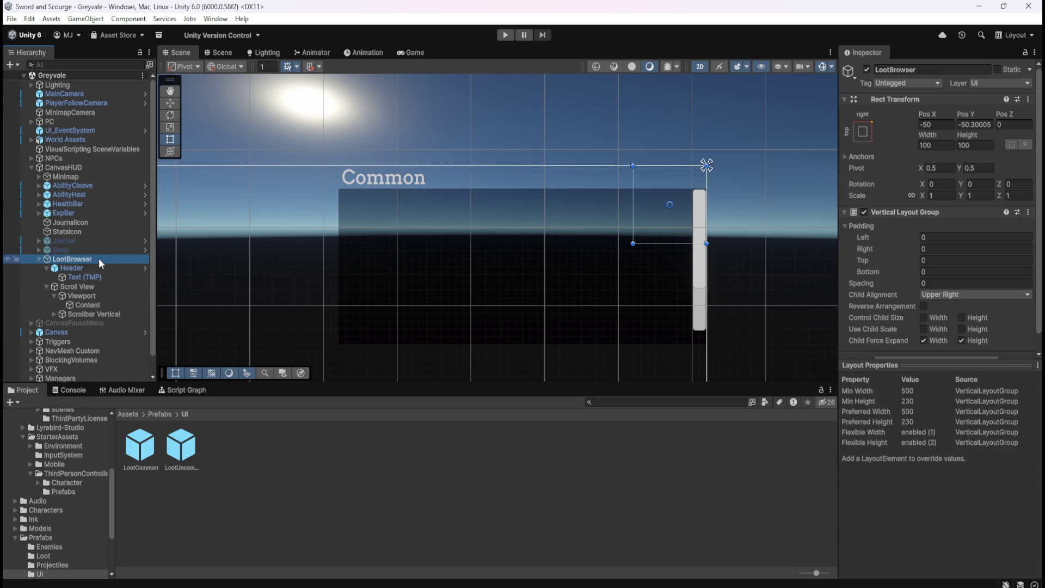
pyautogui.click(100, 269)
pyautogui.click(100, 257)
pyautogui.click(90, 267)
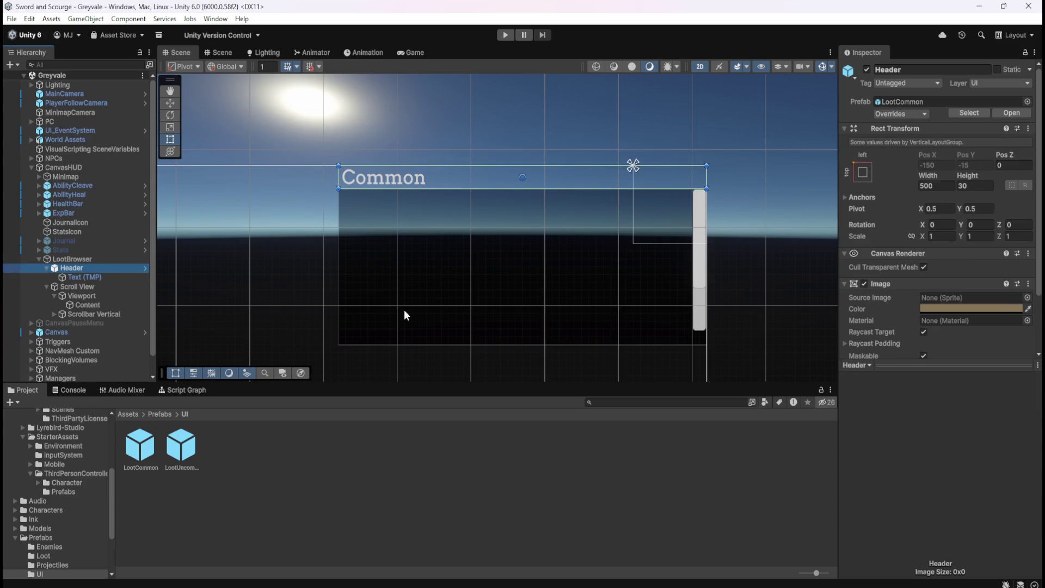
pyautogui.click(76, 287)
pyautogui.click(92, 269)
pyautogui.scroll(-3, 882, 279)
pyautogui.scroll(3, 882, 279)
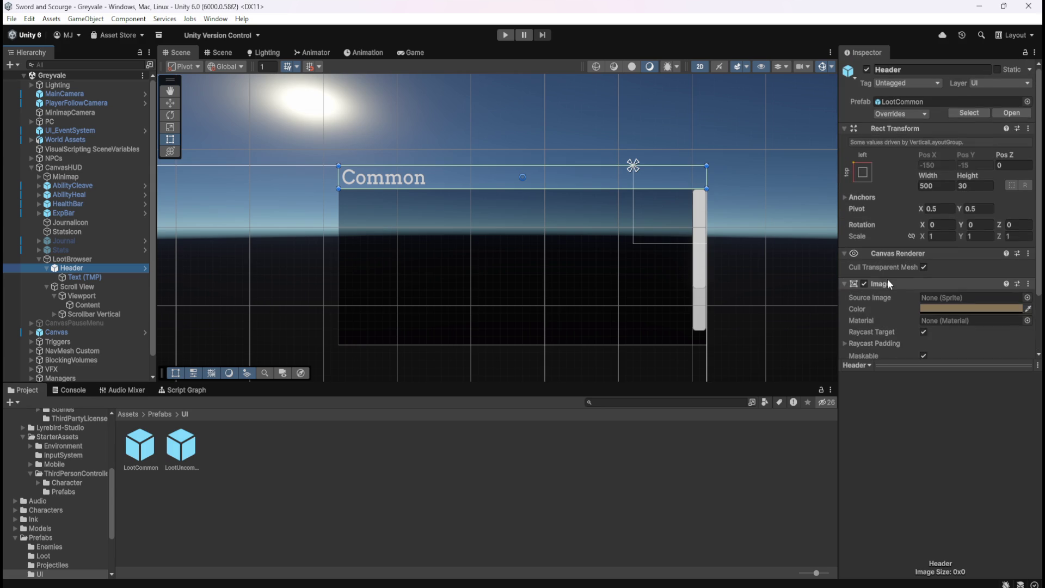
pyautogui.scroll(-1, 899, 236)
pyautogui.scroll(1, 899, 236)
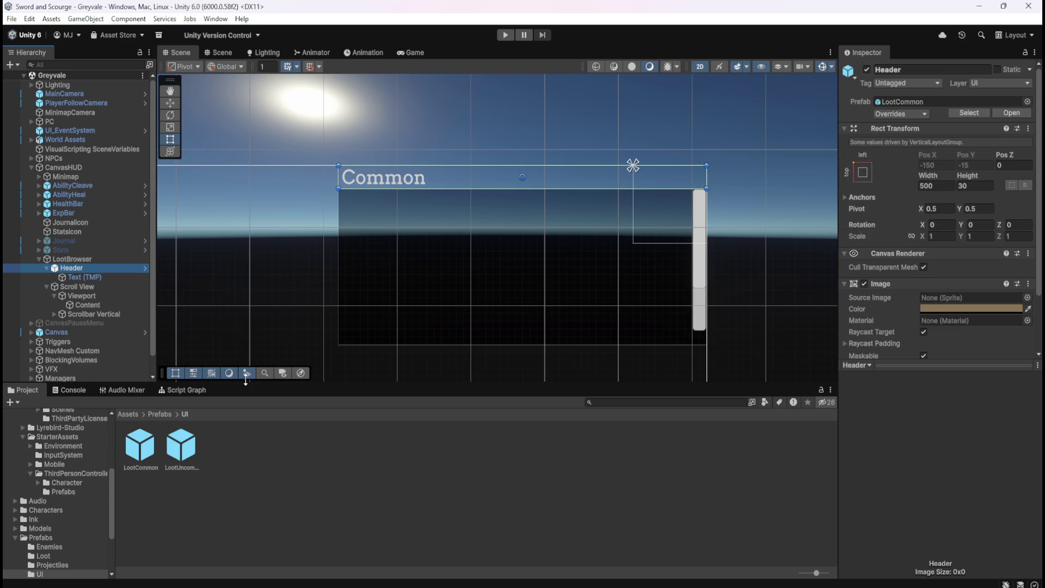
pyautogui.click(82, 277)
pyautogui.click(91, 266)
pyautogui.click(94, 278)
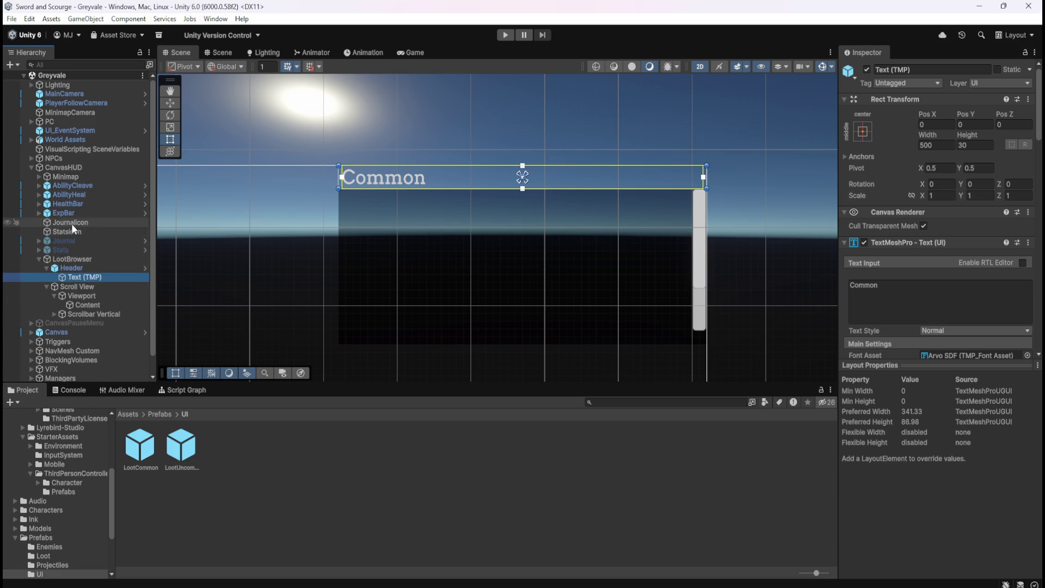
# Look up the Journal's Quest Info vertex colour hex FFC97E, then return to Header
pyautogui.click(39, 241)
pyautogui.click(76, 267)
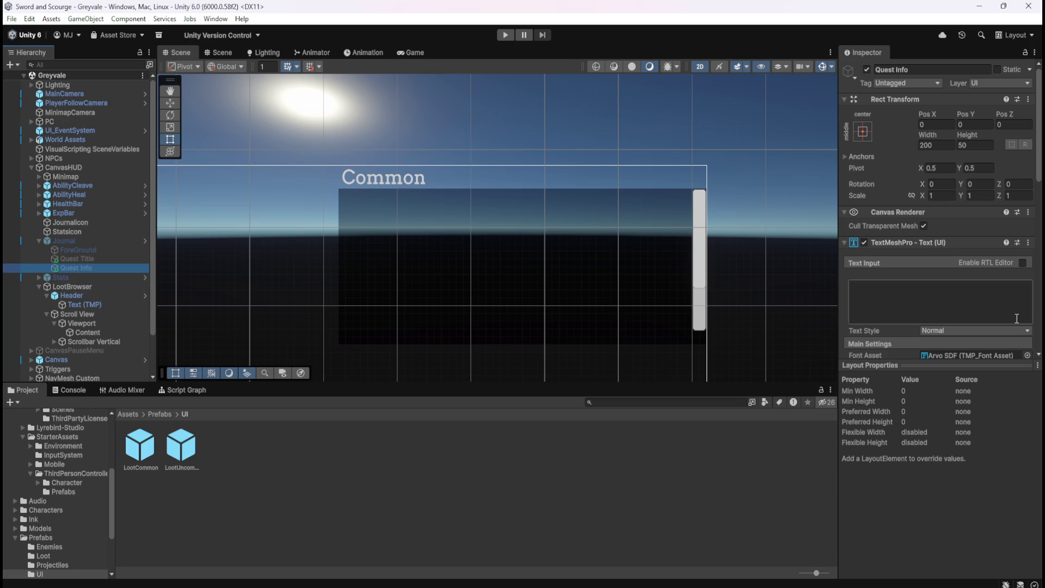
pyautogui.scroll(-3, 974, 304)
pyautogui.click(978, 325)
pyautogui.click(1022, 552)
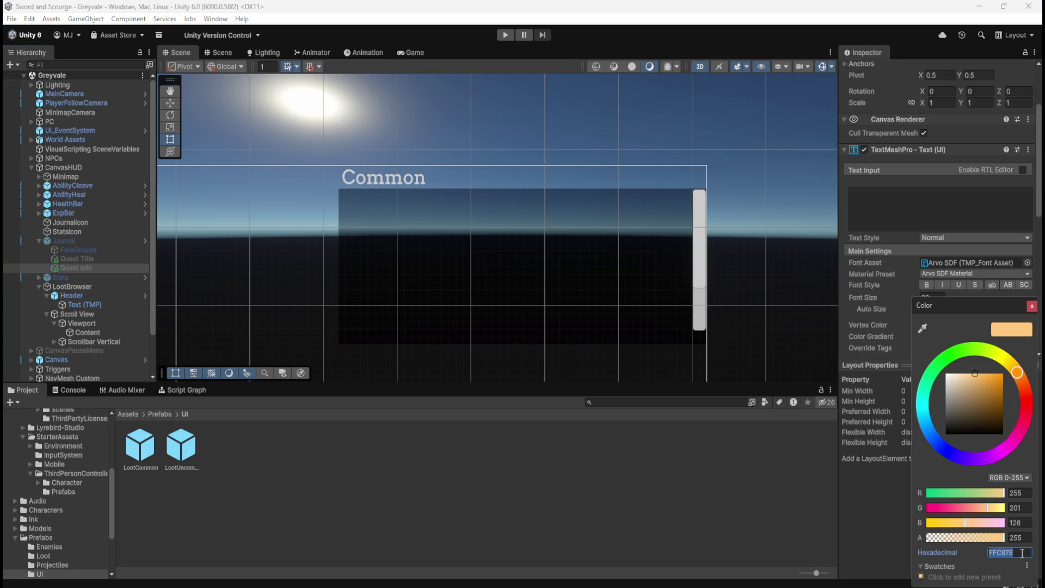
pyautogui.click(39, 241)
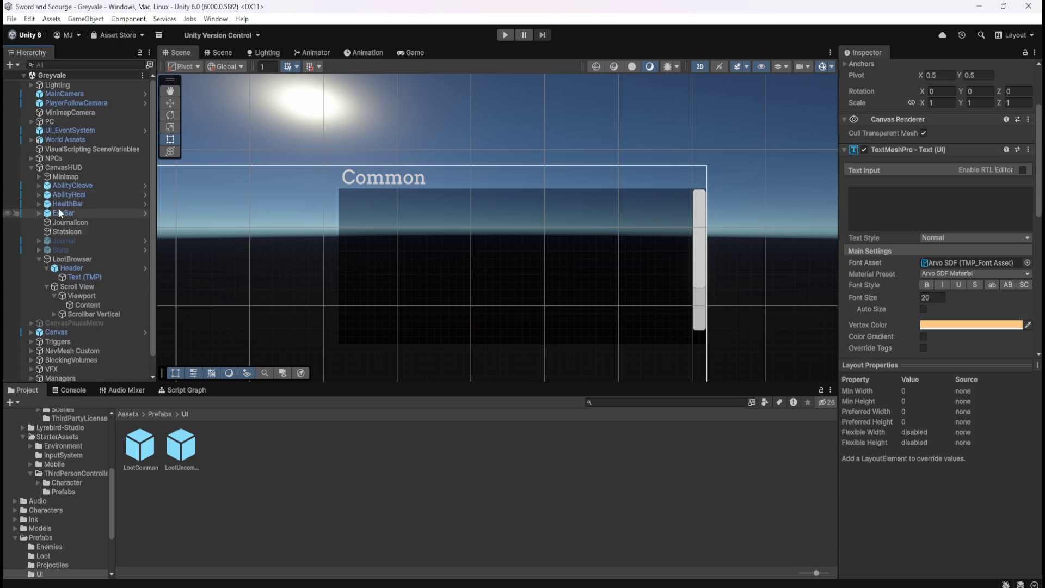
pyautogui.click(83, 259)
pyautogui.click(81, 268)
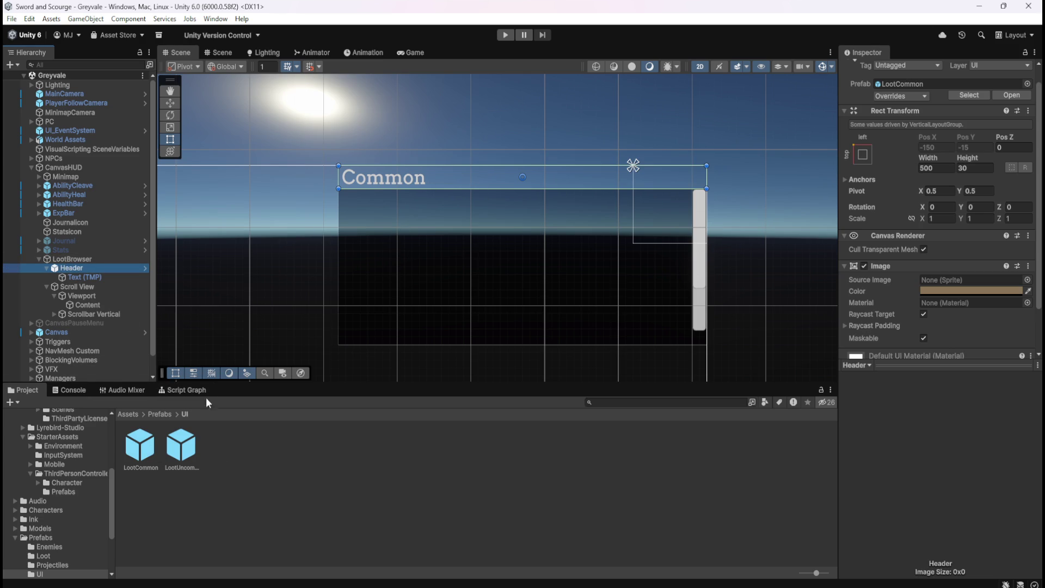
# Set the Header image colour alpha to 255, then open LootCommon in Prefab Mode
pyautogui.click(79, 260)
pyautogui.click(81, 268)
pyautogui.click(936, 291)
pyautogui.moveTo(937, 515); pyautogui.dragTo(1006, 515)
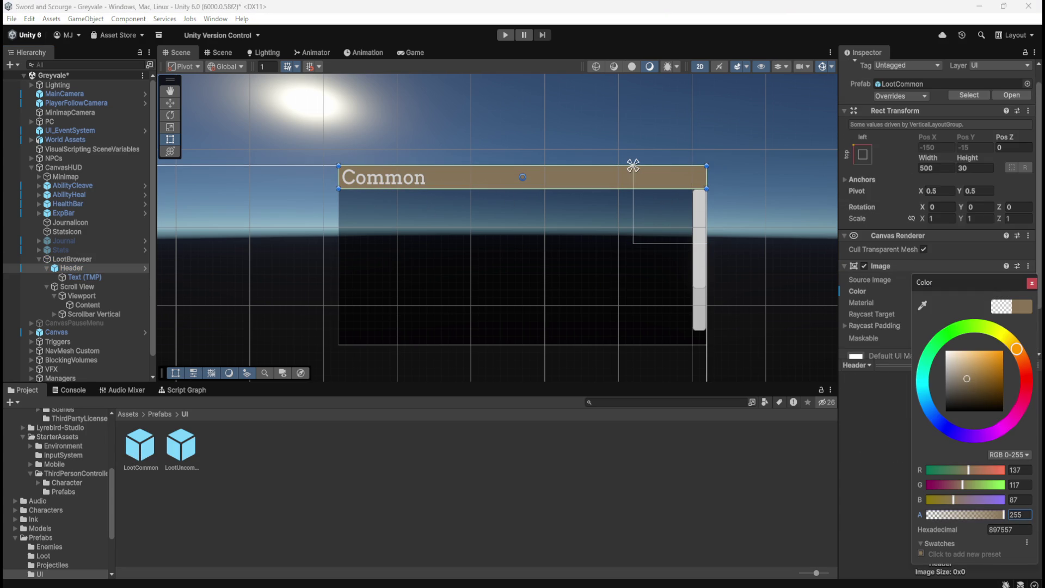
pyautogui.click(866, 34)
pyautogui.doubleClick(142, 444)
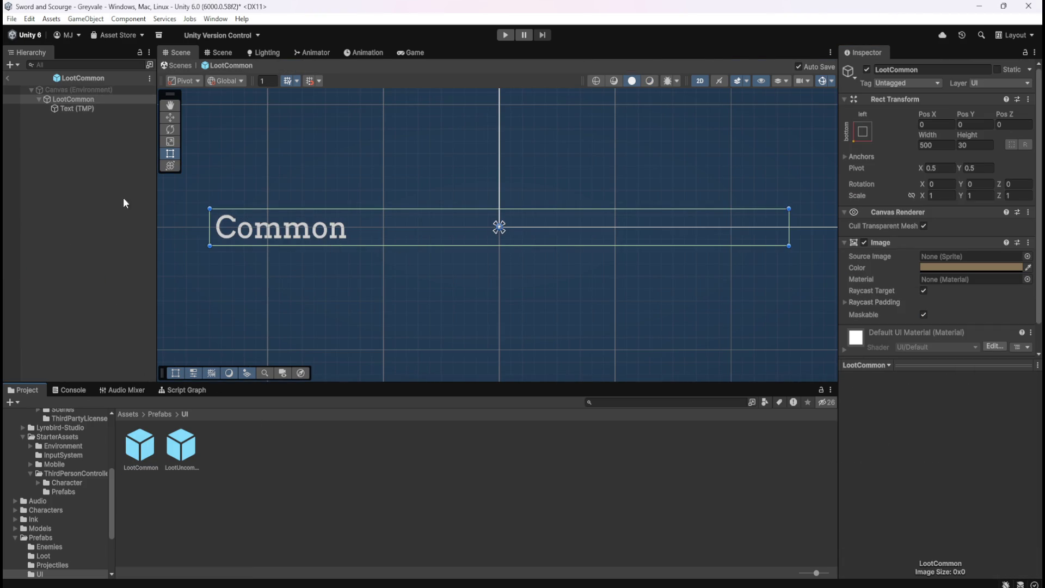
# Back in the scene, centre-align the Header's Text (TMP) label
pyautogui.click(10, 77)
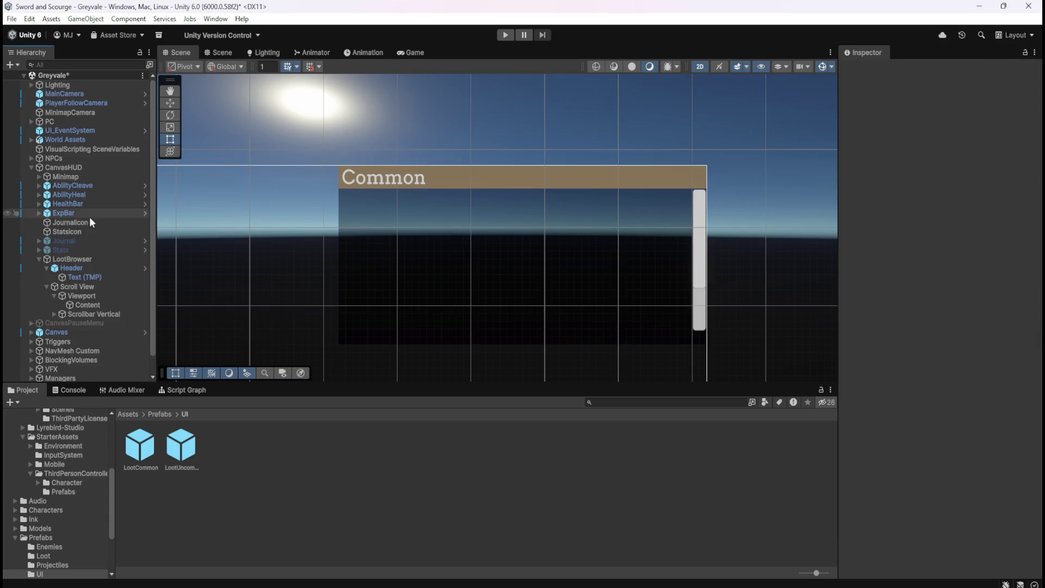
pyautogui.click(79, 267)
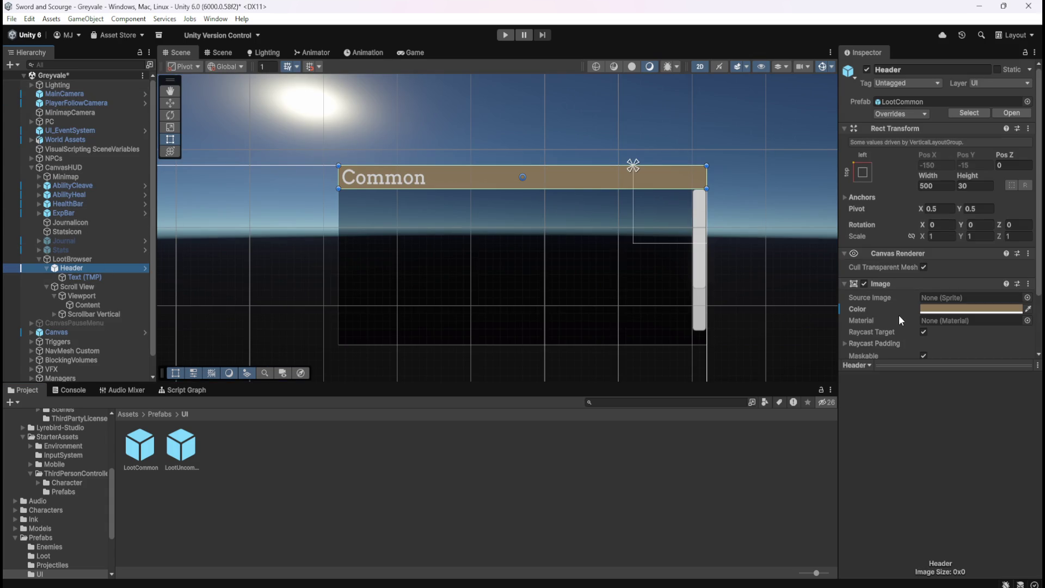
pyautogui.click(77, 279)
pyautogui.scroll(-5, 910, 289)
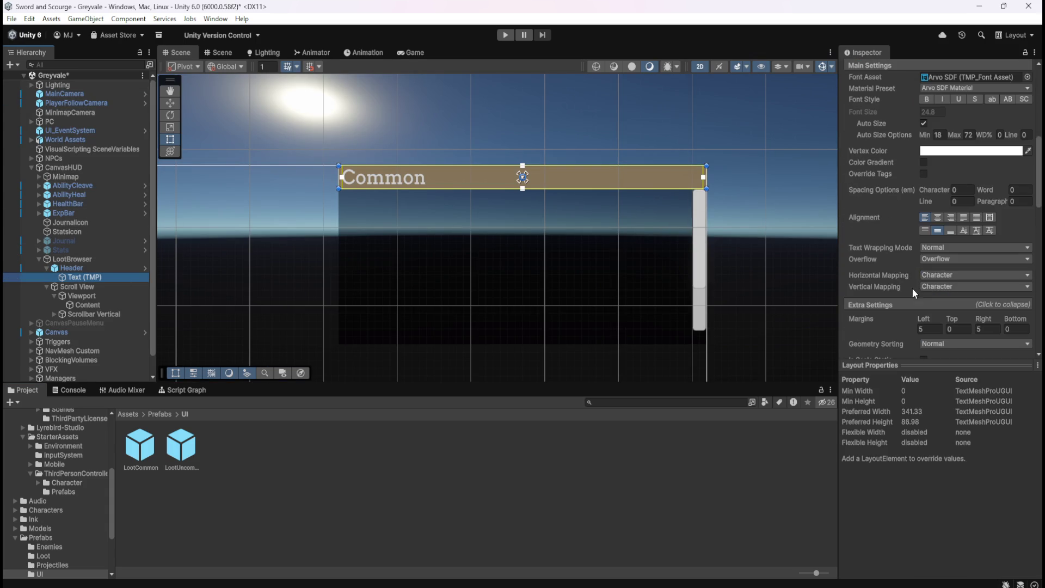
pyautogui.click(937, 218)
pyautogui.scroll(1, 897, 234)
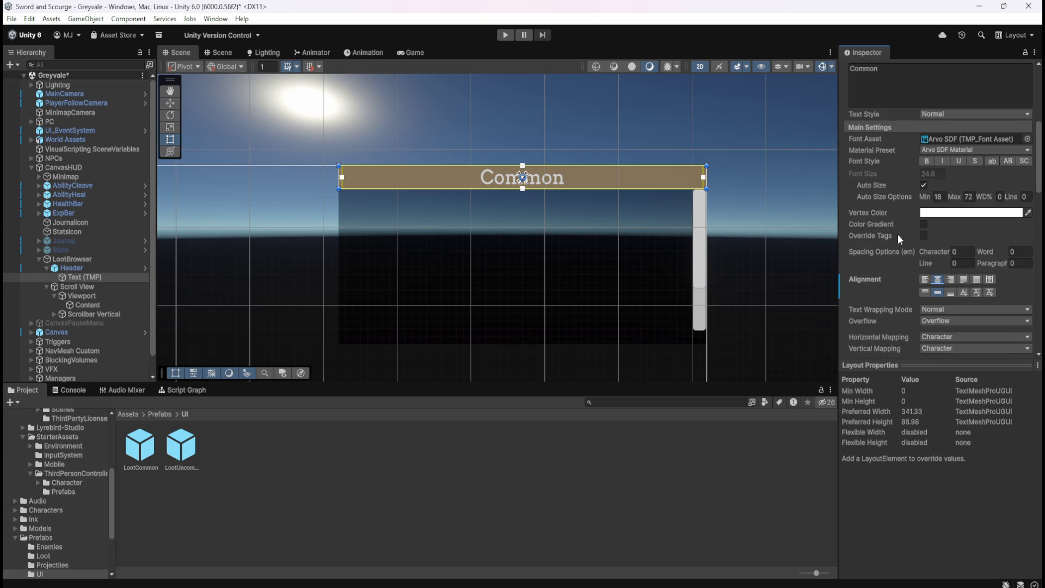
# Make the header label read 'Loot' in bold with vertex colour FFC97E
pyautogui.click(968, 213)
pyautogui.click(1023, 451)
pyautogui.write('FFC97E')
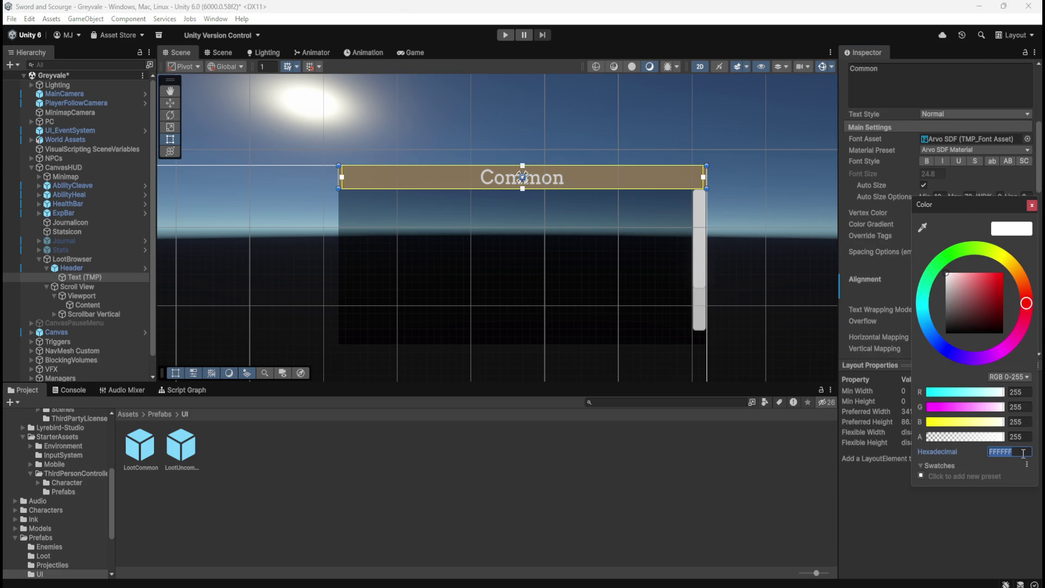
pyautogui.press('Return')
pyautogui.scroll(2, 870, 180)
pyautogui.click(899, 158)
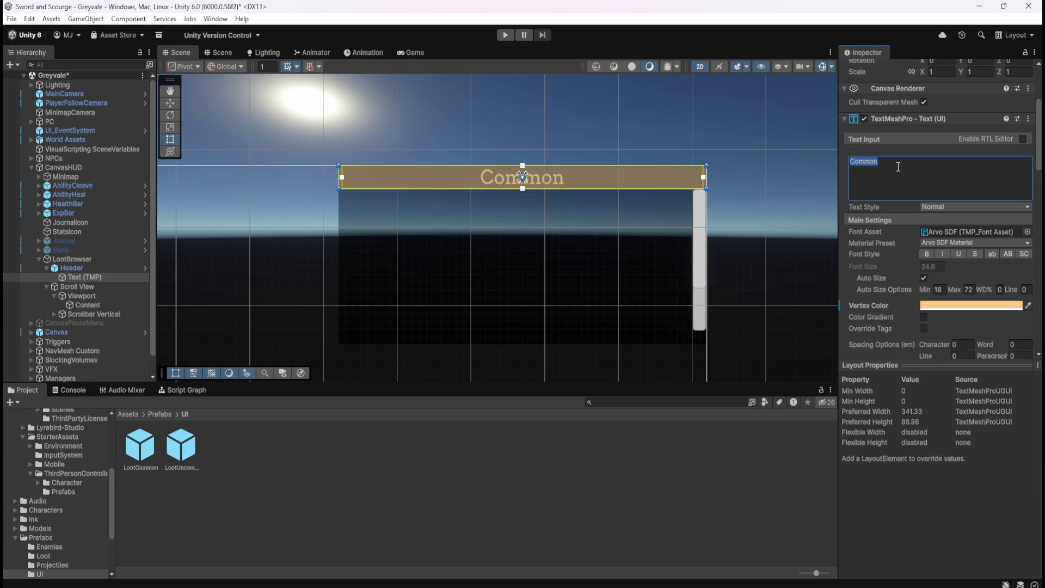
pyautogui.write('Loot')
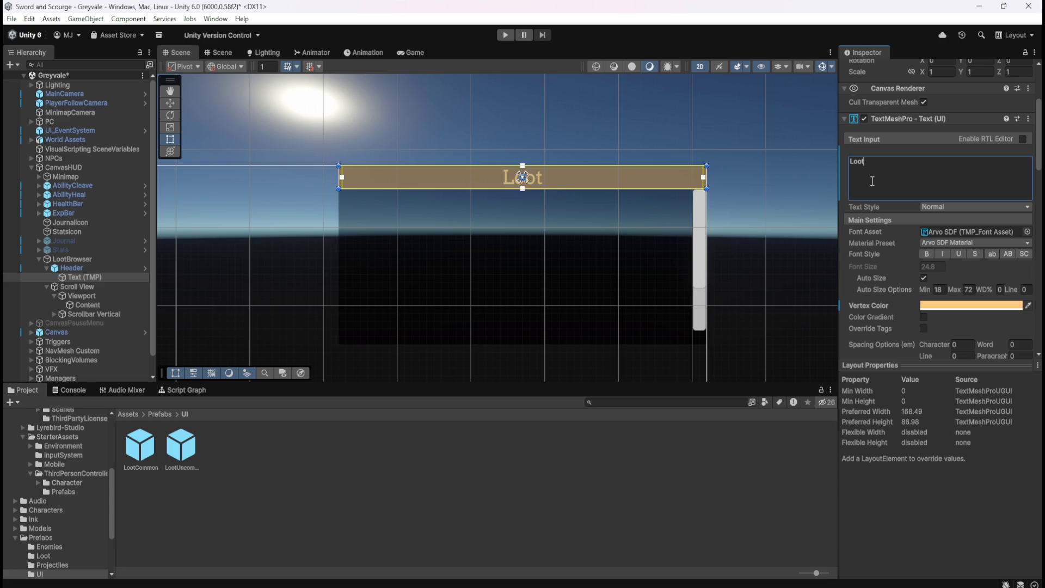
pyautogui.click(928, 254)
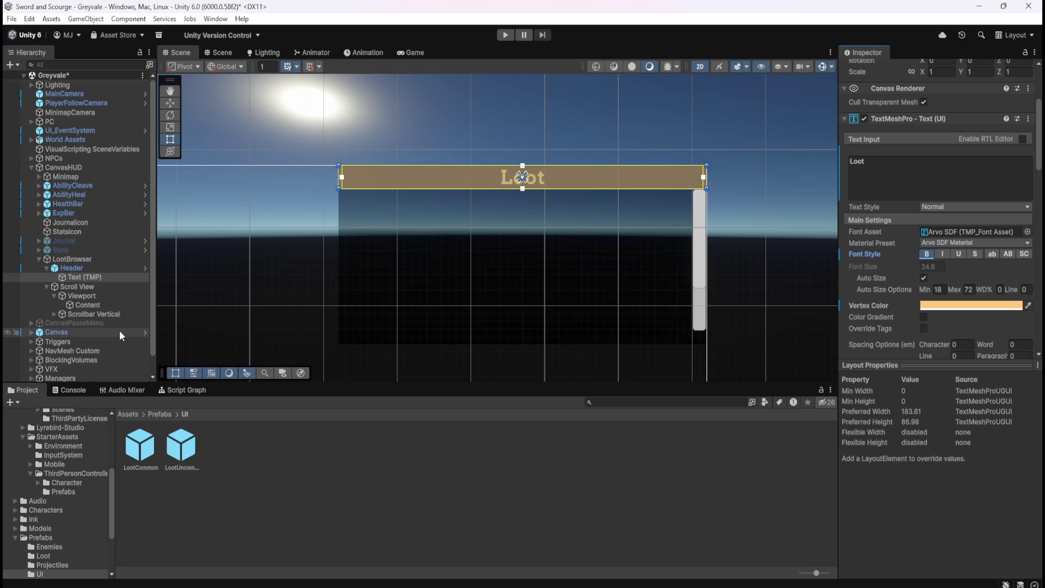
pyautogui.click(93, 259)
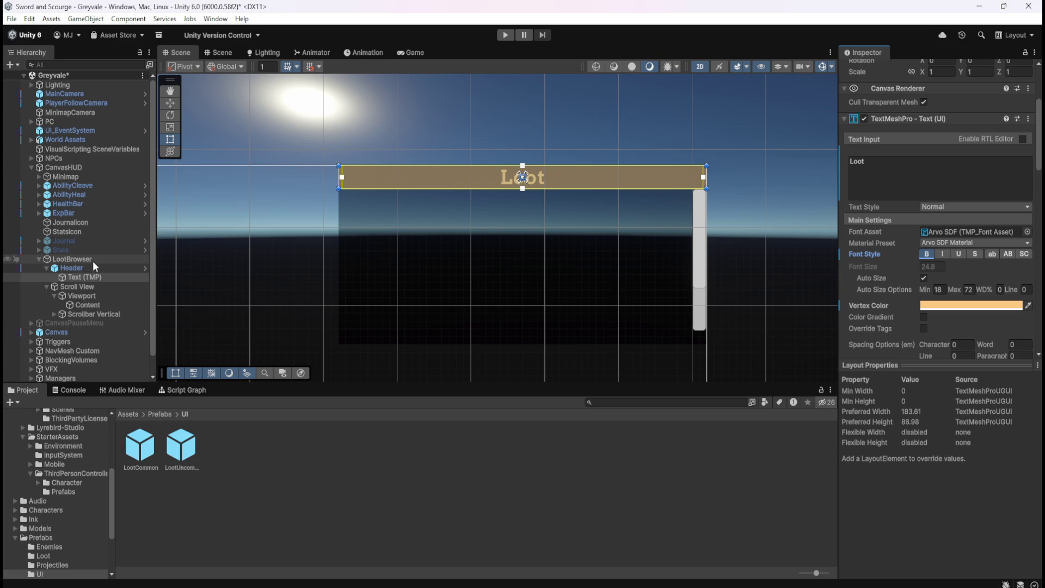
# Save the Greyvale scene, briefly view the LootCommon prefab, and select the Header object
pyautogui.hotkey('ctrl', 's')
pyautogui.doubleClick(136, 445)
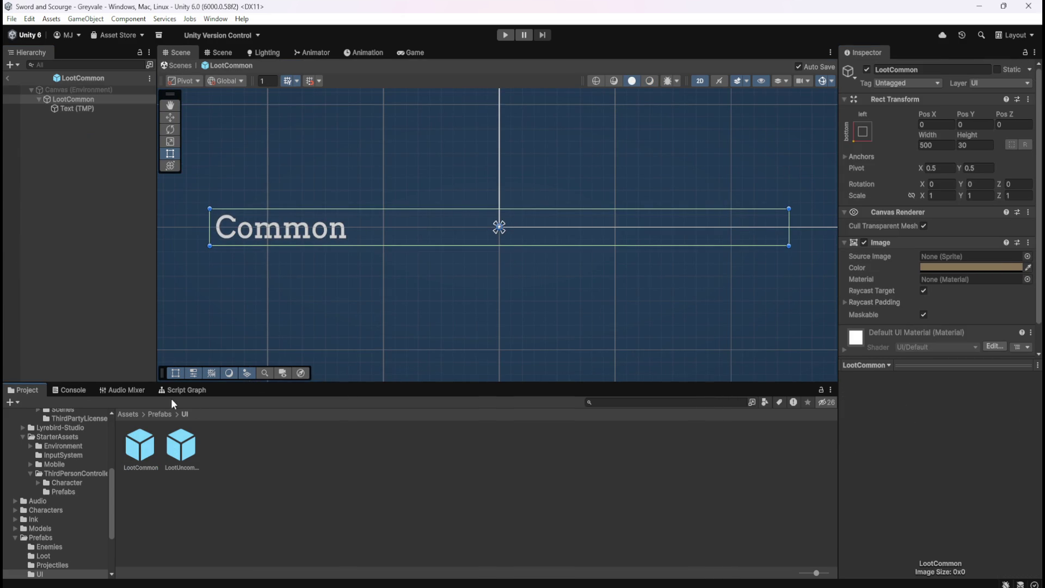
pyautogui.click(8, 78)
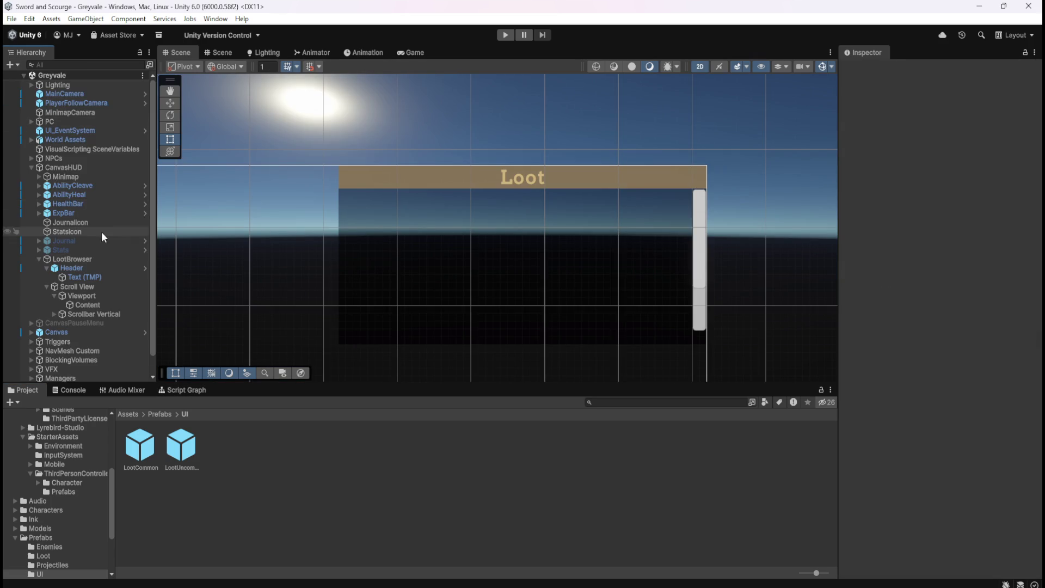
pyautogui.click(88, 266)
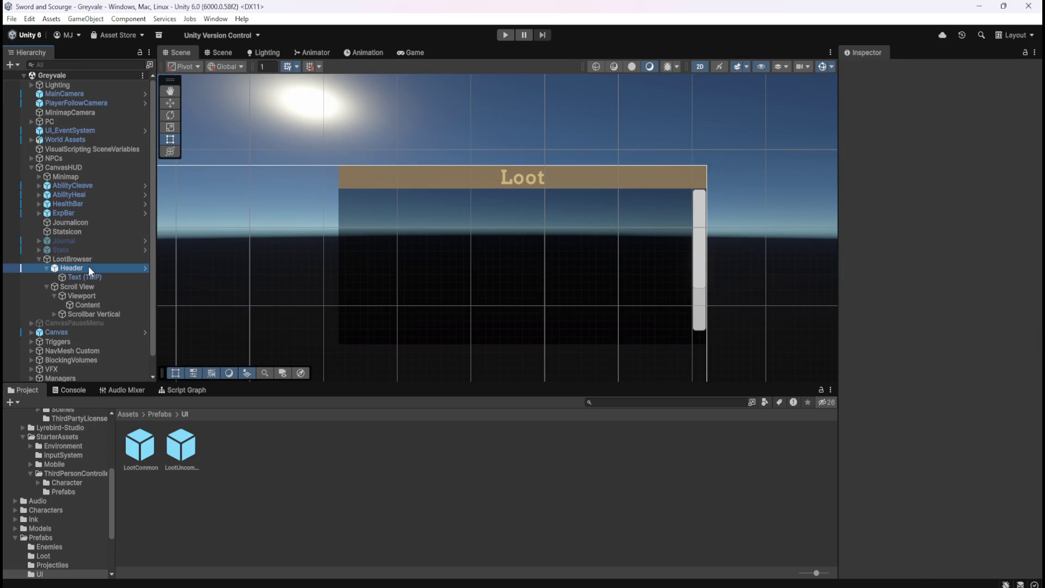
# Inspect the LootCommon and LootUncommon prefabs, then return to the Greyvale scene
pyautogui.doubleClick(153, 446)
pyautogui.doubleClick(182, 454)
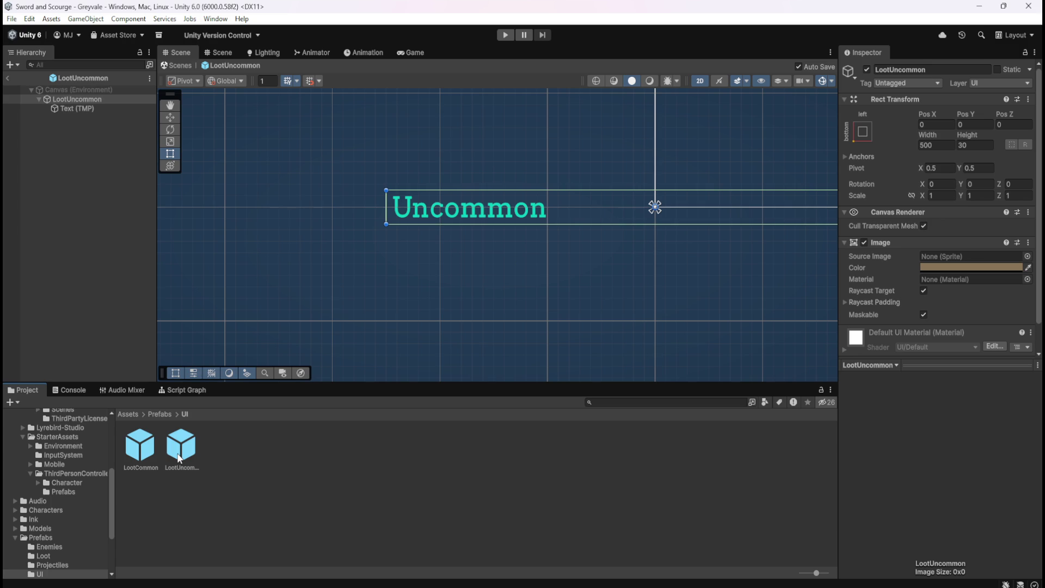
pyautogui.doubleClick(142, 447)
pyautogui.doubleClick(139, 452)
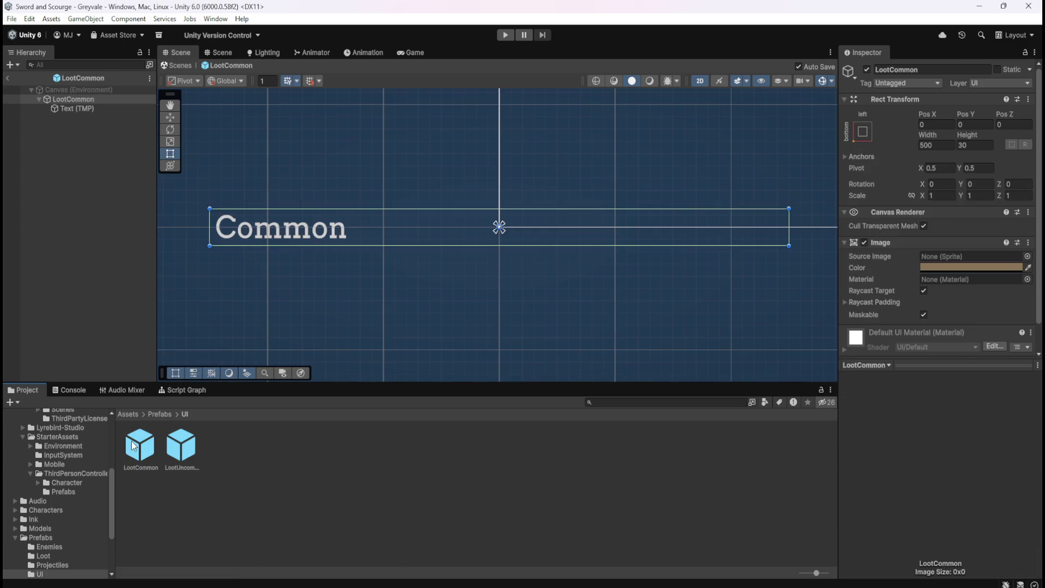
pyautogui.click(7, 77)
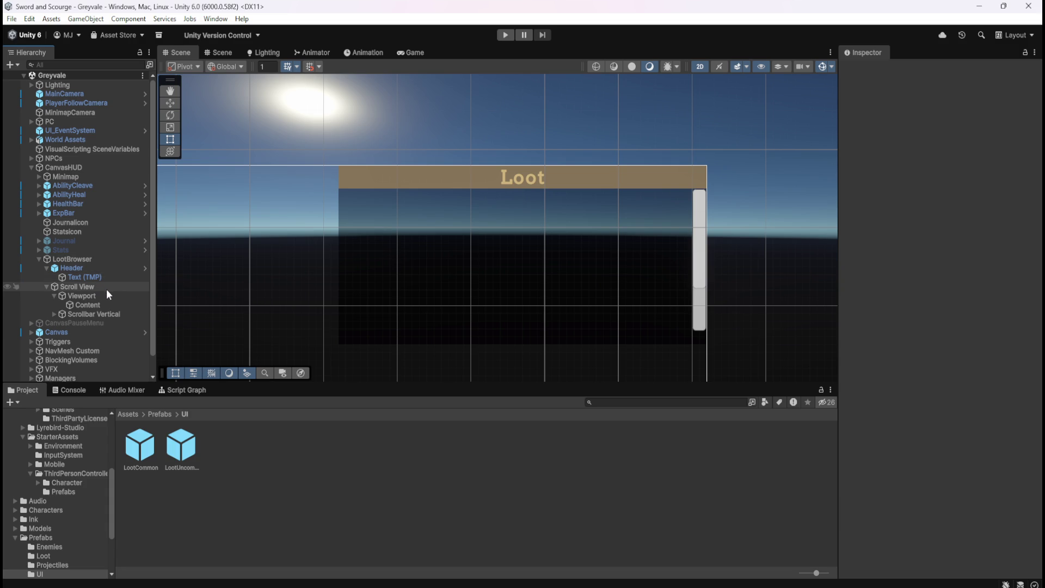
# Select the scroll view's Content object, then browse to the Assets > Scenes folder
pyautogui.click(81, 305)
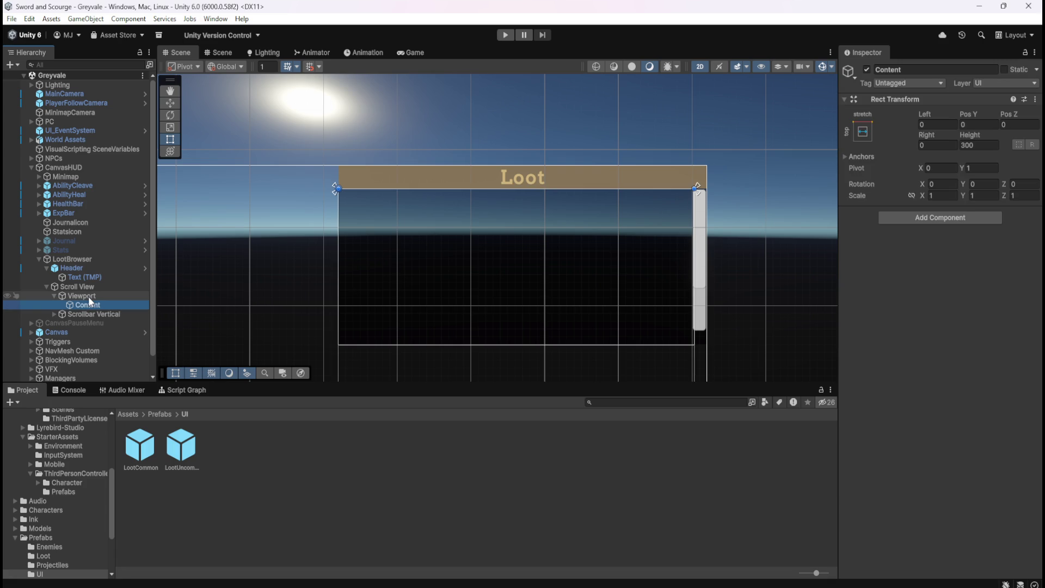
pyautogui.click(90, 297)
pyautogui.click(86, 304)
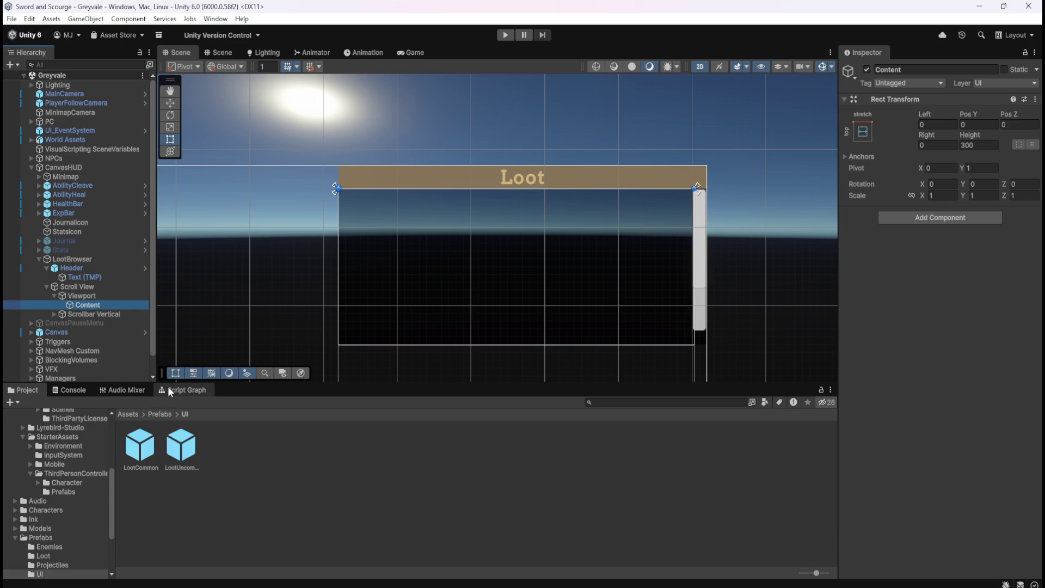
pyautogui.click(136, 415)
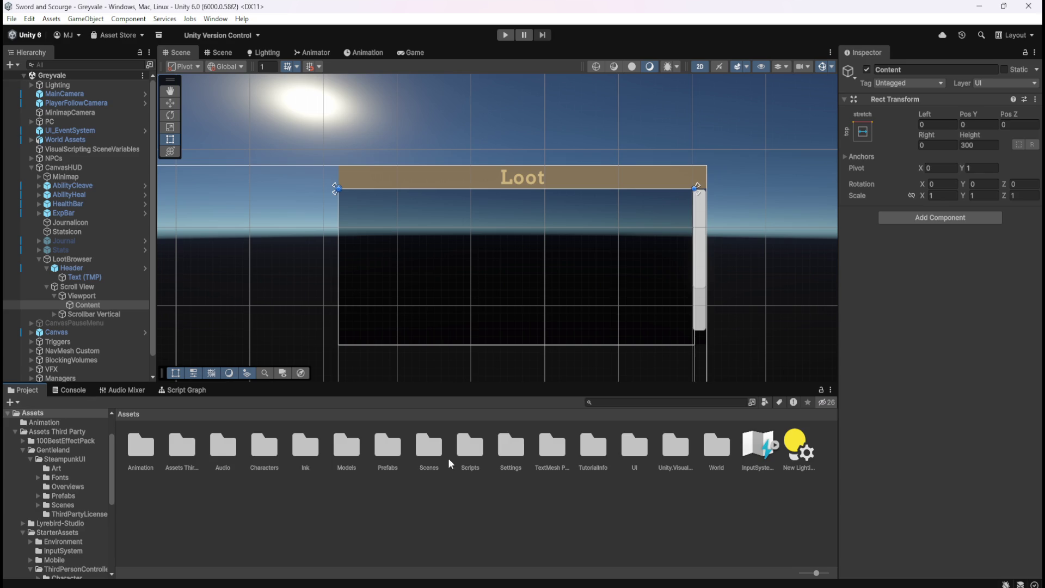
pyautogui.doubleClick(429, 447)
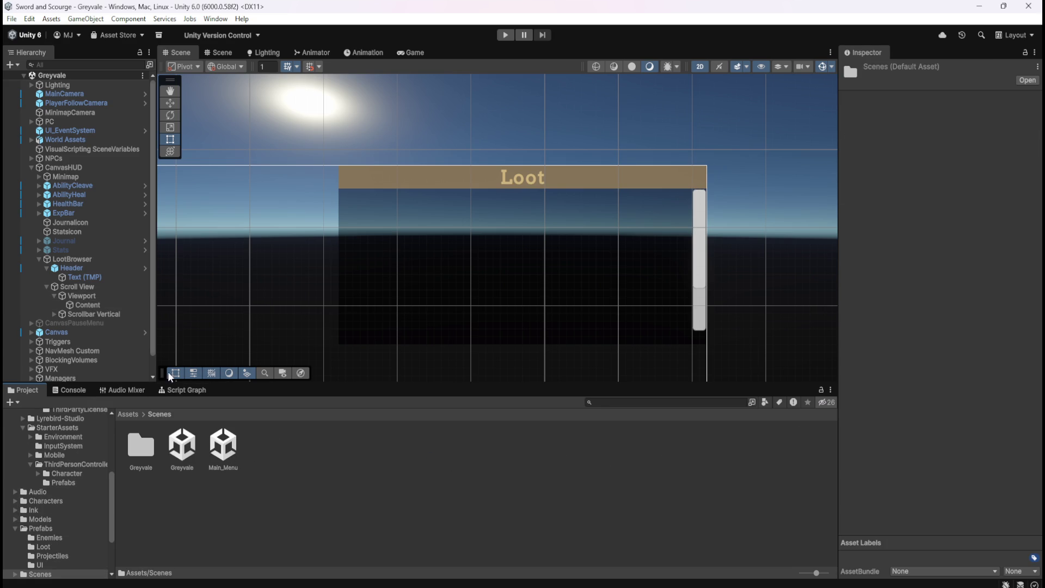
# Open the Main_Menu scene from the Scenes folder
pyautogui.doubleClick(224, 444)
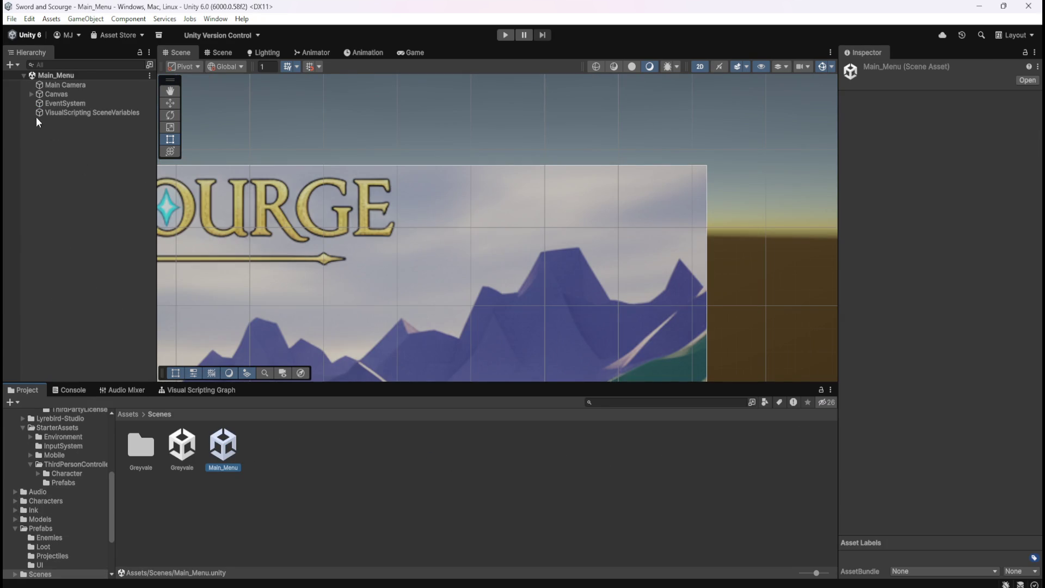
pyautogui.scroll(-1, 606, 143)
pyautogui.scroll(-10, 606, 143)
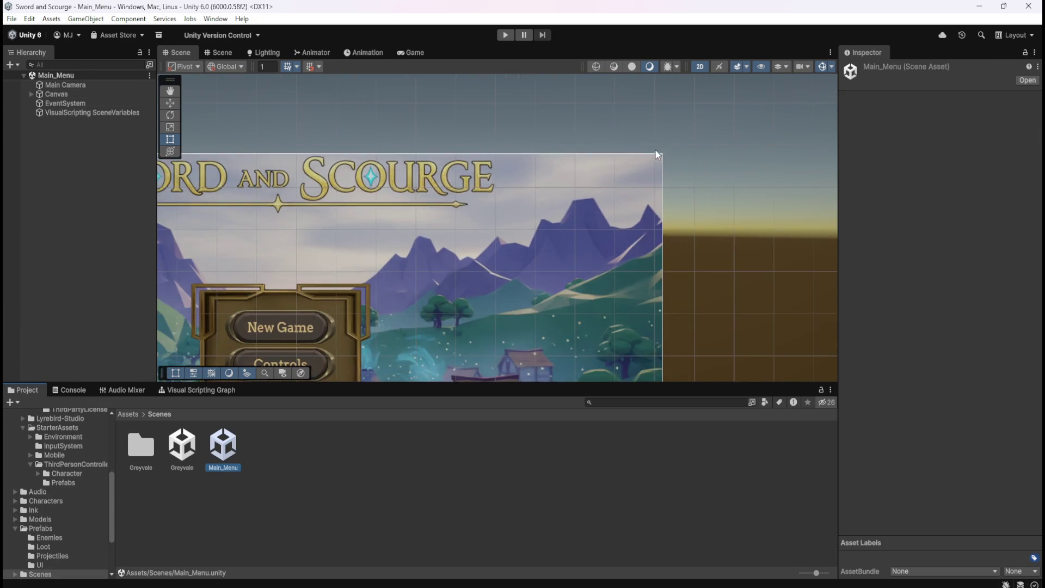
pyautogui.scroll(3, 504, 305)
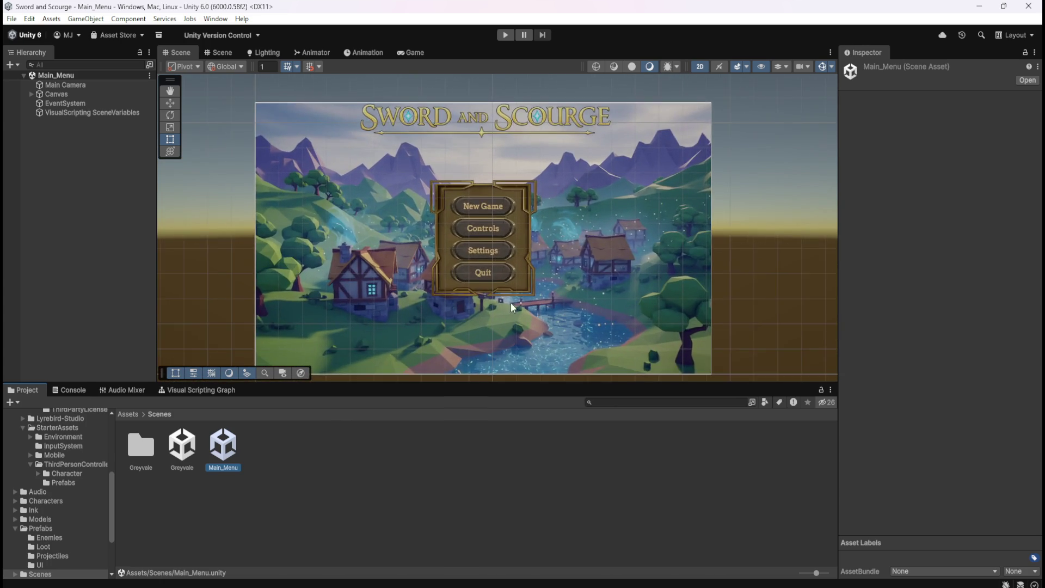
# Expand Canvas > ControlsMenu > Scroll View > Viewport > Content to inspect its children, then collapse them
pyautogui.click(32, 95)
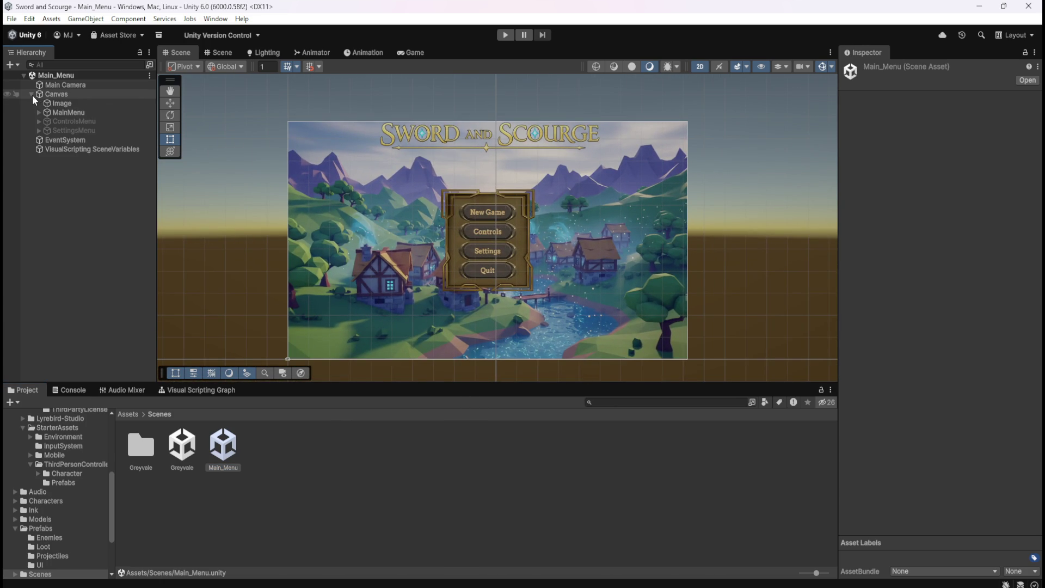
pyautogui.click(38, 120)
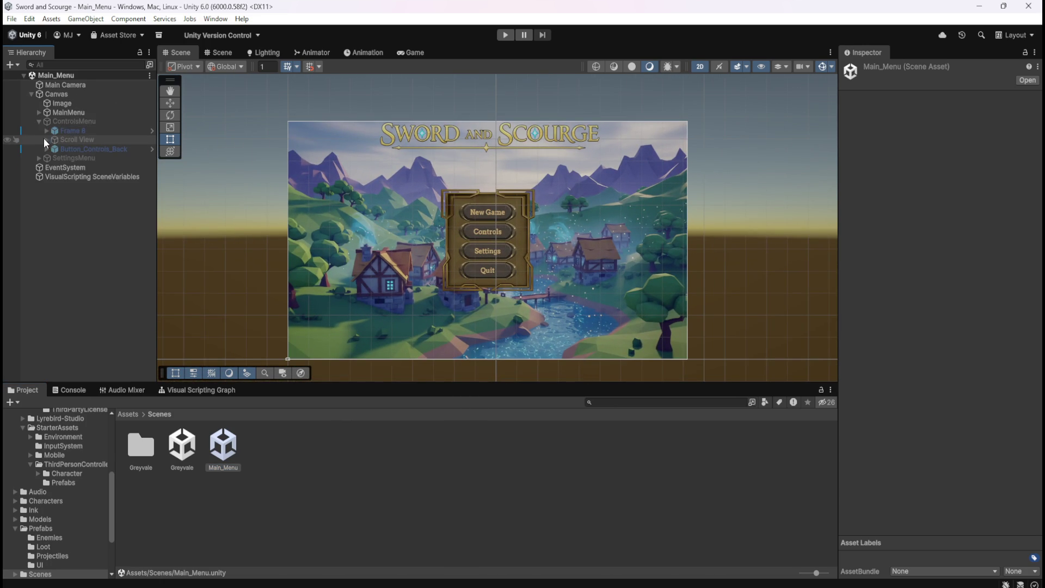
pyautogui.click(46, 139)
pyautogui.click(54, 149)
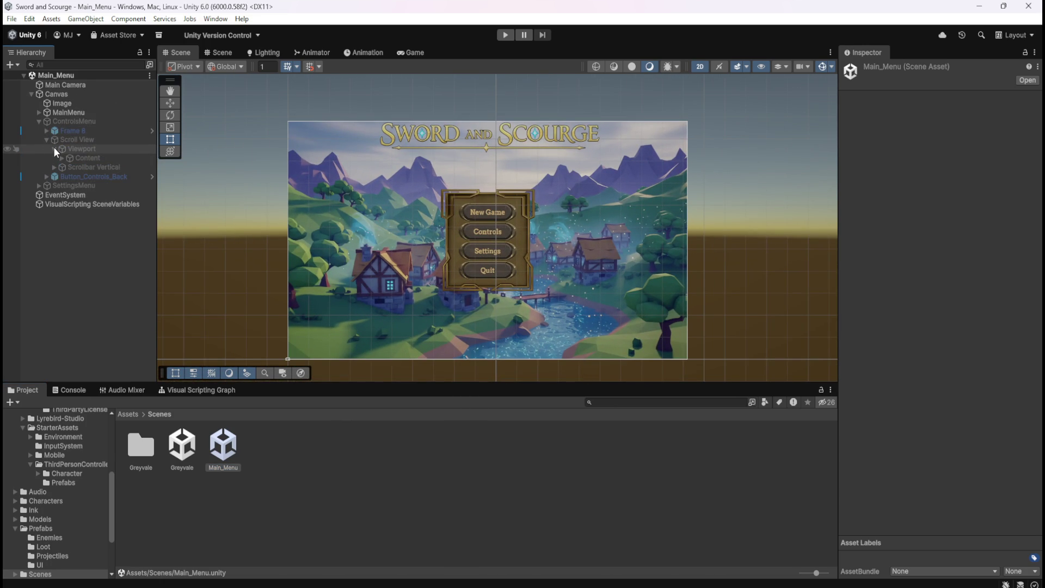
pyautogui.click(61, 158)
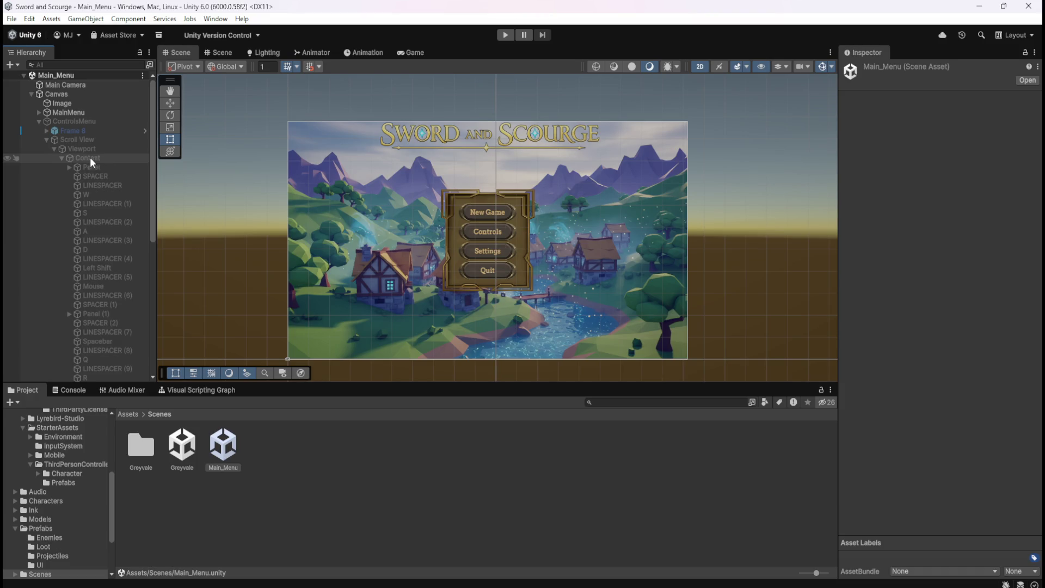
pyautogui.click(62, 158)
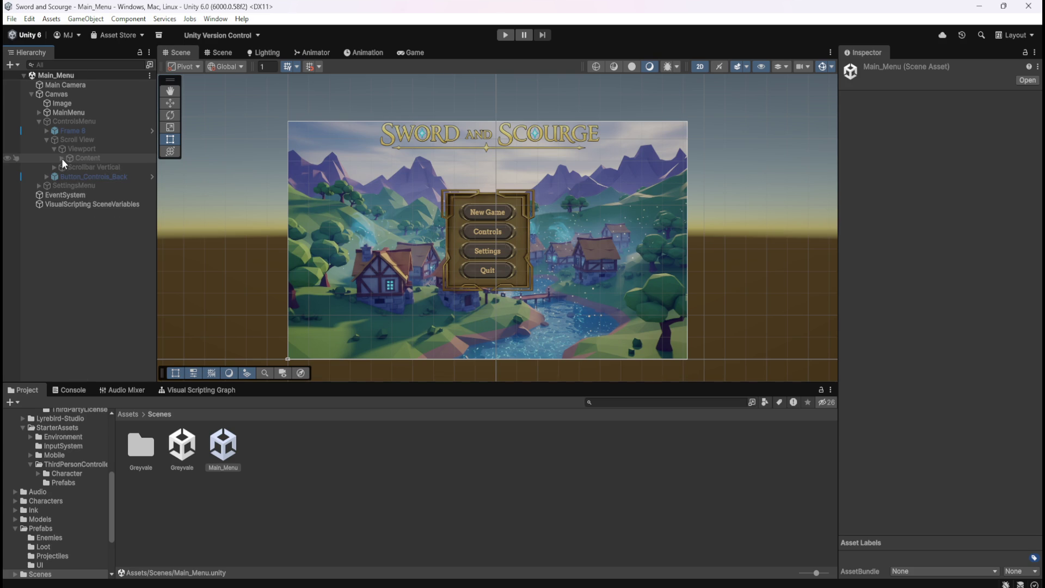
pyautogui.click(39, 121)
pyautogui.click(183, 443)
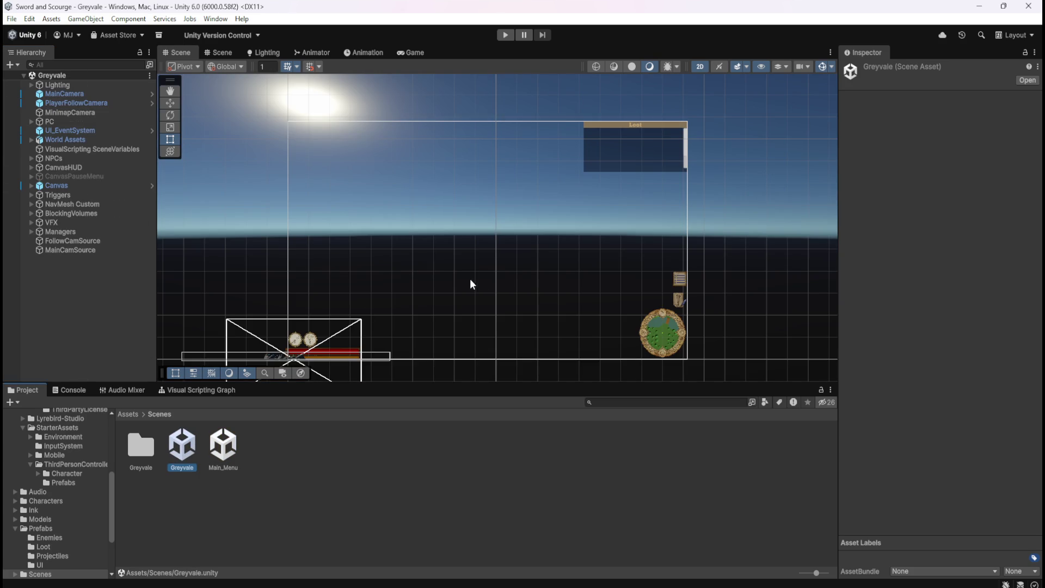
# Pan around the Greyvale HUD canvas, preview the Loot panel in the Game view, then return to Scene
pyautogui.moveTo(490, 303)
pyautogui.mouseDown()
pyautogui.moveTo(523, 259)
pyautogui.moveTo(530, 296)
pyautogui.mouseUp()
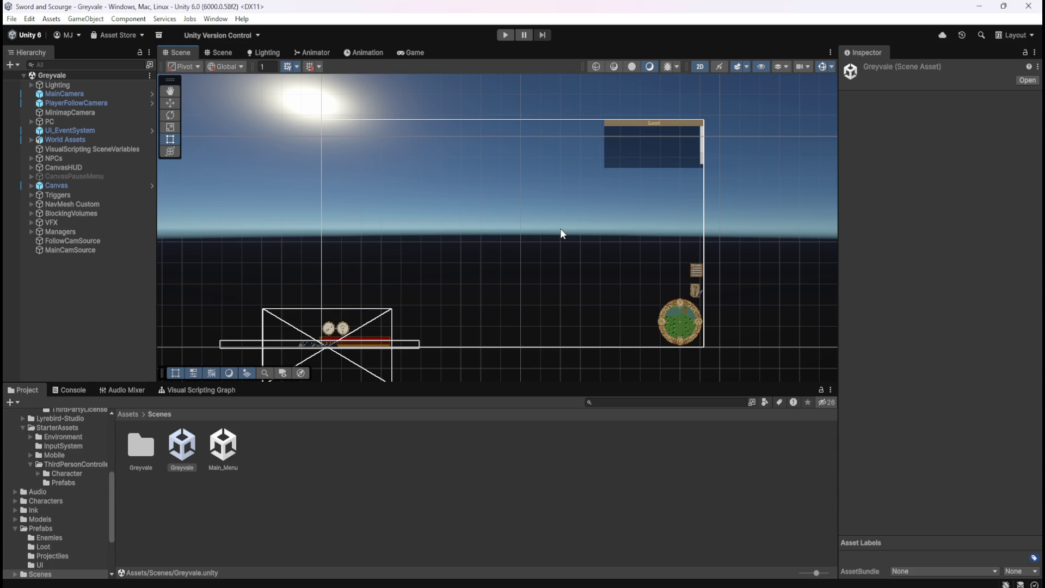
pyautogui.click(420, 53)
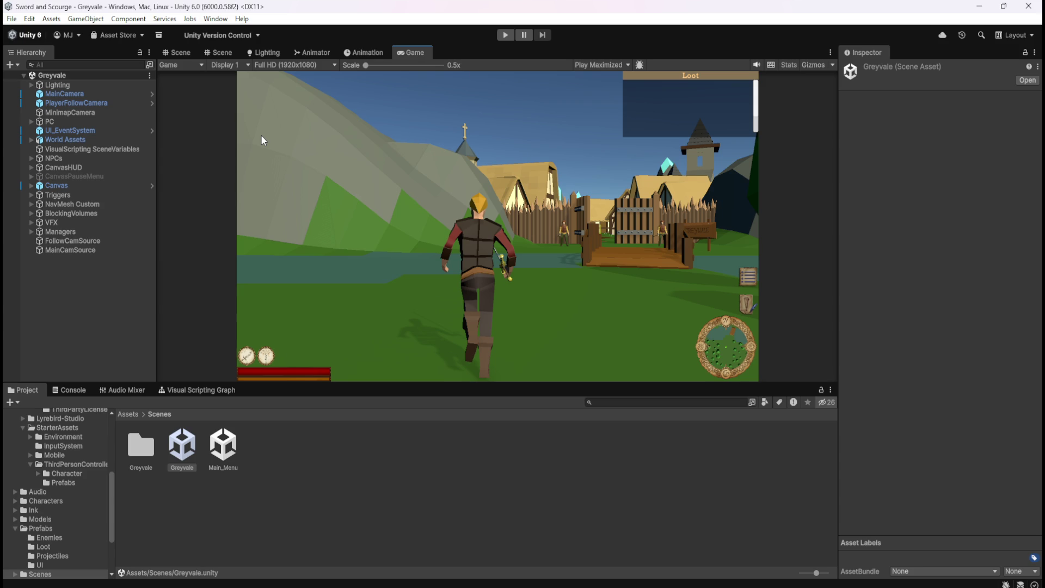
pyautogui.click(182, 53)
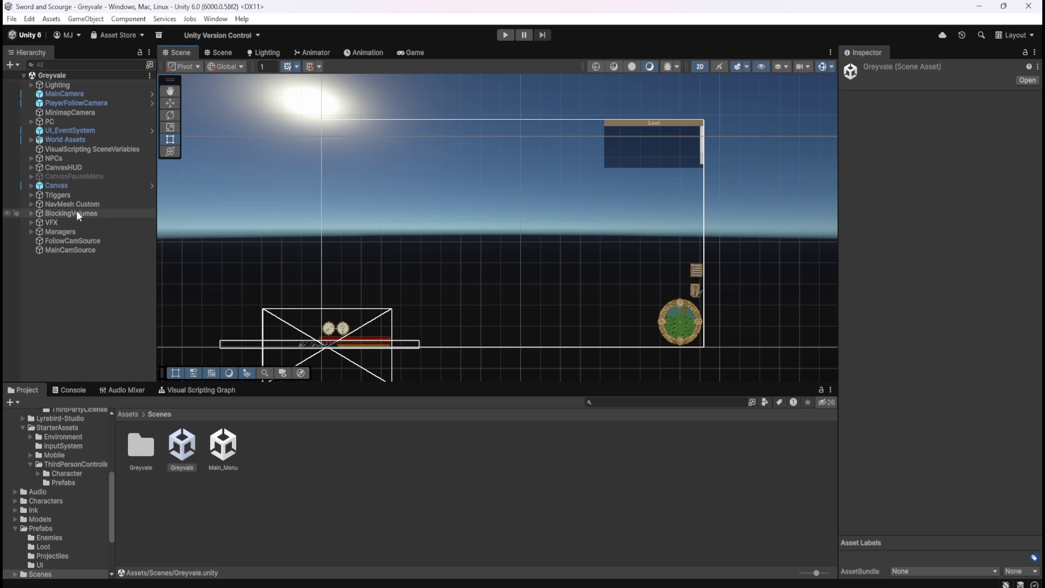
# Expand CanvasHUD > LootBrowser > Scroll View > Viewport and inspect the Content object
pyautogui.click(31, 168)
pyautogui.click(40, 259)
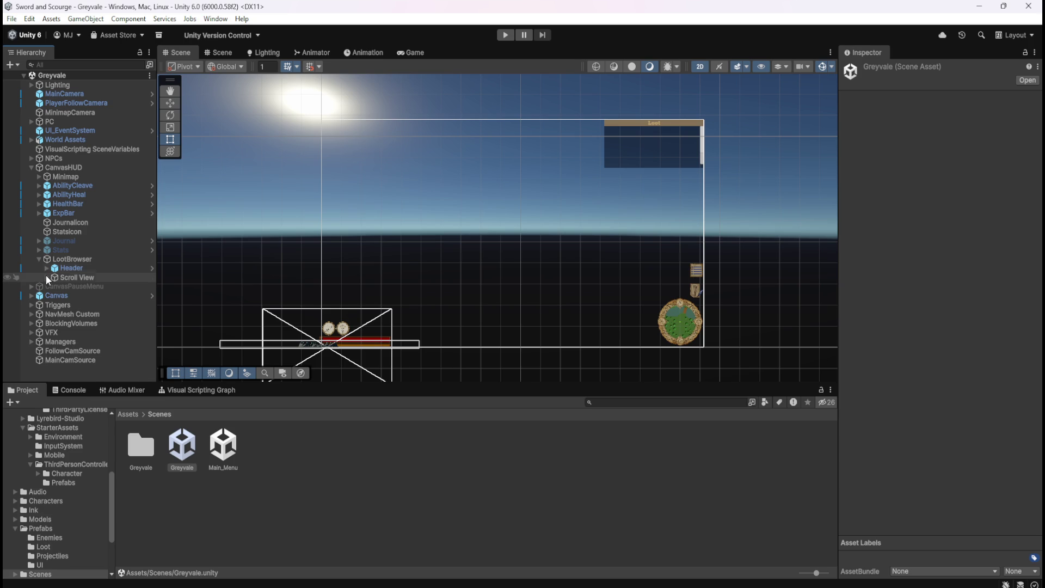
pyautogui.click(46, 278)
pyautogui.click(54, 286)
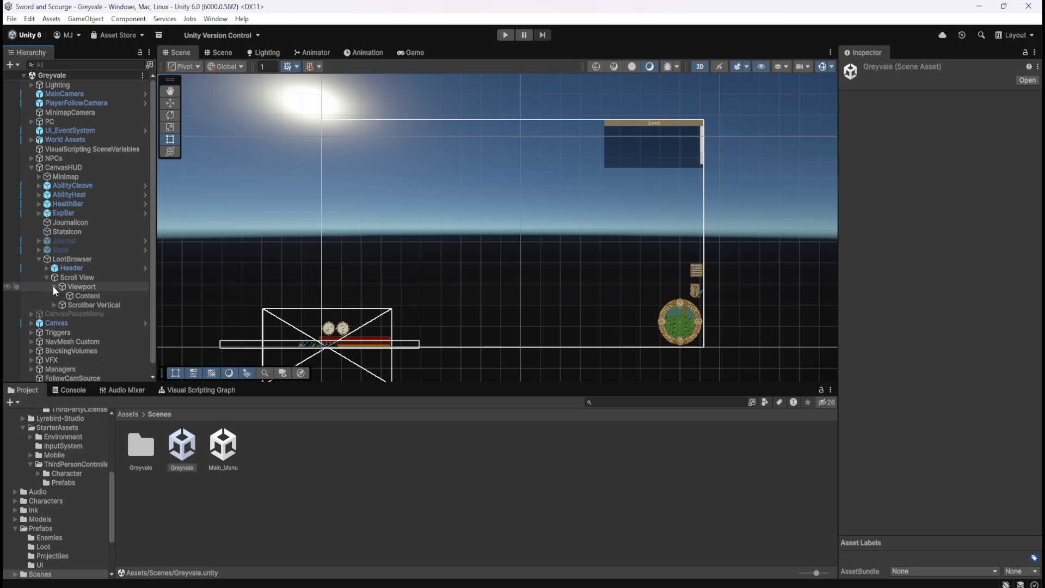
pyautogui.click(81, 295)
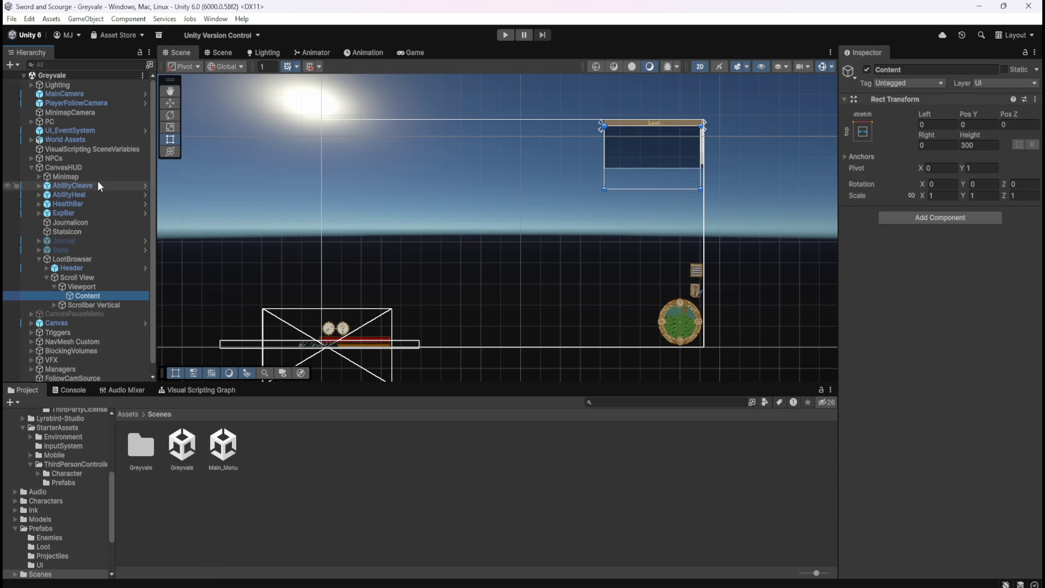
# Open PlayerArmature's Script Graph under PC and show its Scene variables
pyautogui.click(31, 121)
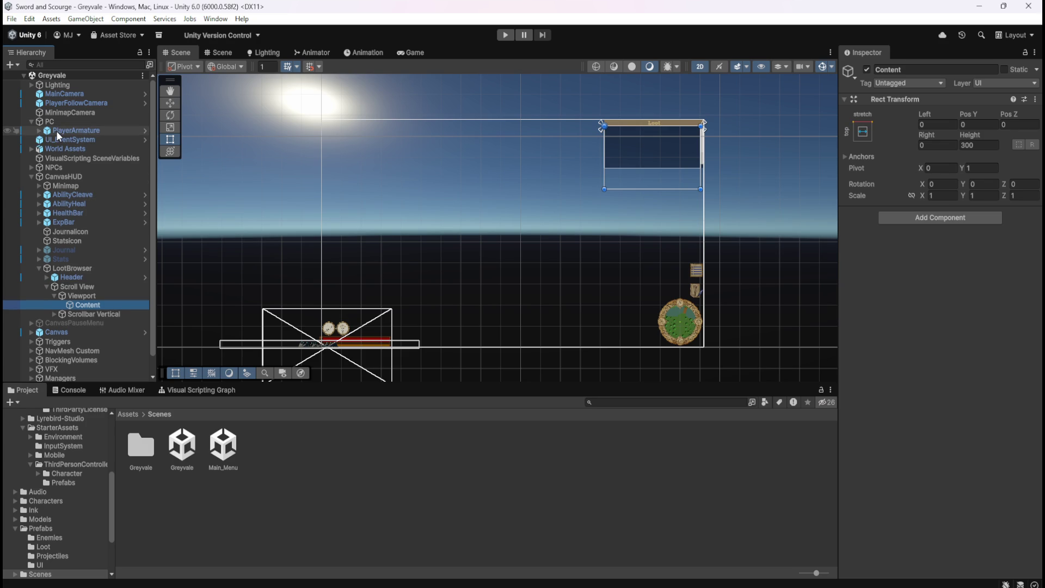
pyautogui.click(57, 130)
pyautogui.click(175, 391)
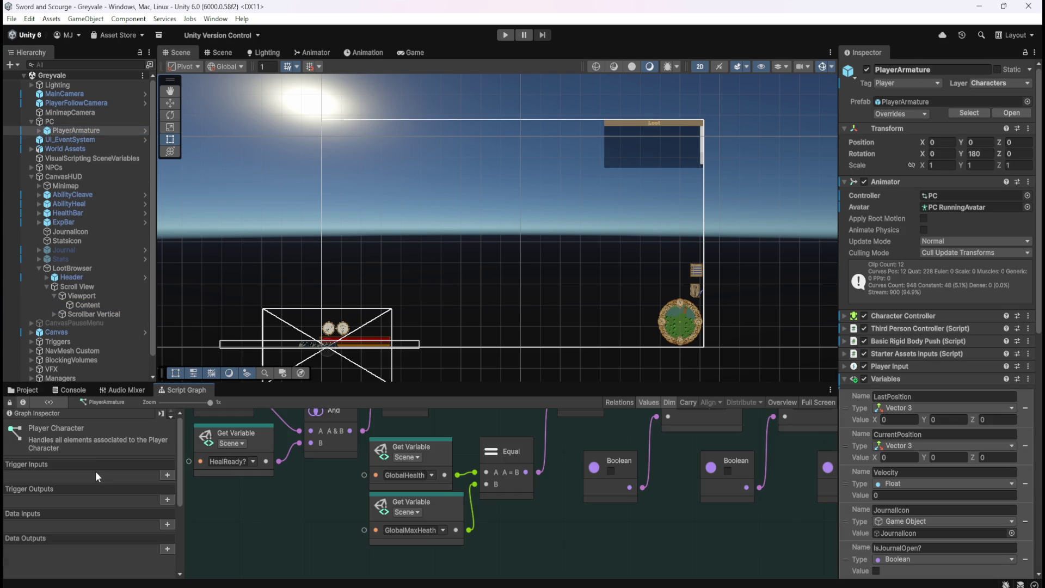
pyautogui.scroll(-5, 143, 505)
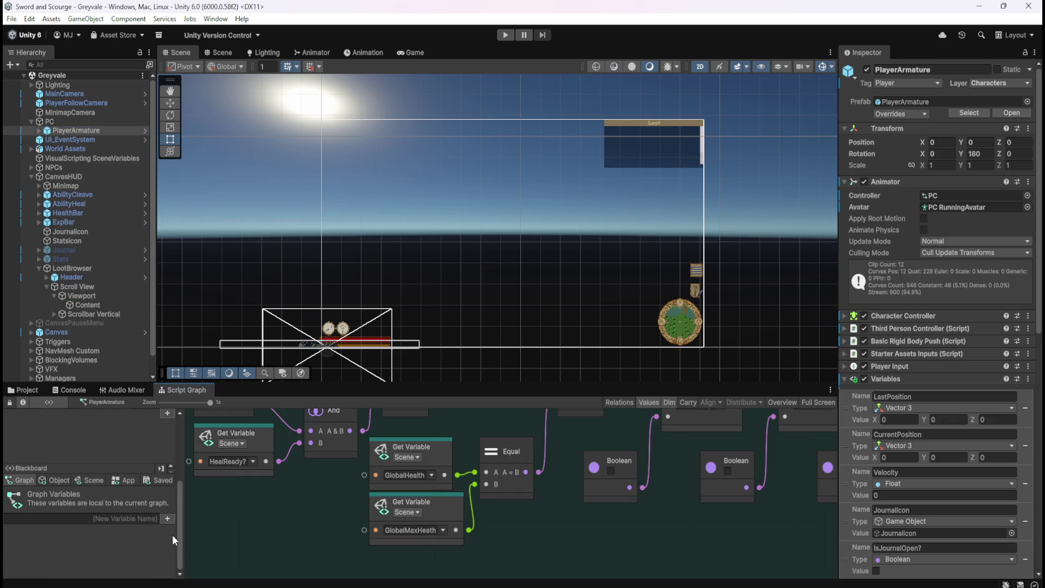
pyautogui.click(90, 480)
# Add a Game Object scene variable LootParent with Content as its value, and save the scene
pyautogui.moveTo(172, 488); pyautogui.dragTo(183, 572)
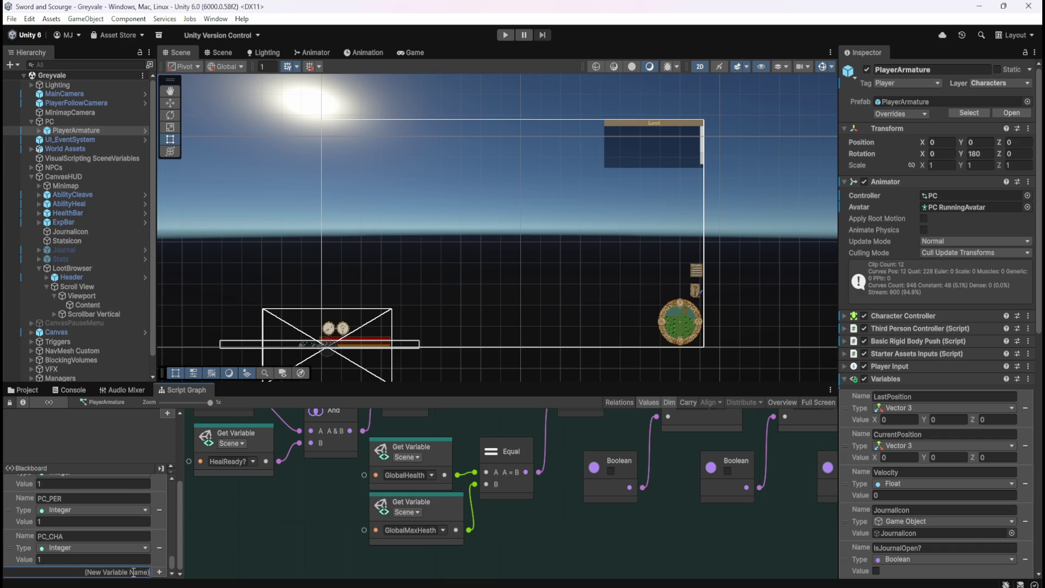
pyautogui.write('Loot')
pyautogui.write('Parent')
pyautogui.press('Return')
pyautogui.click(93, 558)
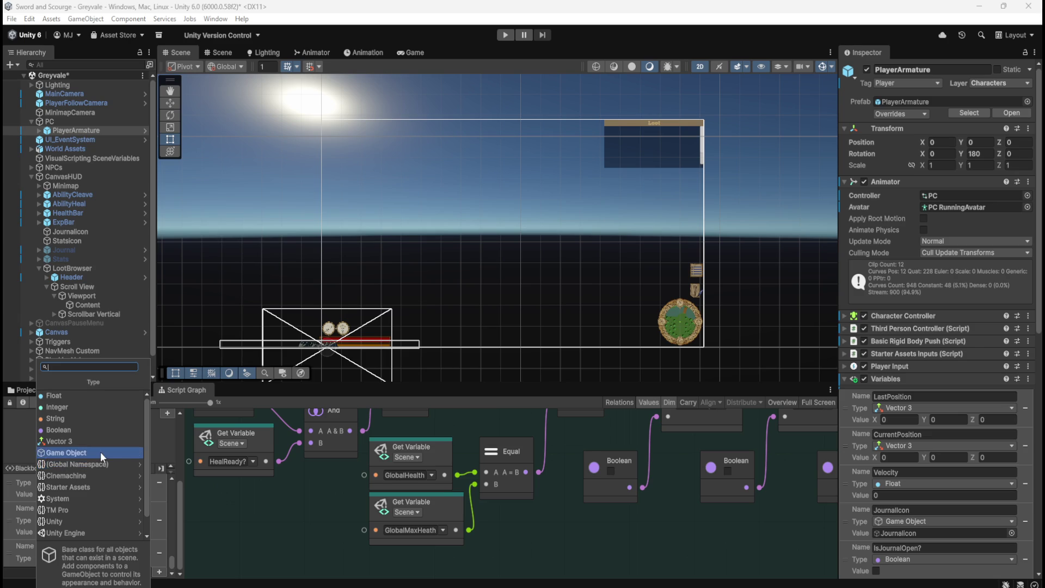
pyautogui.click(100, 452)
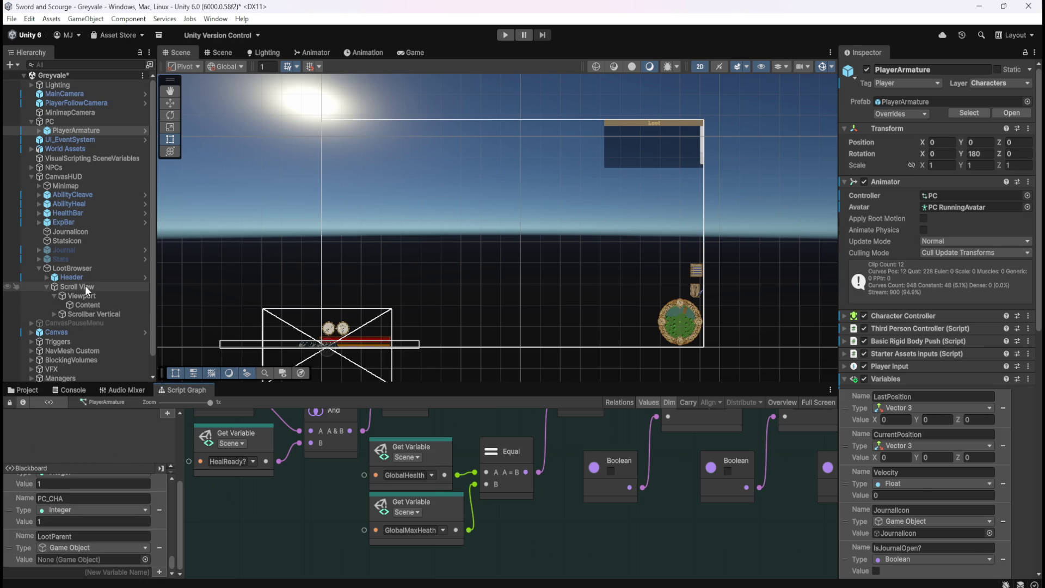
pyautogui.click(80, 303)
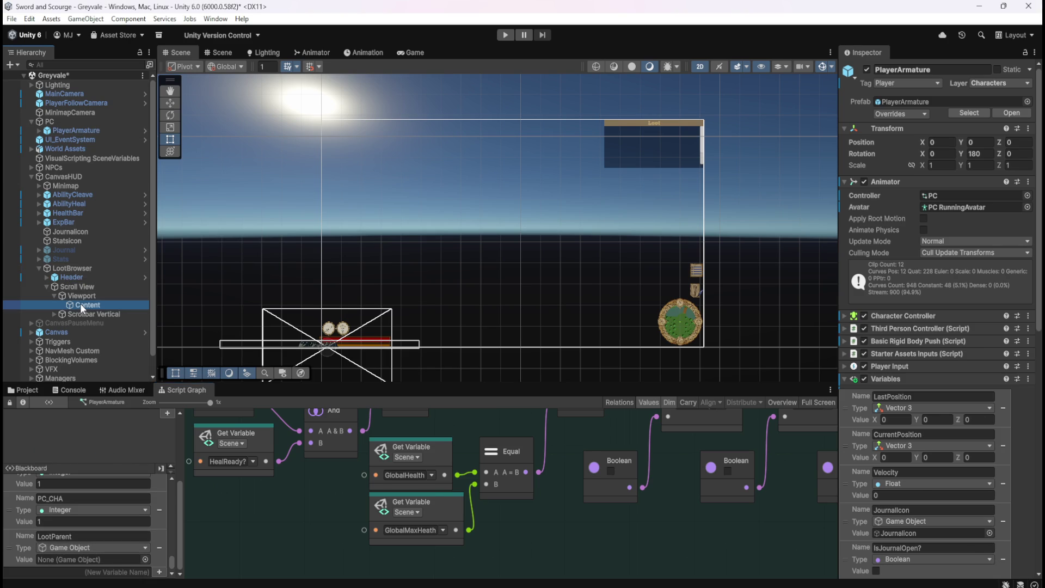
pyautogui.moveTo(80, 302); pyautogui.dragTo(99, 560)
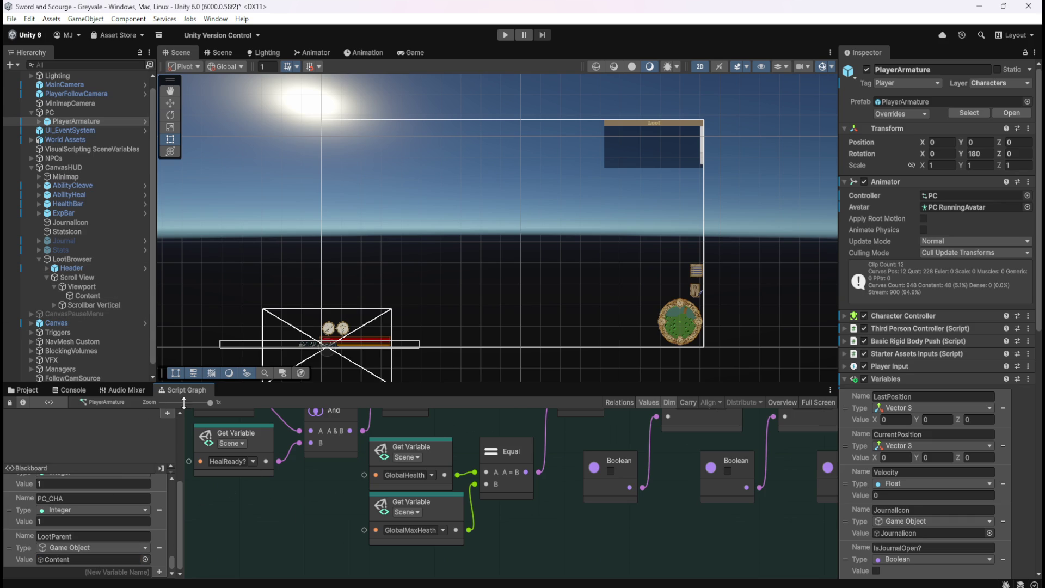
pyautogui.hotkey('ctrl', 's')
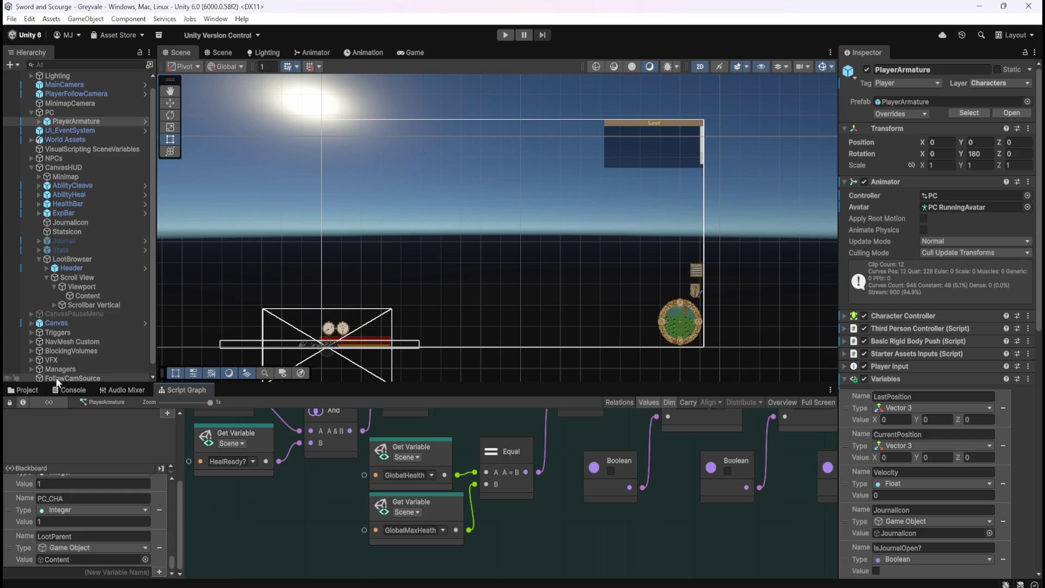
# Browse to Assets > Prefabs > UI and inspect the LootCommon prefab's root objects
pyautogui.click(27, 390)
pyautogui.click(129, 414)
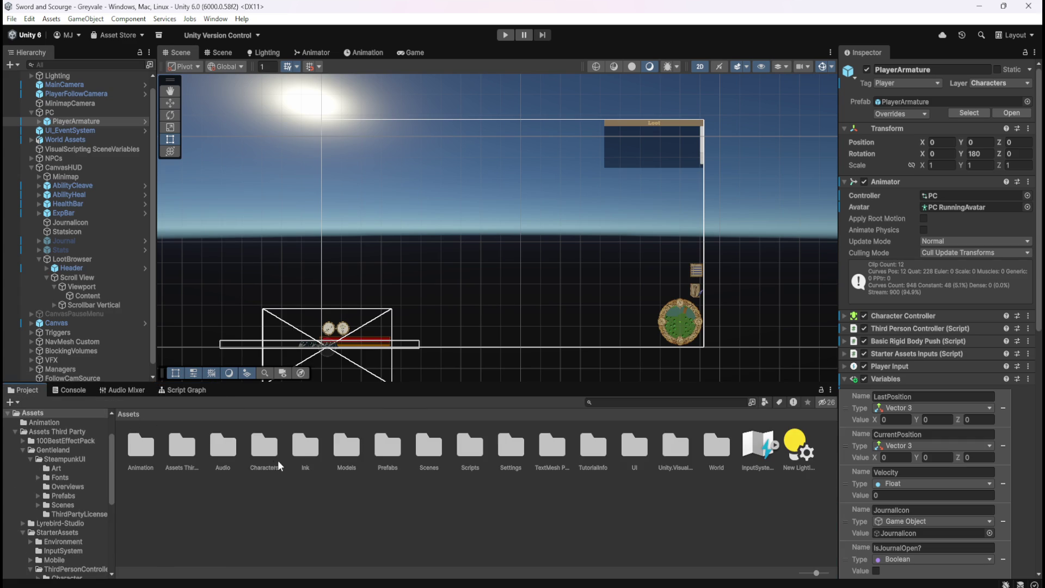
pyautogui.click(391, 448)
pyautogui.doubleClick(392, 448)
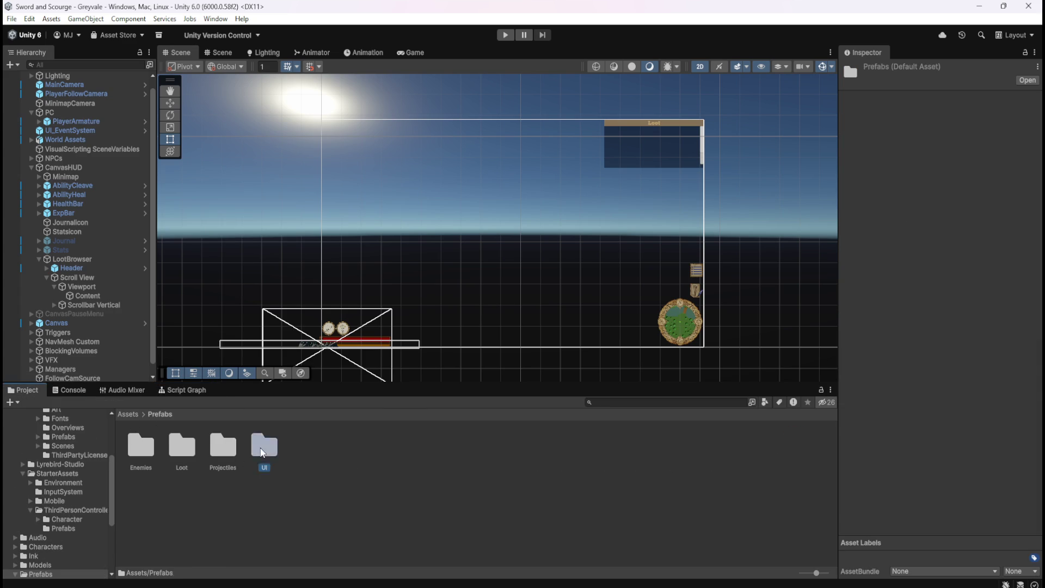
pyautogui.doubleClick(264, 446)
pyautogui.click(154, 449)
pyautogui.doubleClick(154, 449)
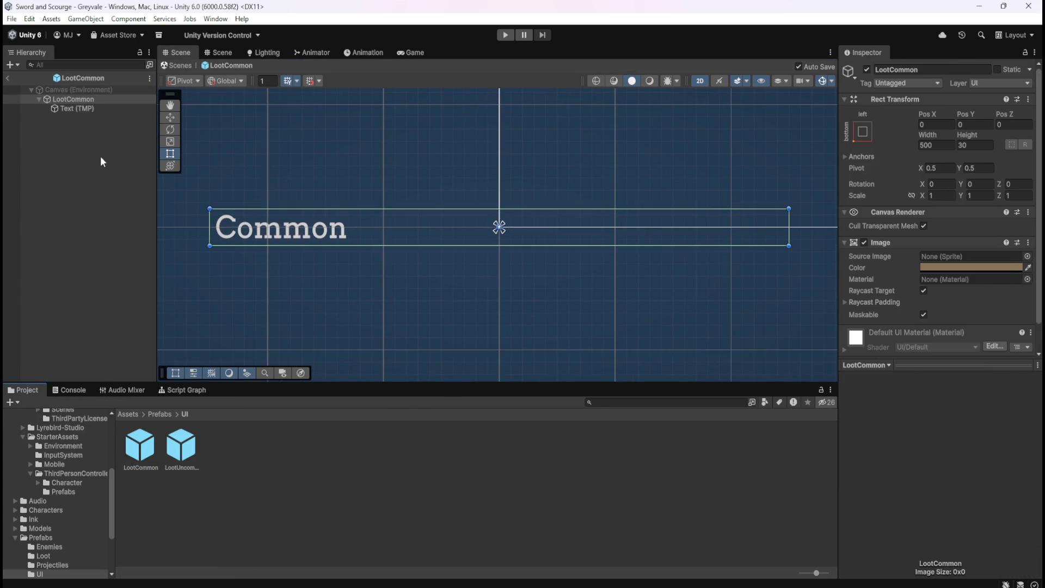
pyautogui.click(96, 92)
pyautogui.click(97, 99)
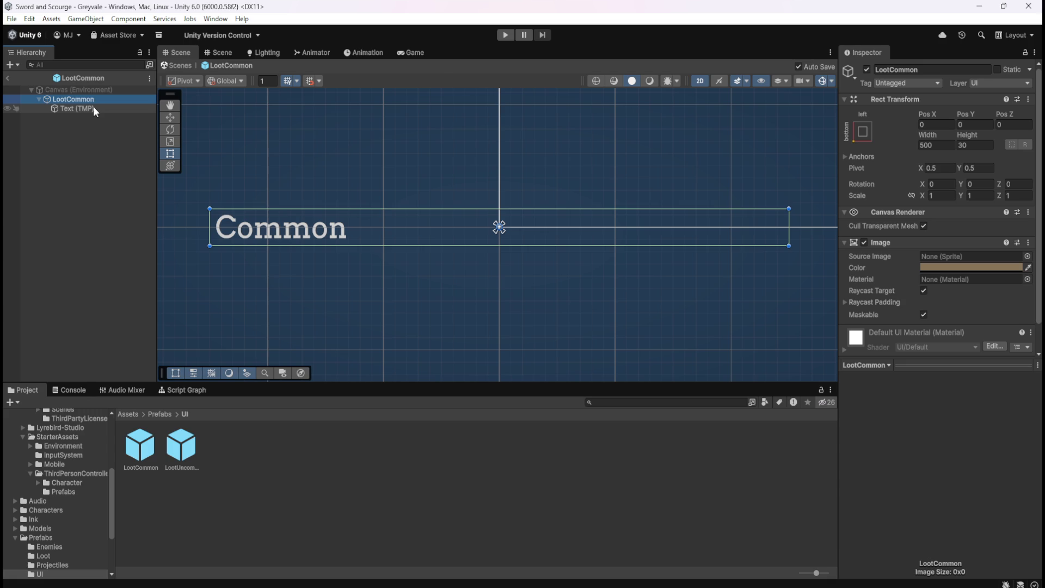
pyautogui.click(8, 79)
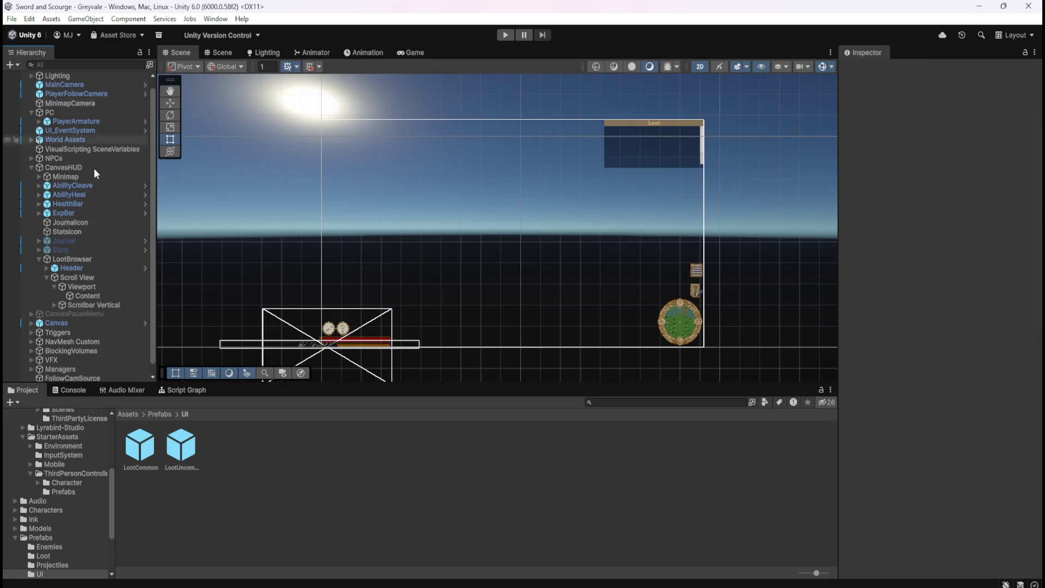
# Reopen LootCommon to check its Text (TMP) child, then exit back to the scene
pyautogui.scroll(-1, 89, 306)
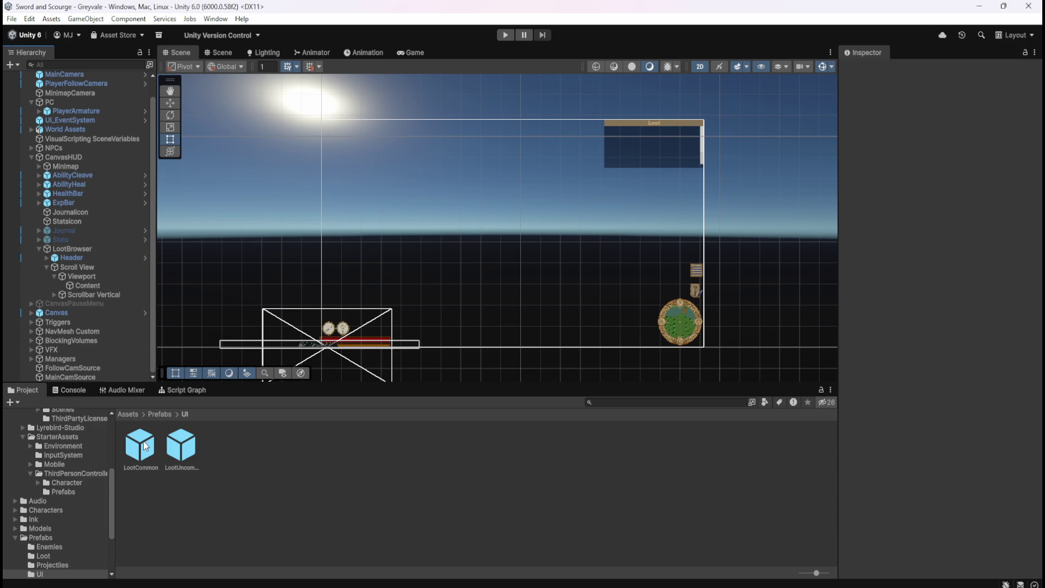
pyautogui.doubleClick(142, 441)
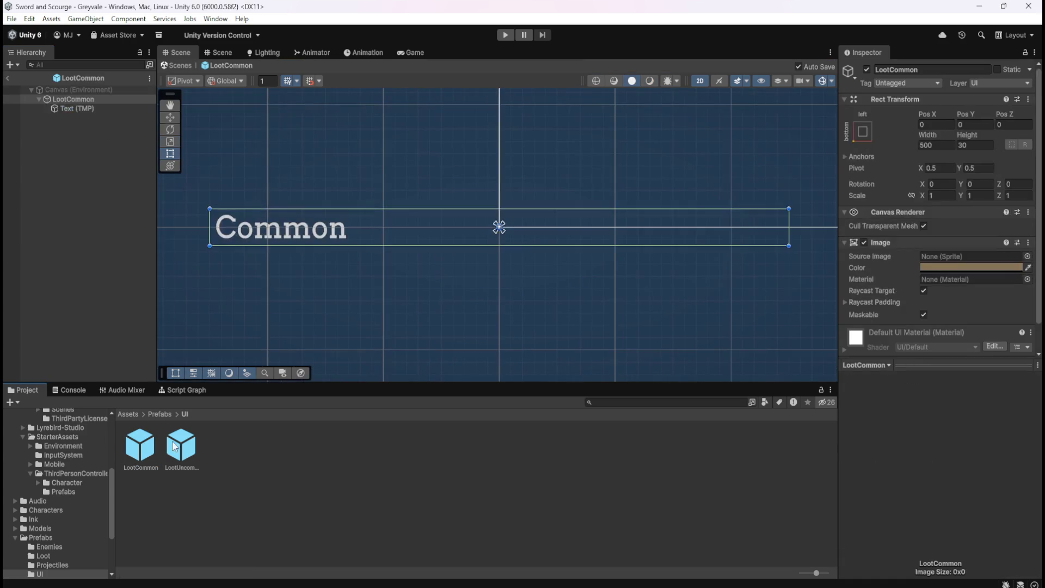
pyautogui.click(56, 109)
pyautogui.scroll(-8, 869, 297)
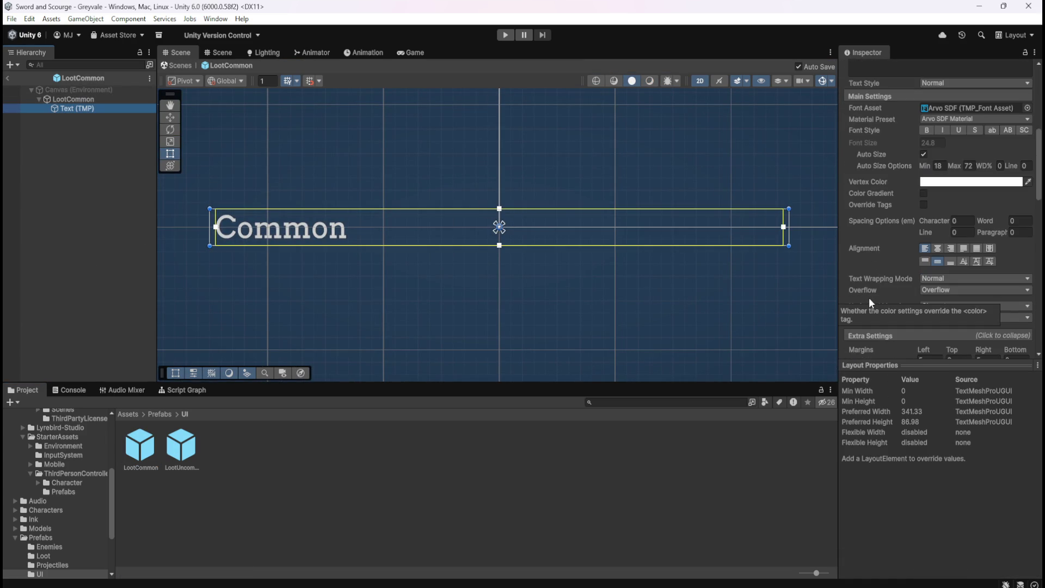
pyautogui.scroll(6, 868, 297)
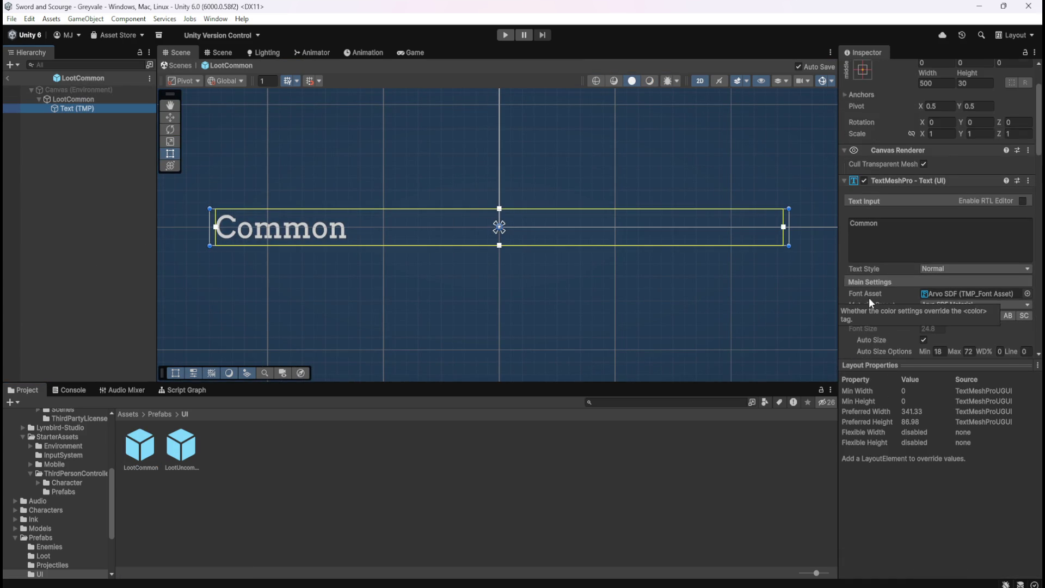
pyautogui.click(11, 78)
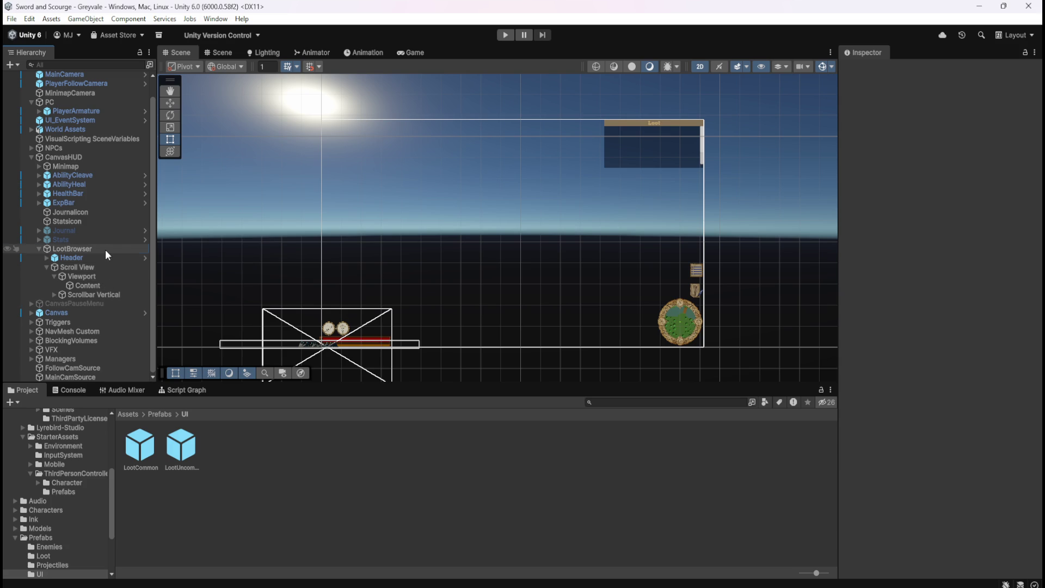
# Review LootBrowser's Vertical Layout Group and Content sizes, then select LootManager under Managers
pyautogui.click(106, 249)
pyautogui.click(84, 285)
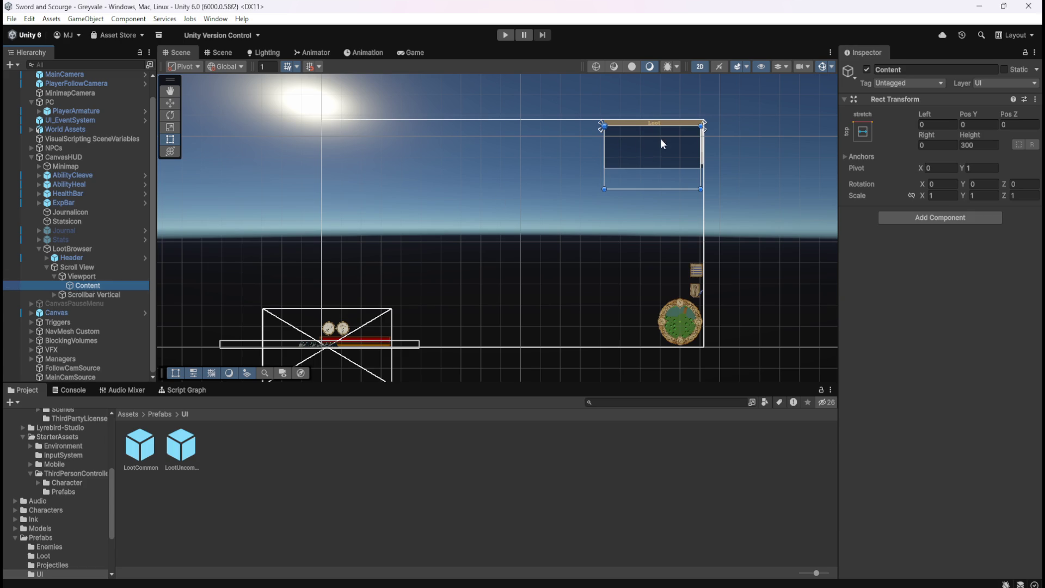
pyautogui.click(77, 249)
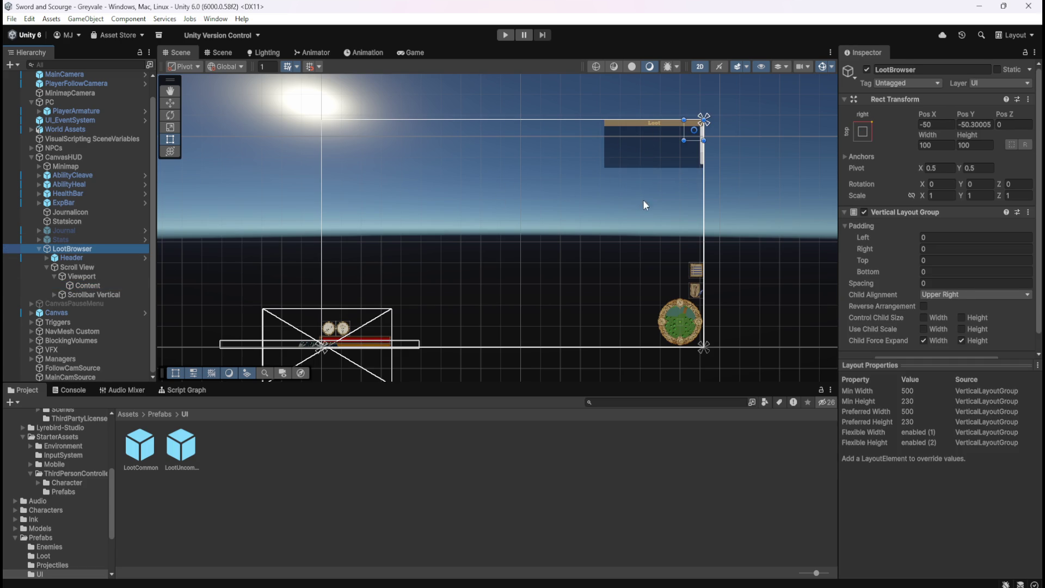
pyautogui.scroll(-1, 850, 301)
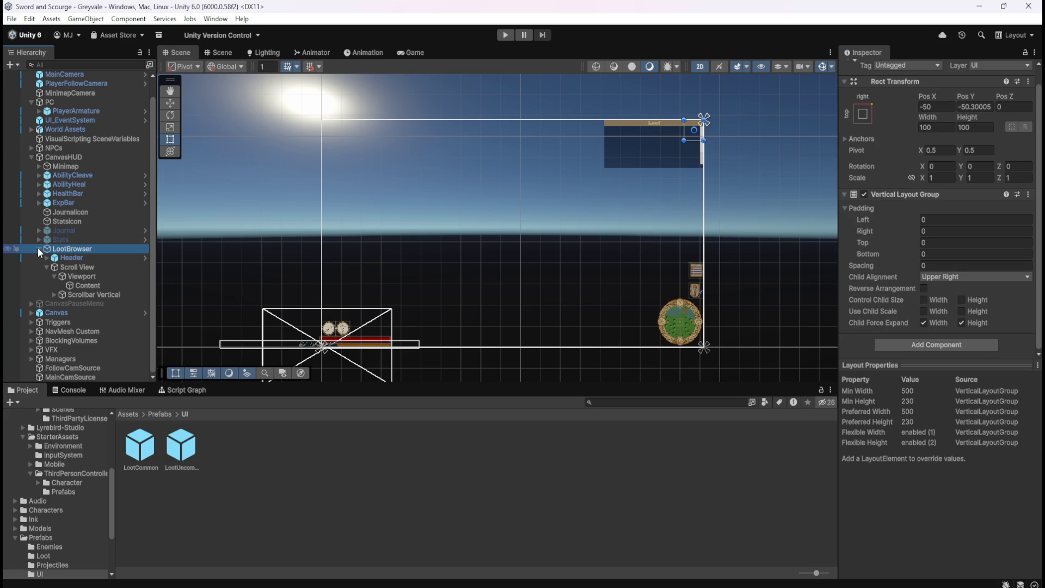
pyautogui.click(34, 359)
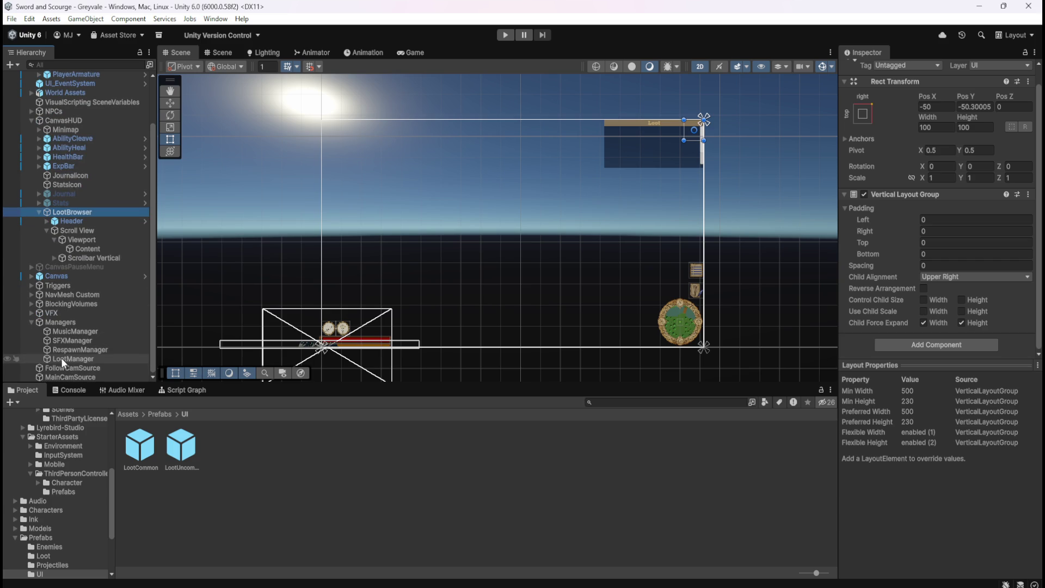
pyautogui.doubleClick(61, 357)
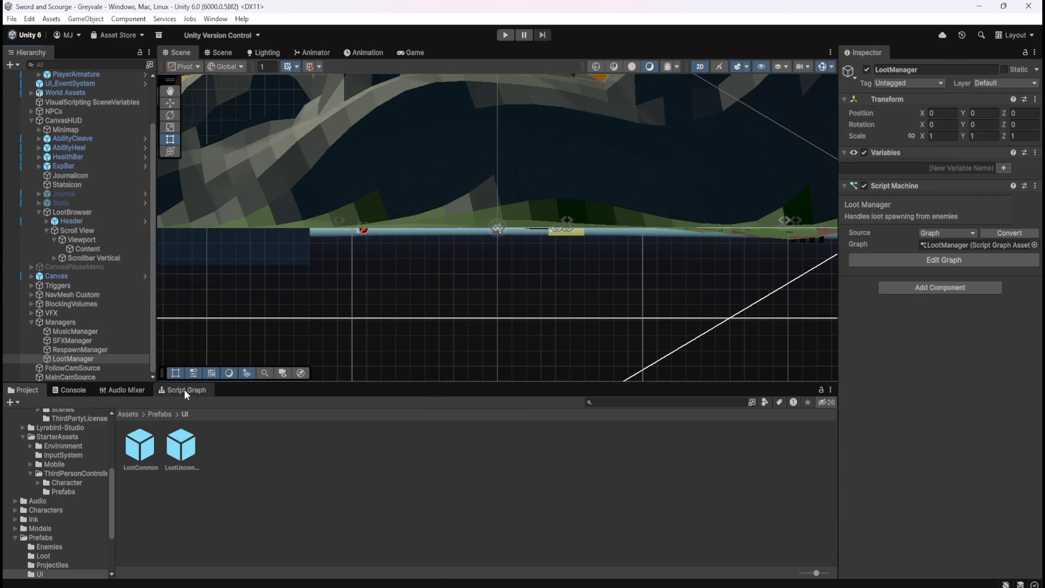
# Open LootManager's script graph maximized and pan to empty canvas space
pyautogui.click(184, 390)
pyautogui.hotkey('shift', 'space')
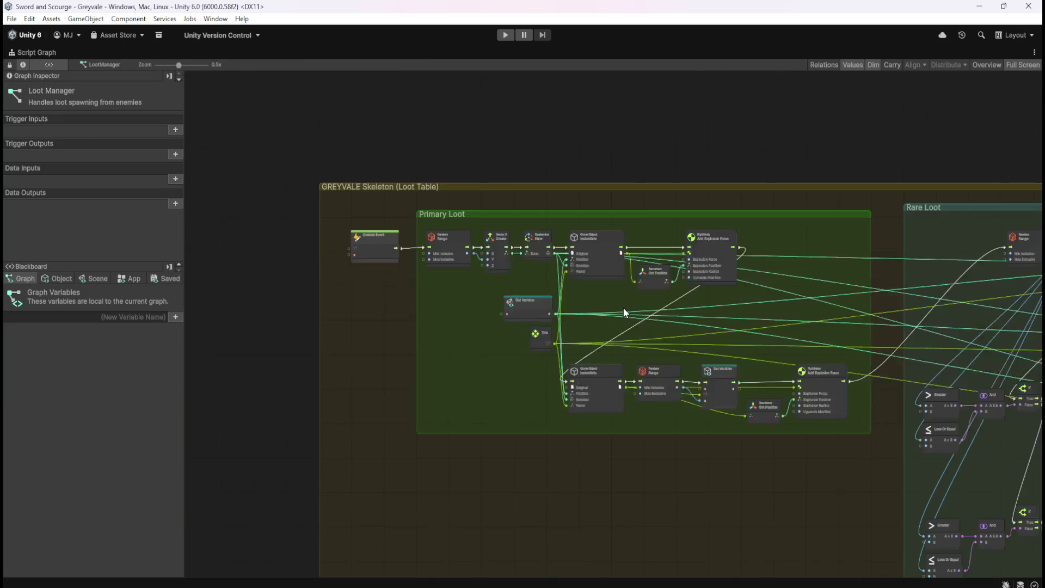
pyautogui.scroll(-3, 622, 308)
pyautogui.moveTo(554, 184); pyautogui.dragTo(541, 266)
pyautogui.scroll(3, 541, 267)
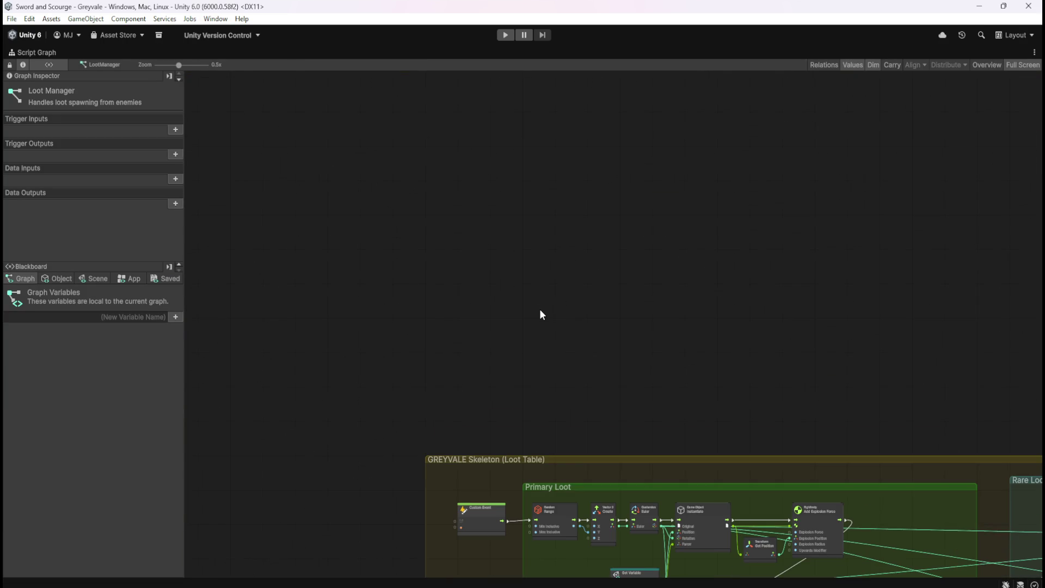
# Search the node finder for 'children' and browse the results
pyautogui.rightClick(540, 307)
pyautogui.write('childre')
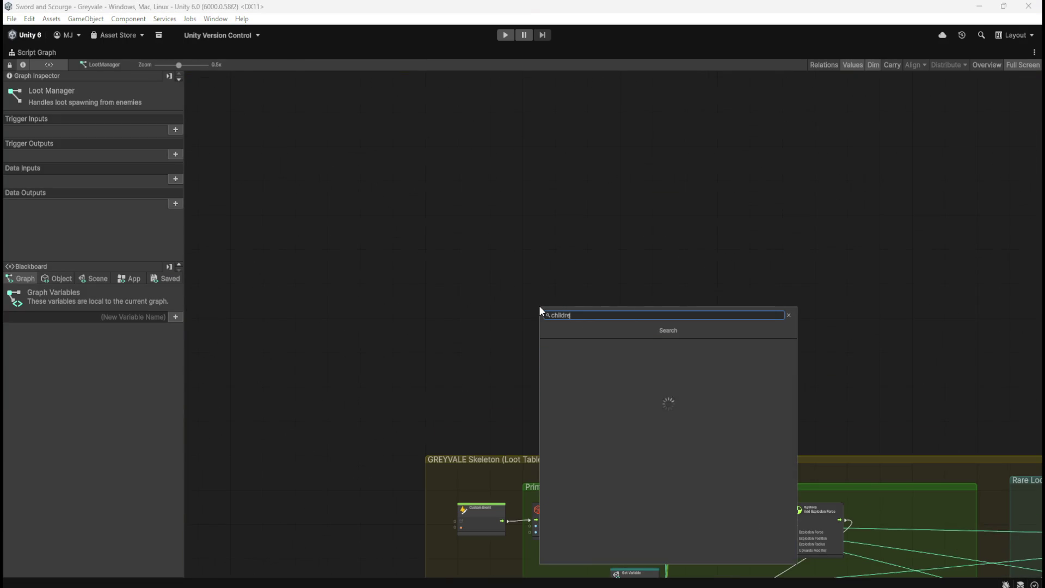
pyautogui.write('n')
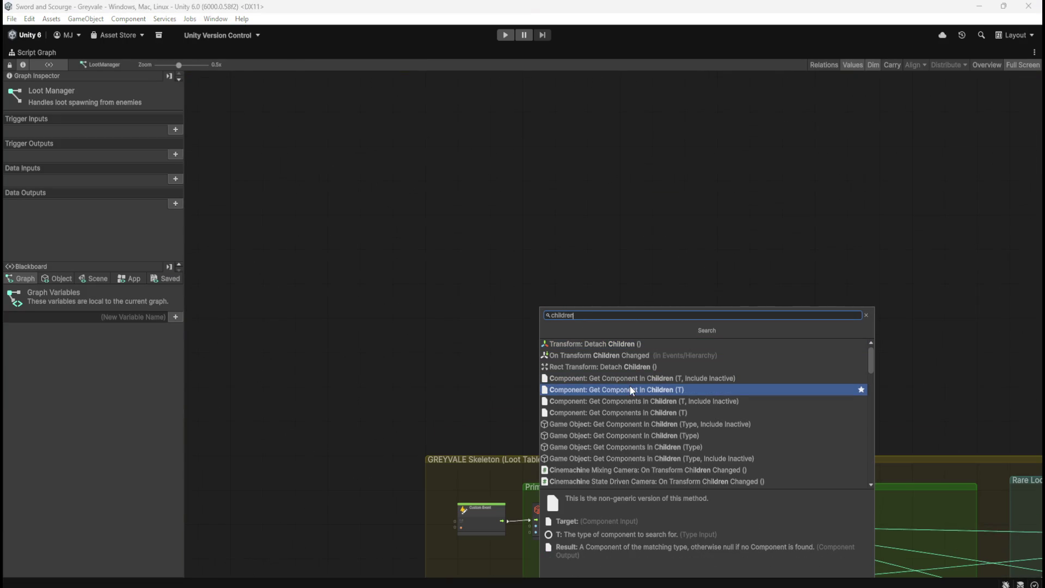
pyautogui.scroll(-3, 633, 411)
pyautogui.scroll(-5, 650, 411)
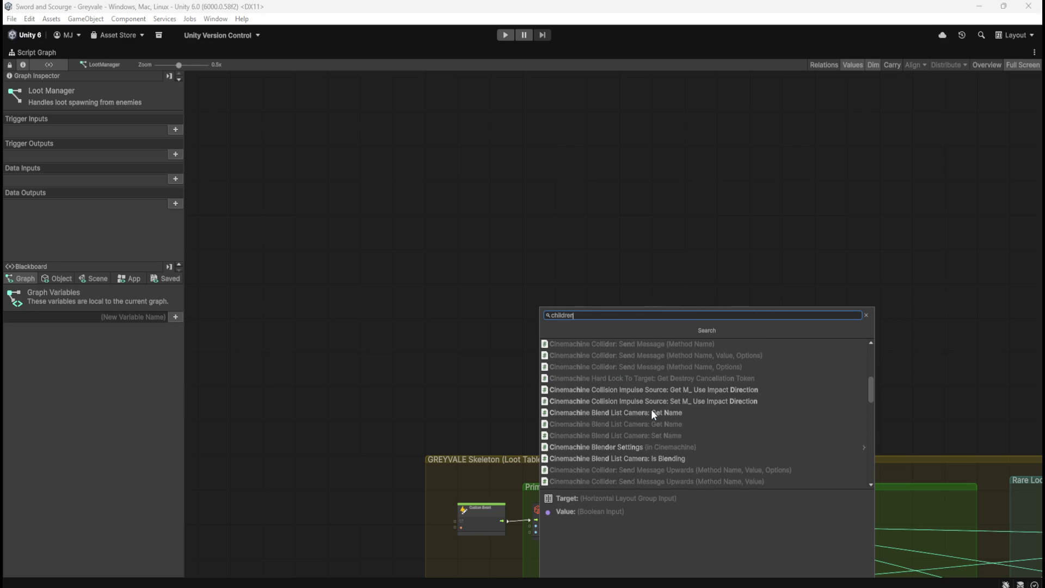
pyautogui.scroll(-6, 653, 407)
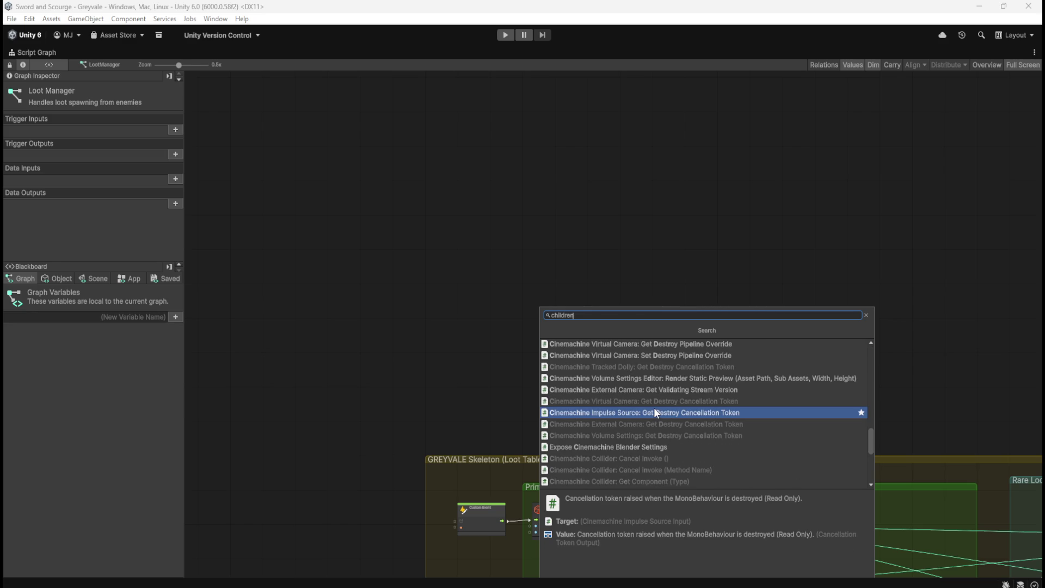
# Search 'game' and add an Expose Game Object node from the Game Object category
pyautogui.write('game')
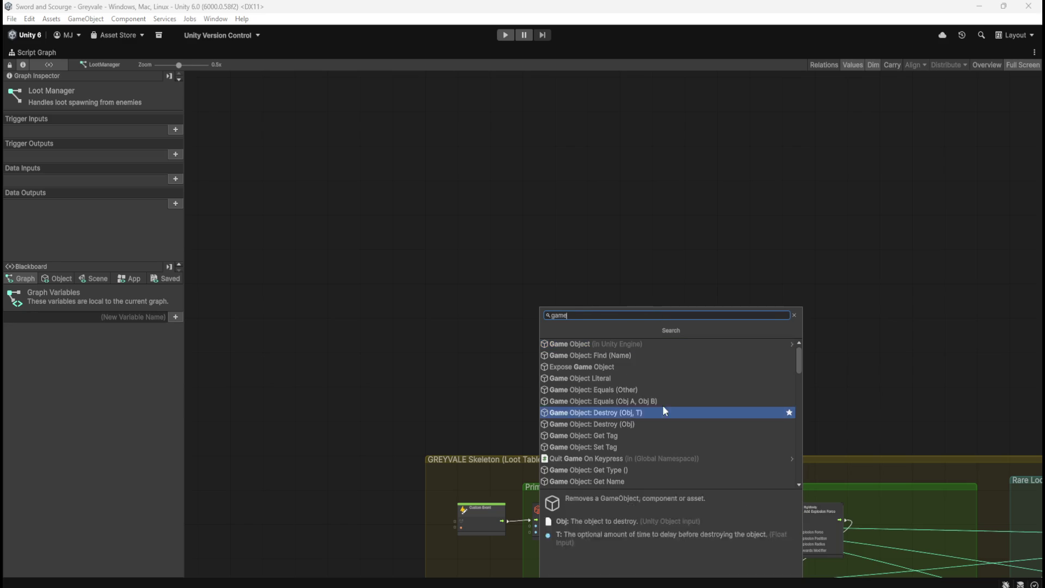
pyautogui.click(657, 345)
pyautogui.scroll(-5, 661, 378)
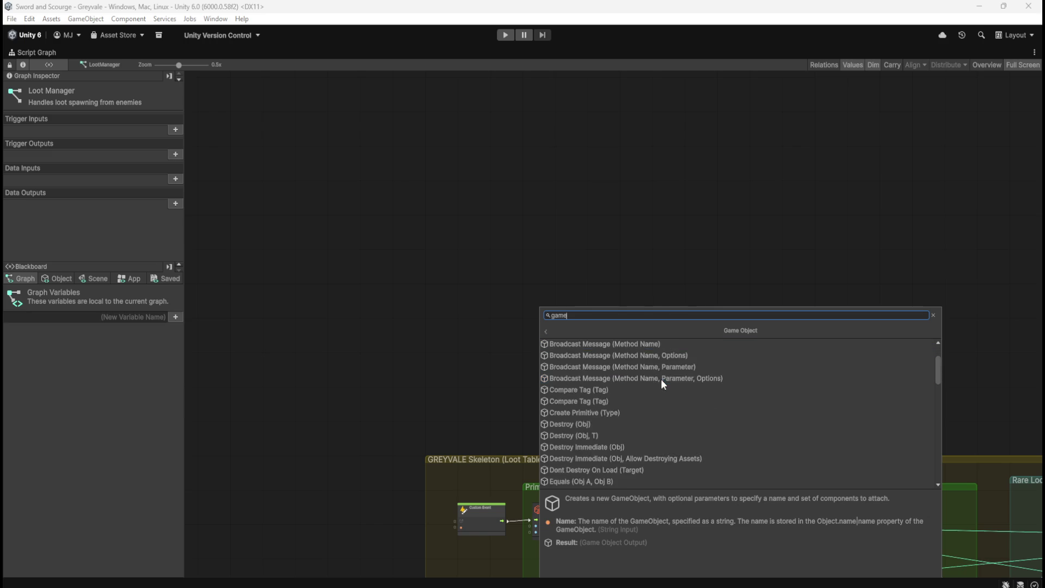
pyautogui.scroll(-5, 661, 380)
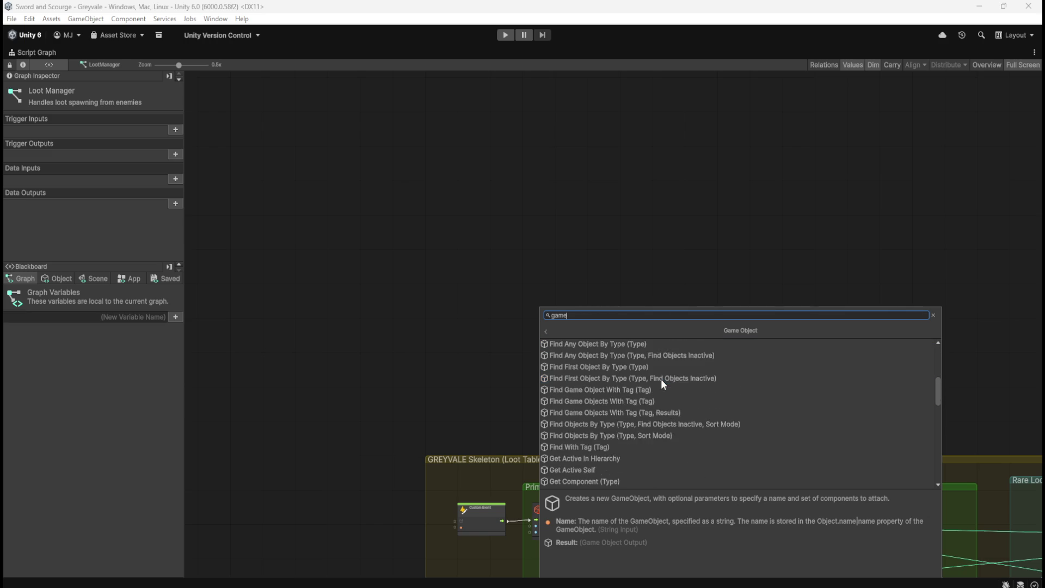
pyautogui.scroll(-4, 661, 379)
pyautogui.scroll(-4, 659, 383)
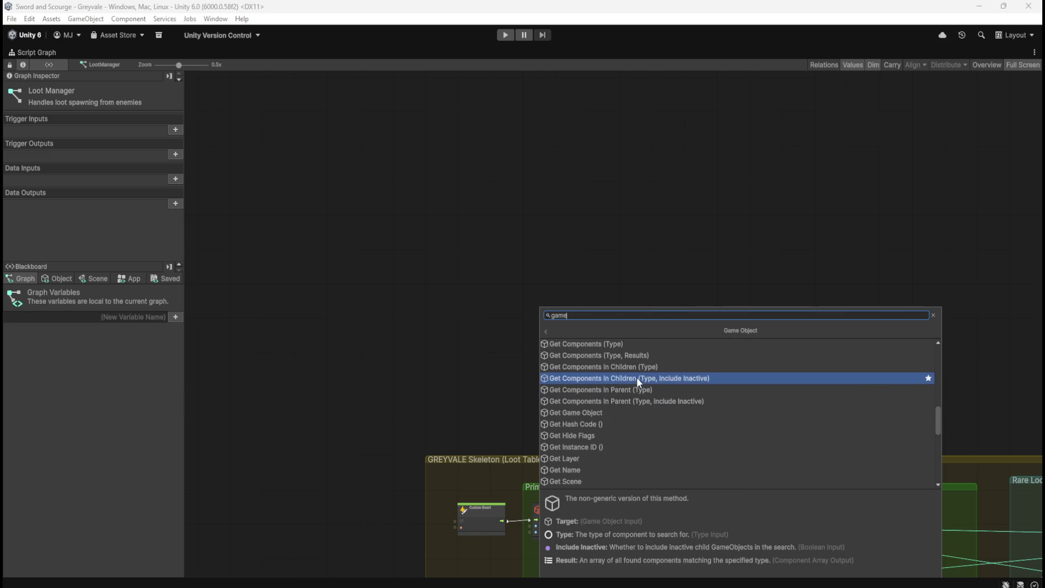
pyautogui.scroll(-4, 665, 407)
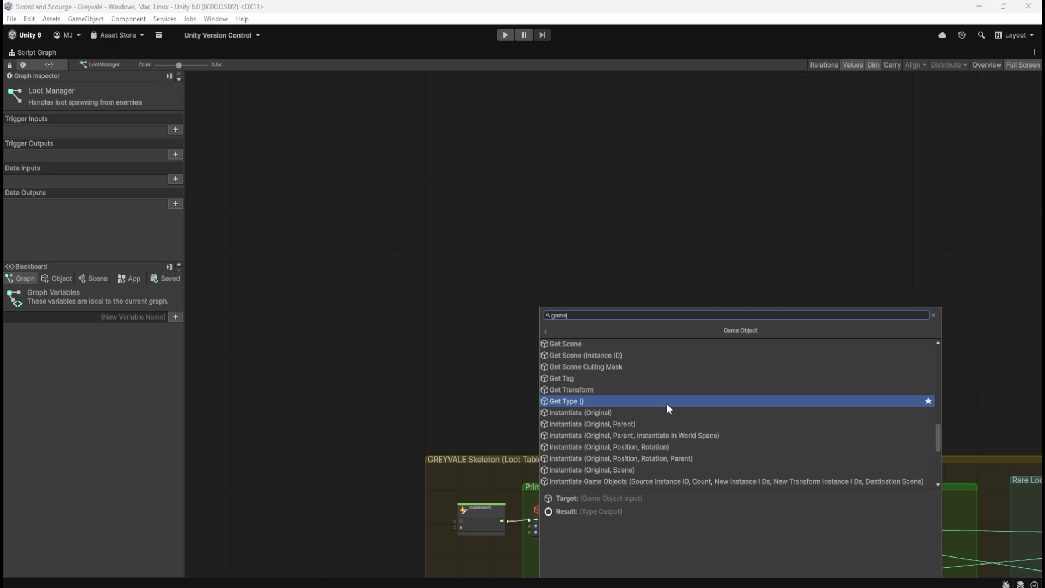
pyautogui.scroll(-7, 690, 410)
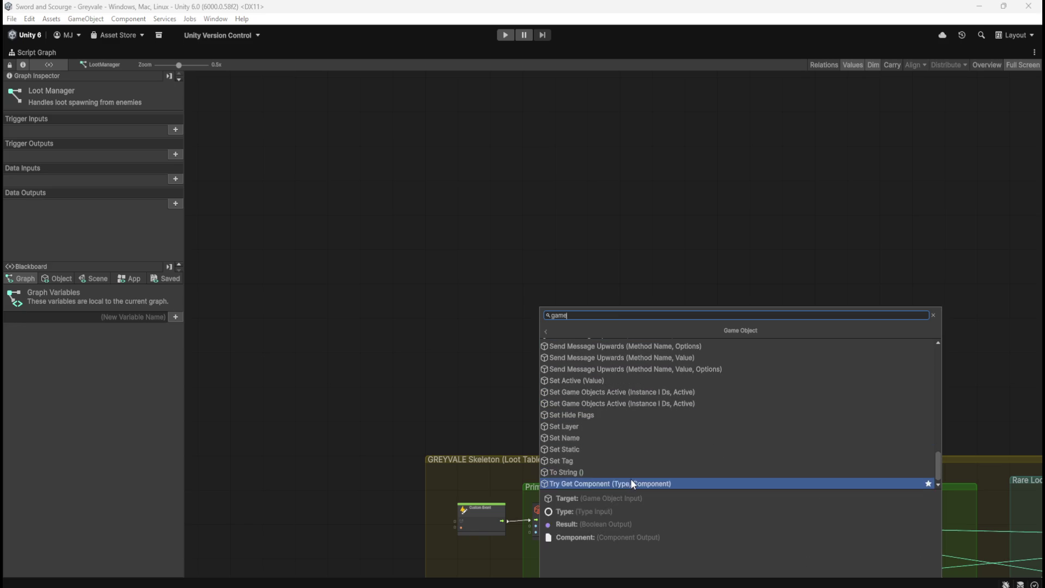
pyautogui.scroll(1, 639, 459)
pyautogui.scroll(4, 639, 459)
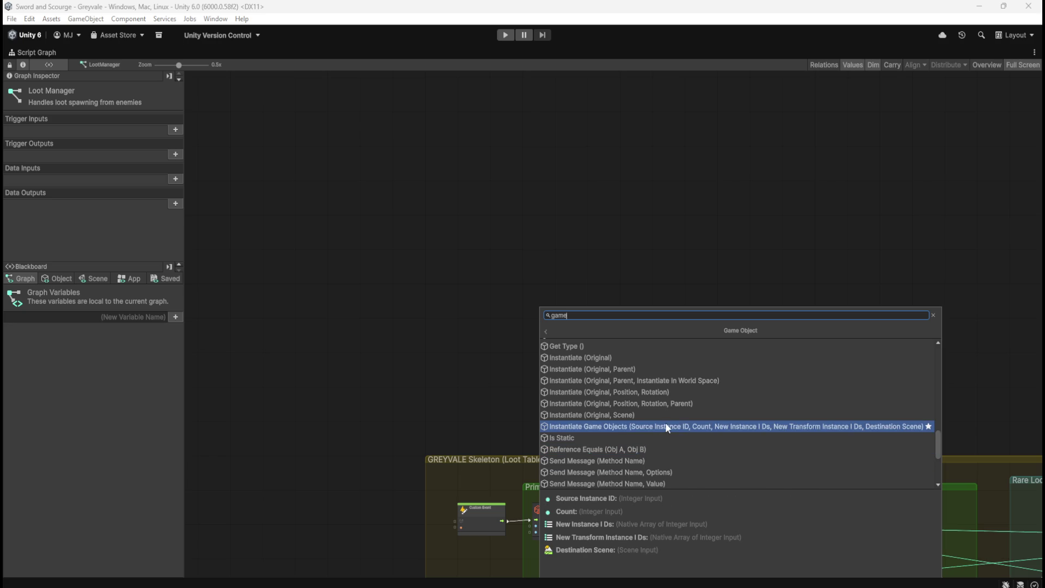
pyautogui.scroll(2, 678, 416)
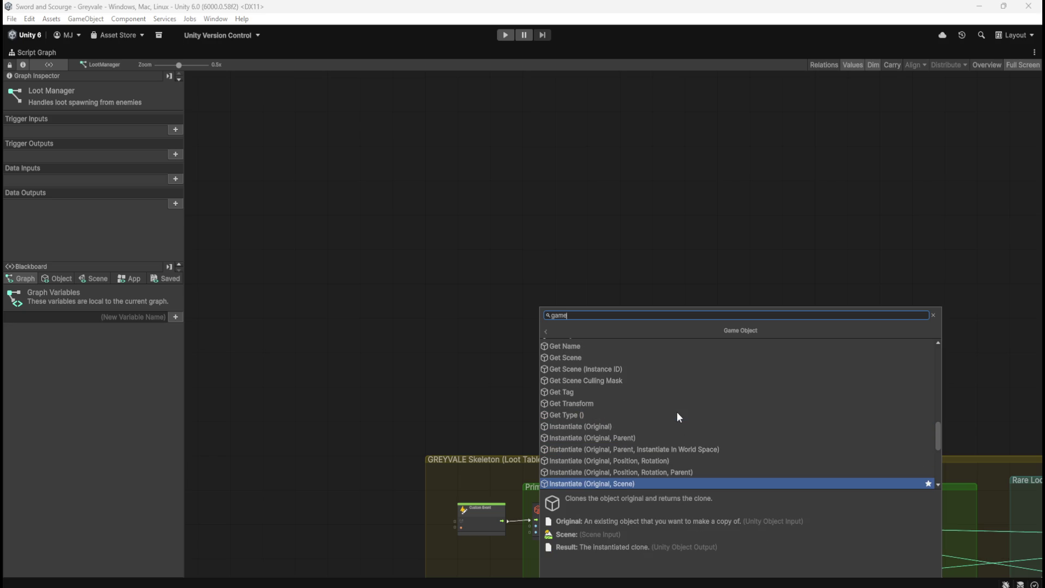
pyautogui.scroll(4, 677, 414)
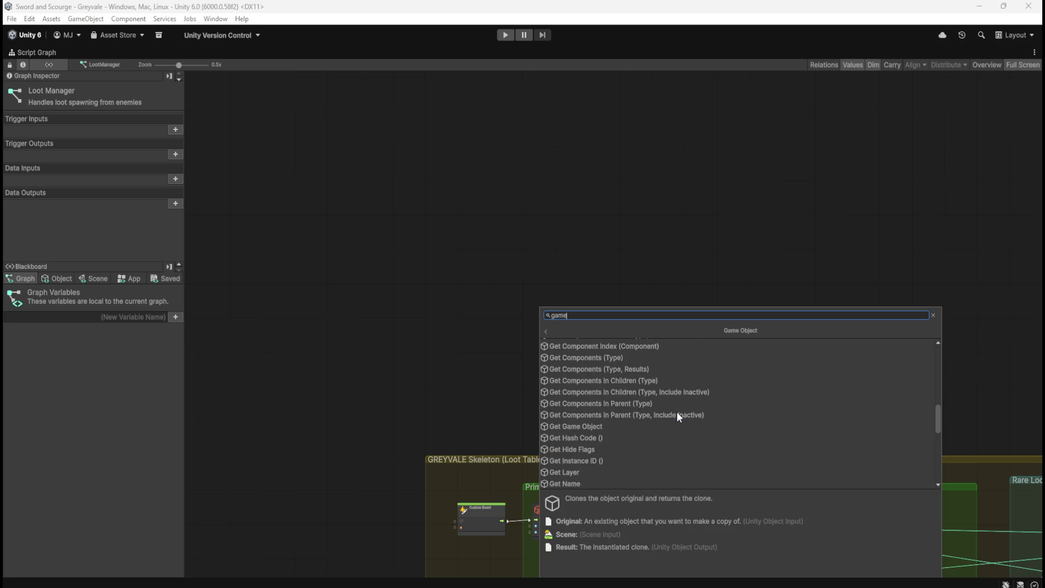
pyautogui.scroll(1, 674, 416)
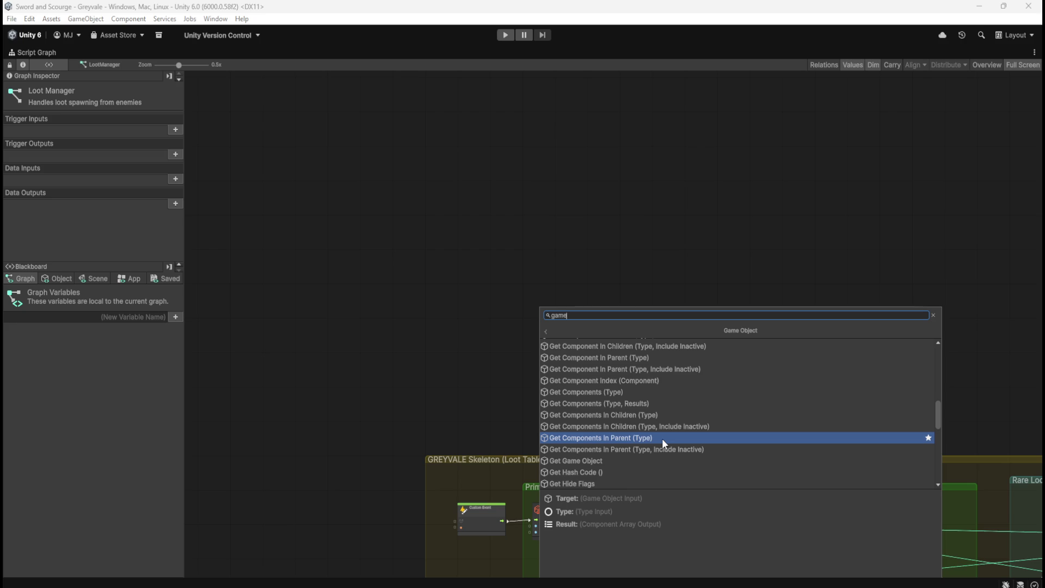
pyautogui.scroll(4, 661, 439)
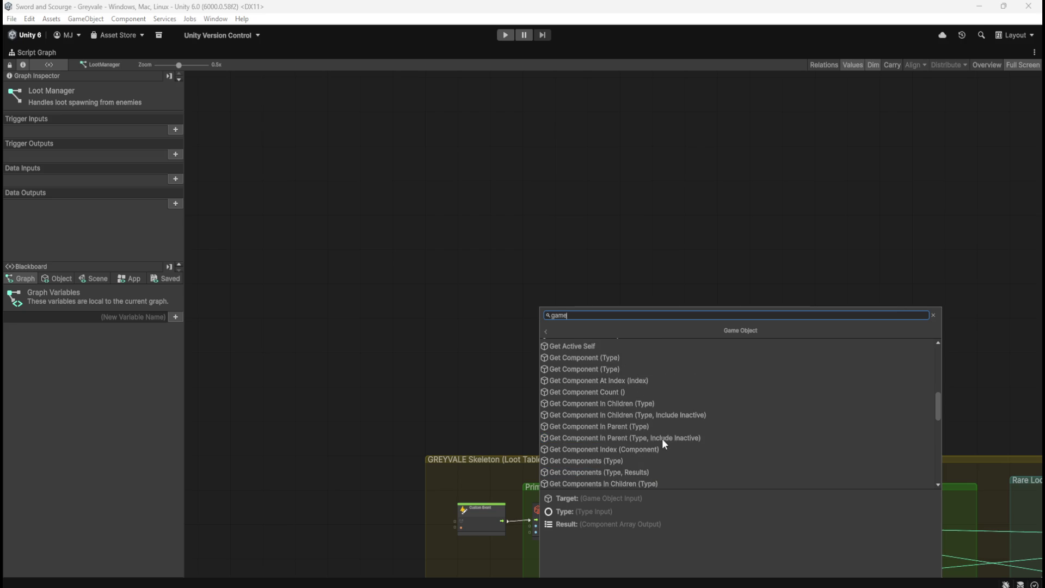
pyautogui.scroll(3, 662, 438)
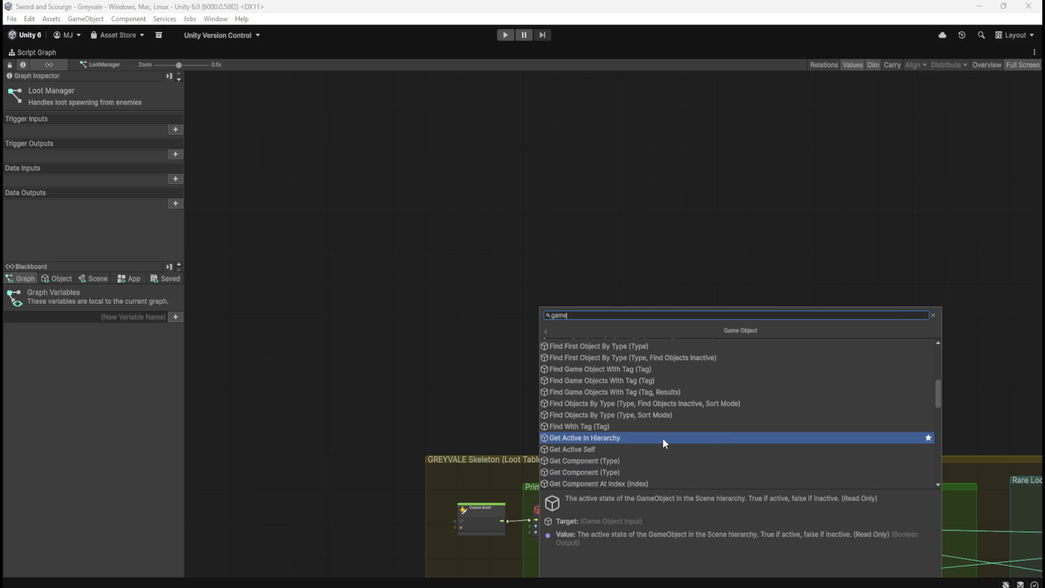
pyautogui.scroll(3, 654, 438)
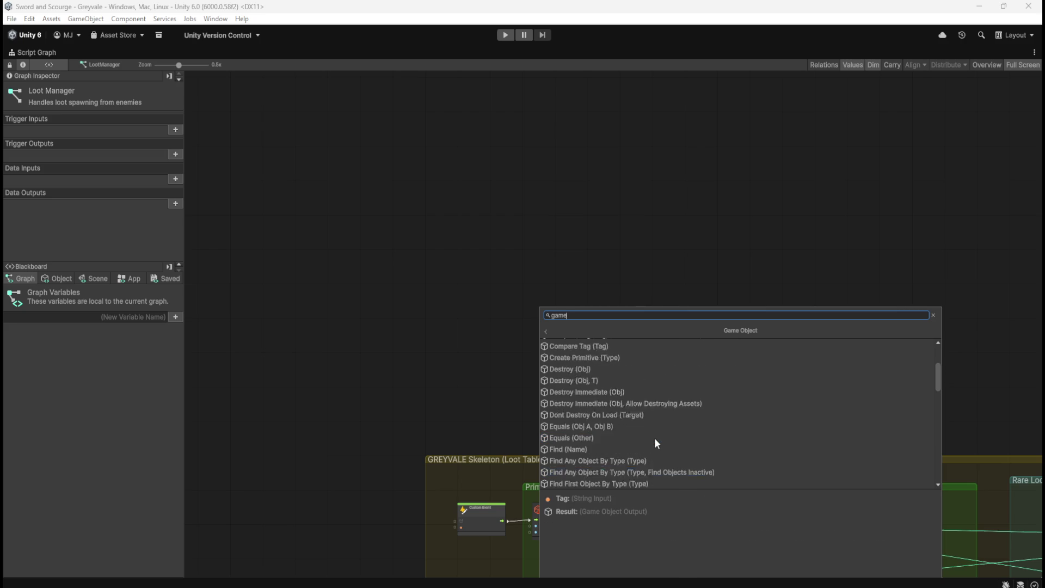
pyautogui.scroll(3, 654, 438)
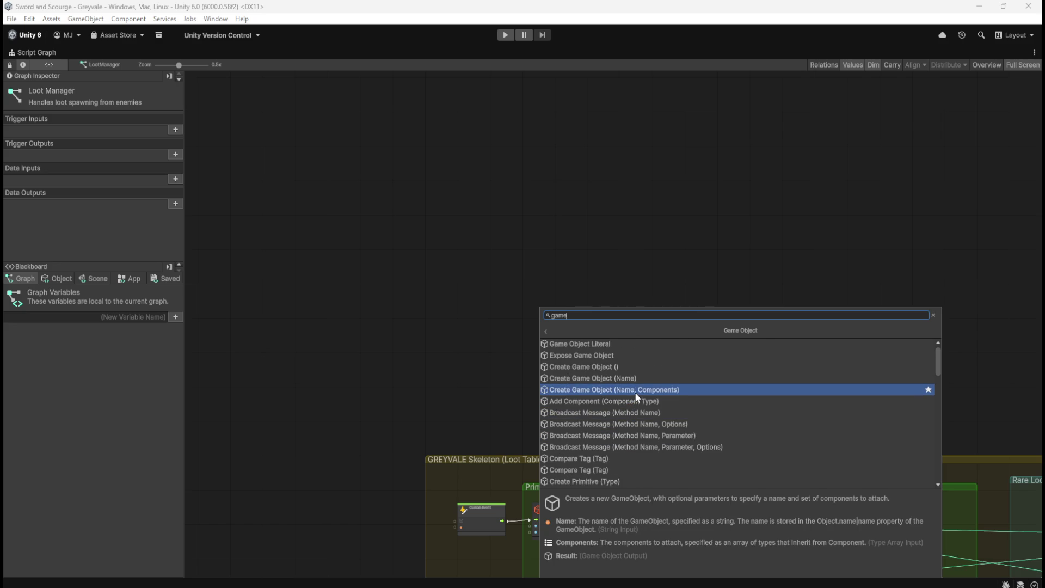
pyautogui.click(643, 357)
pyautogui.scroll(1, 615, 376)
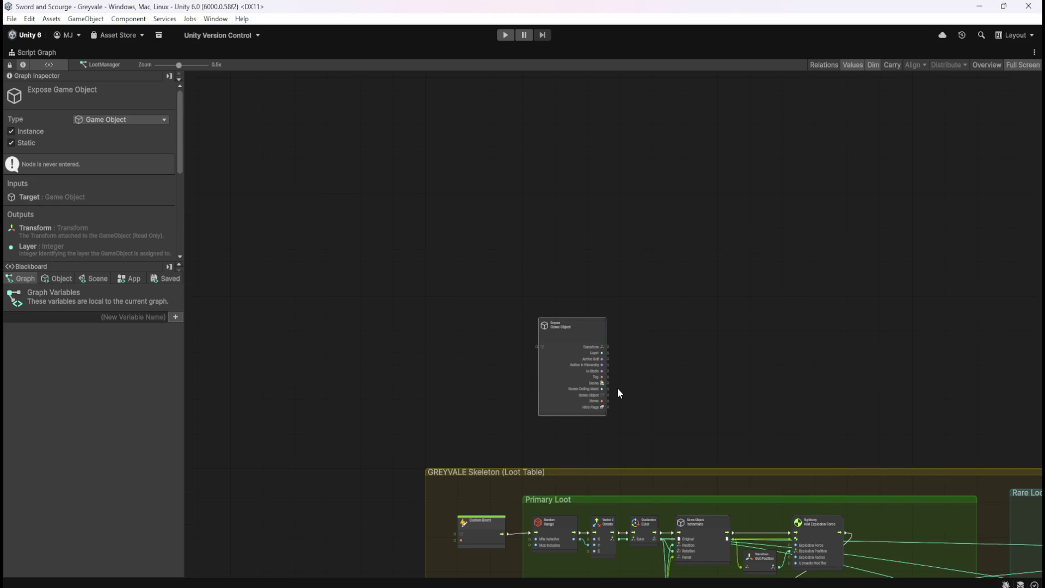
# Box-select the Expose Game Object node and delete it
pyautogui.scroll(4, 612, 411)
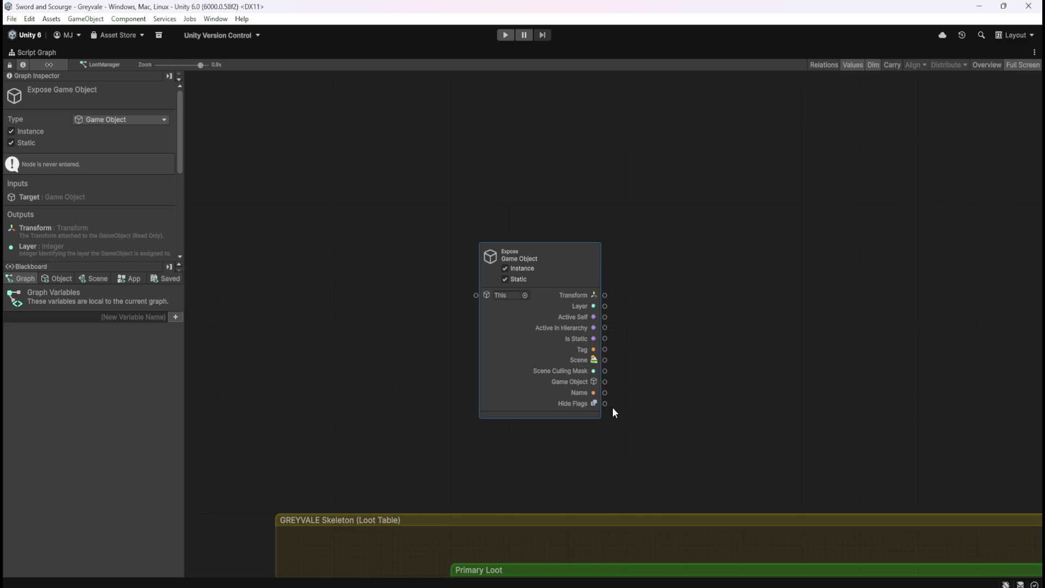
pyautogui.moveTo(433, 184)
pyautogui.mouseDown()
pyautogui.moveTo(583, 394)
pyautogui.moveTo(652, 440)
pyautogui.mouseUp()
pyautogui.press('Delete')
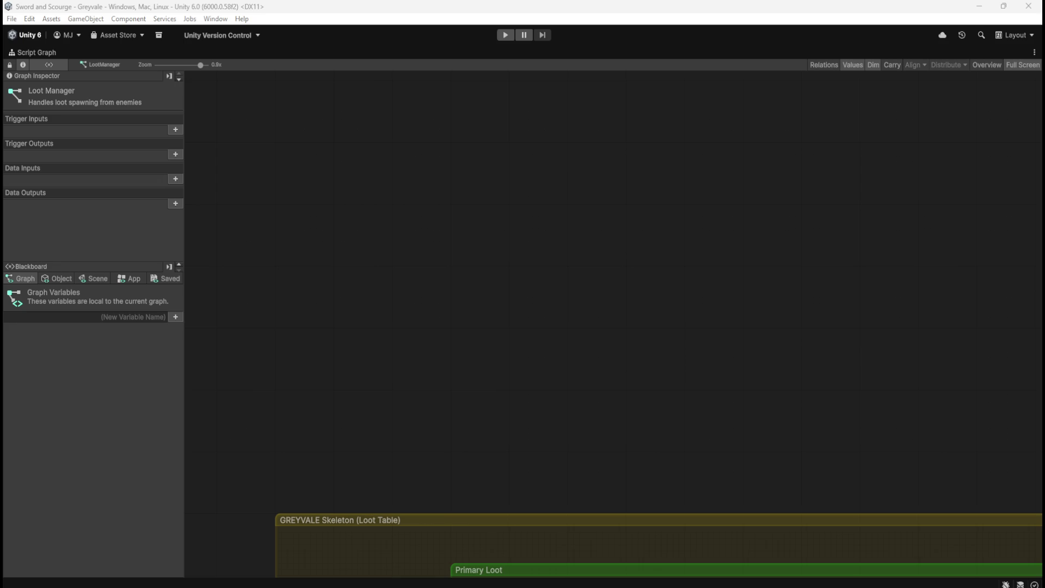
# Search the node finder for 'get children' and 'find child', then close it
pyautogui.rightClick(523, 342)
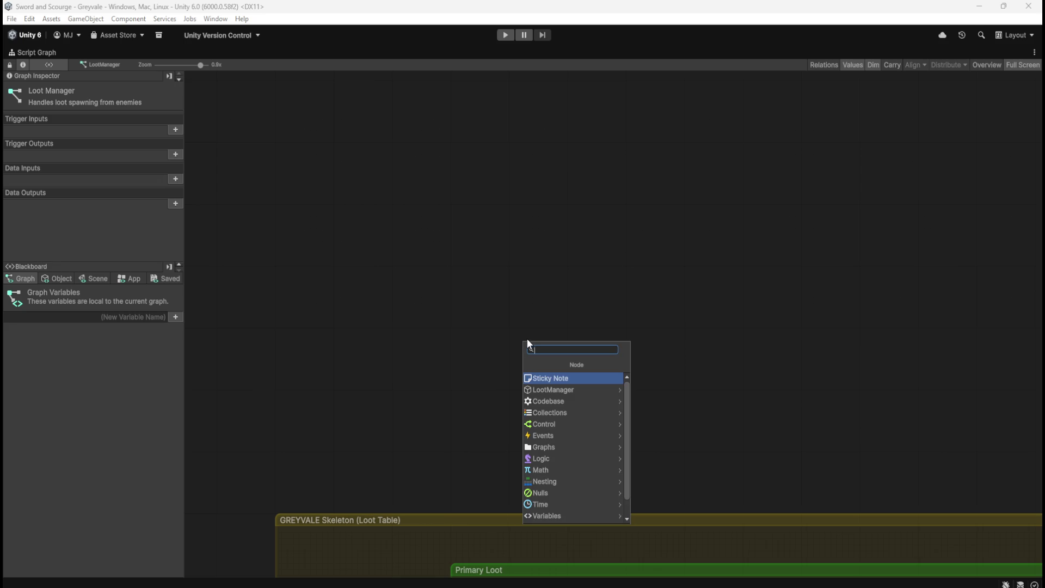
pyautogui.write('get children')
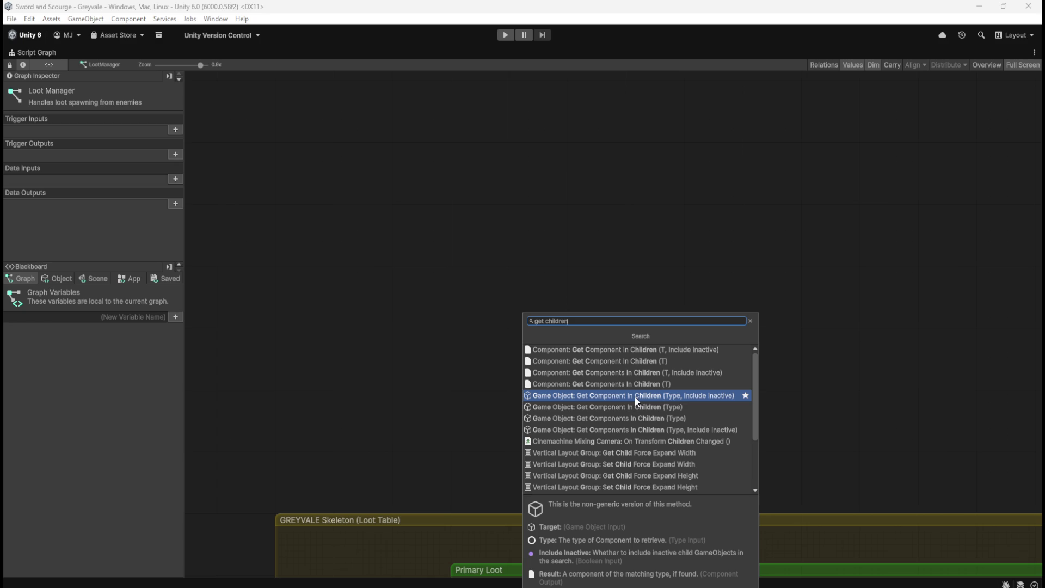
pyautogui.scroll(-3, 638, 408)
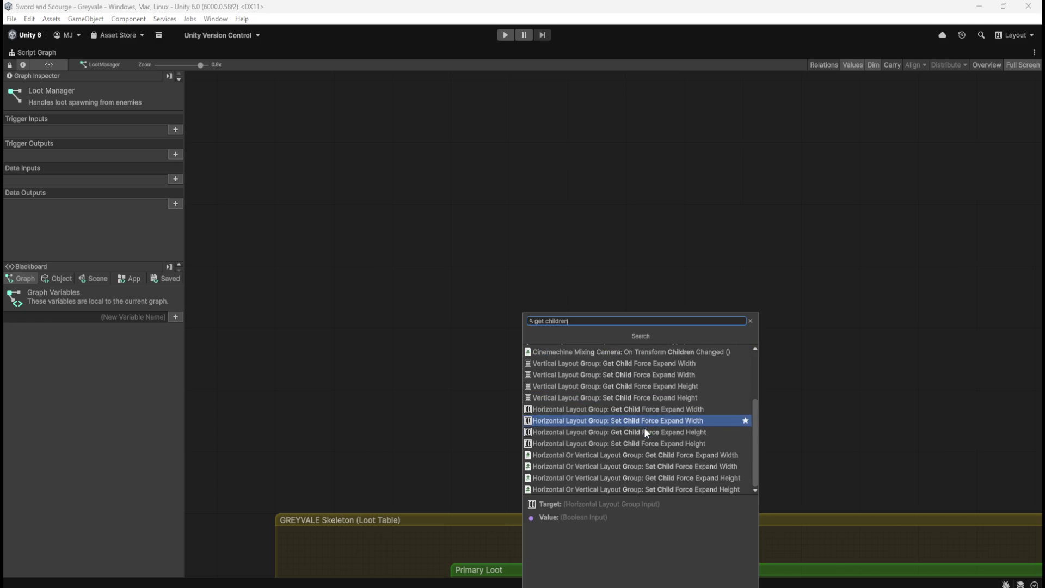
pyautogui.scroll(3, 658, 409)
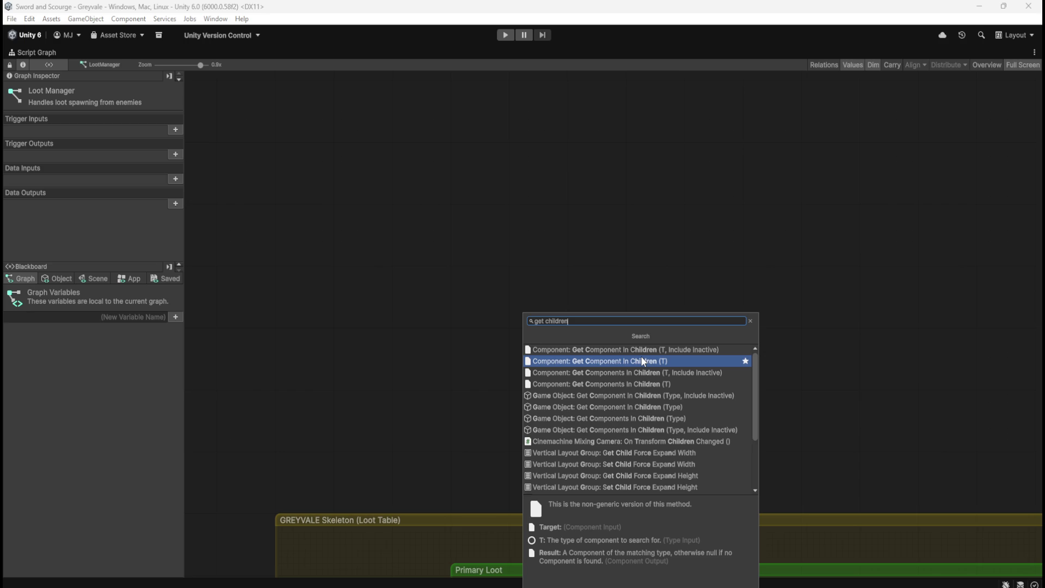
pyautogui.hotkey('ctrl', 'a')
pyautogui.write('find')
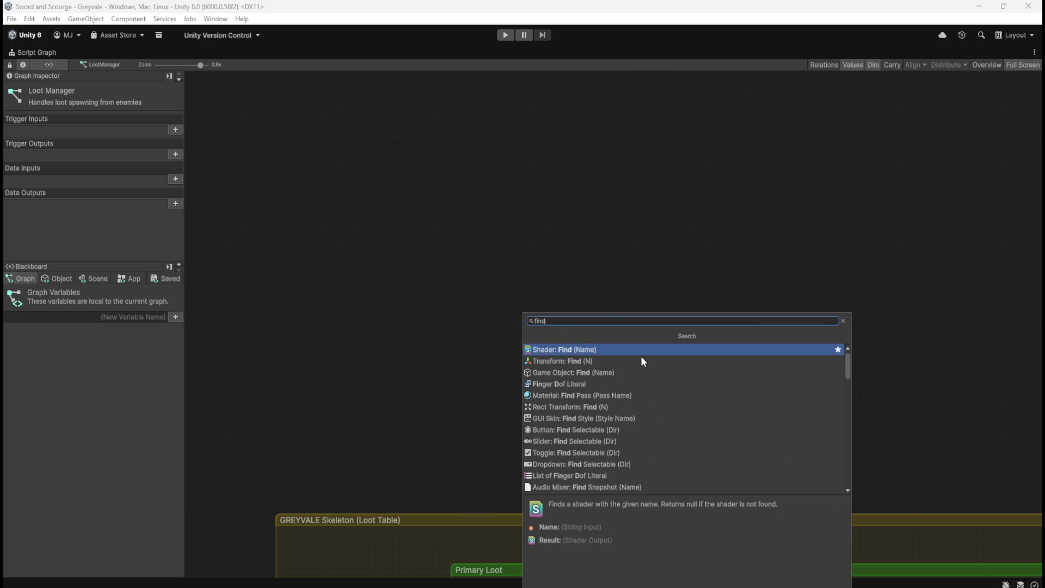
pyautogui.write(' child')
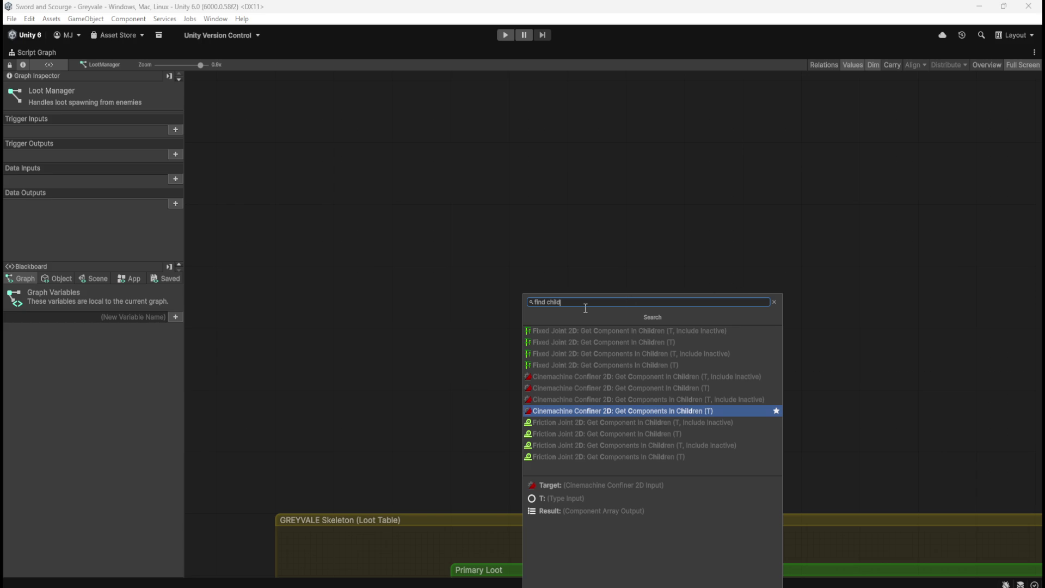
pyautogui.hotkey('ctrl', 'a')
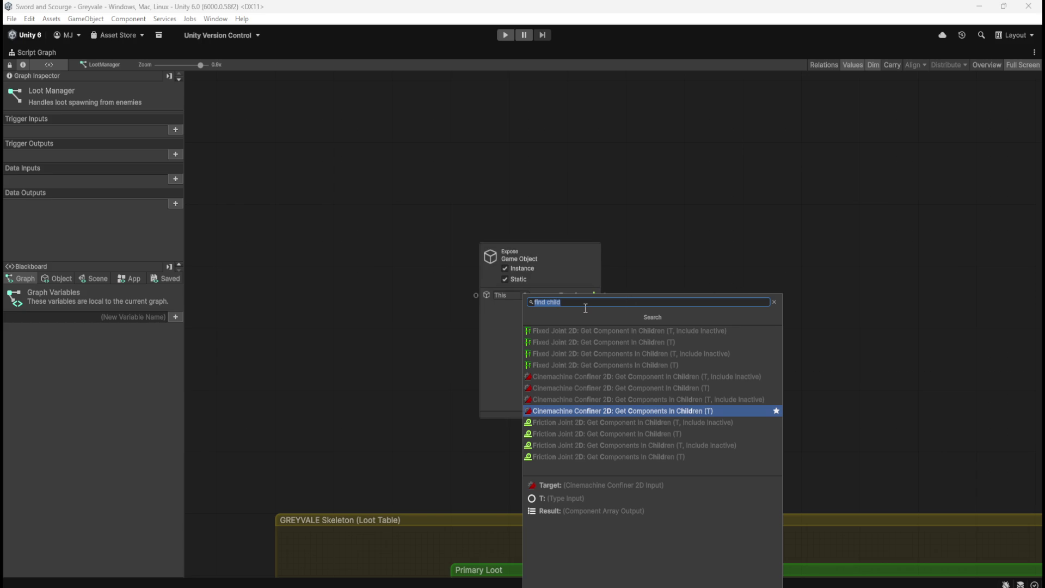
pyautogui.press('Escape')
# Delete the stray Expose Game Object node and search the canvas for 'get child'
pyautogui.moveTo(691, 217); pyautogui.dragTo(474, 402)
pyautogui.press('Delete')
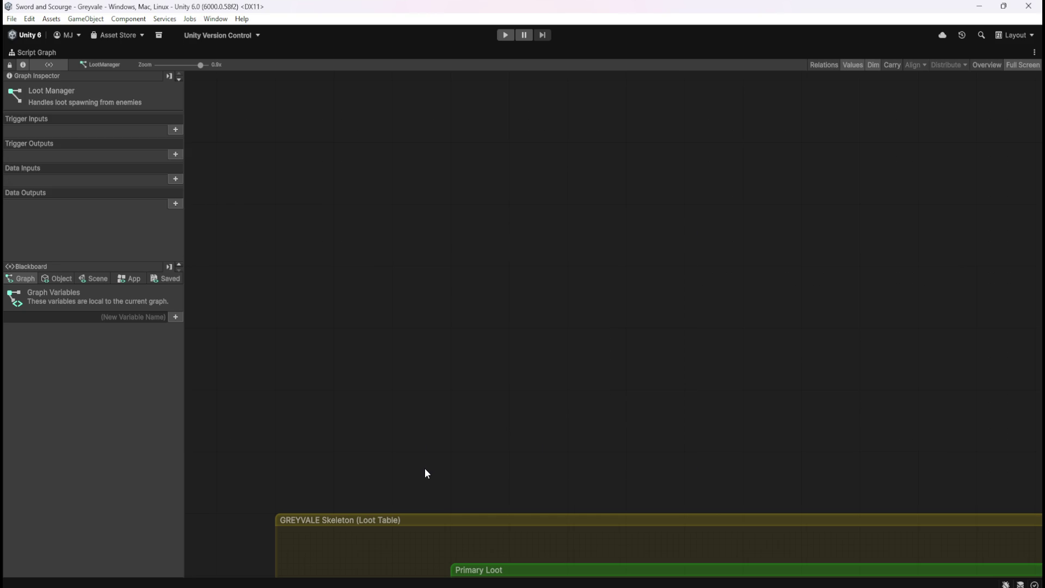
pyautogui.rightClick(567, 251)
pyautogui.write('get child')
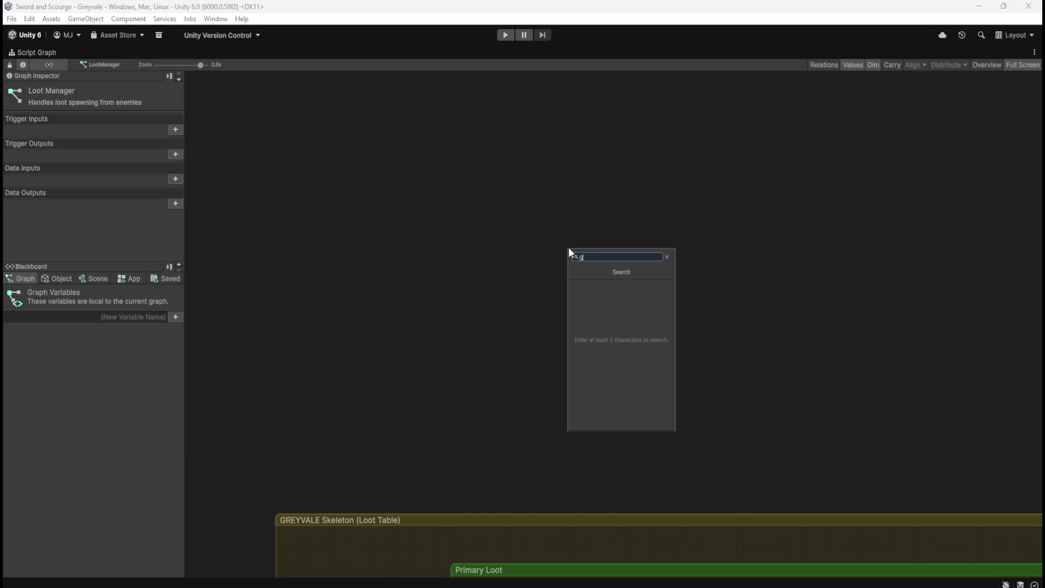
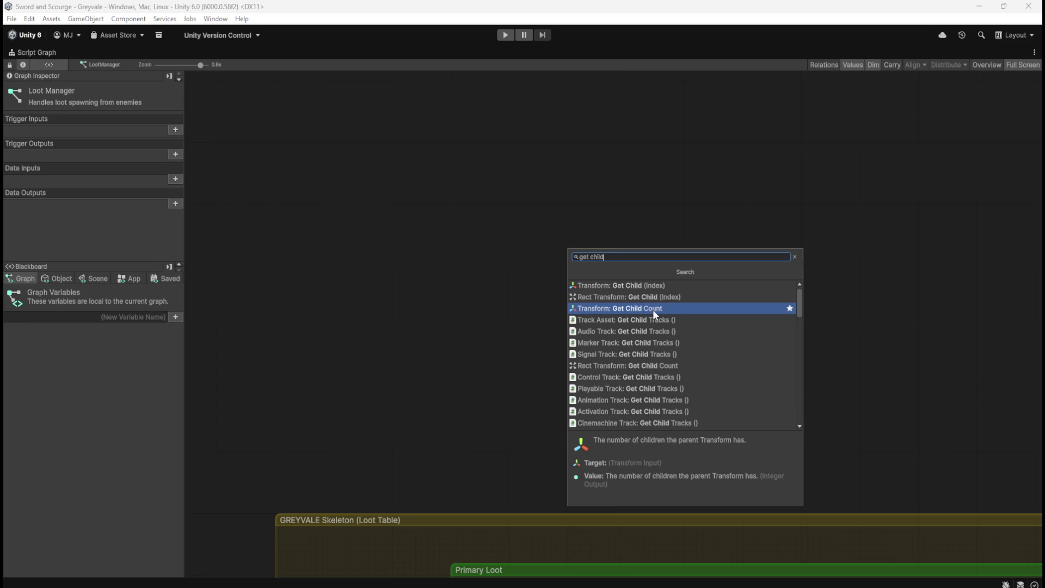
# Add a Transform Get Child Count node and move it lower in the graph
pyautogui.click(654, 313)
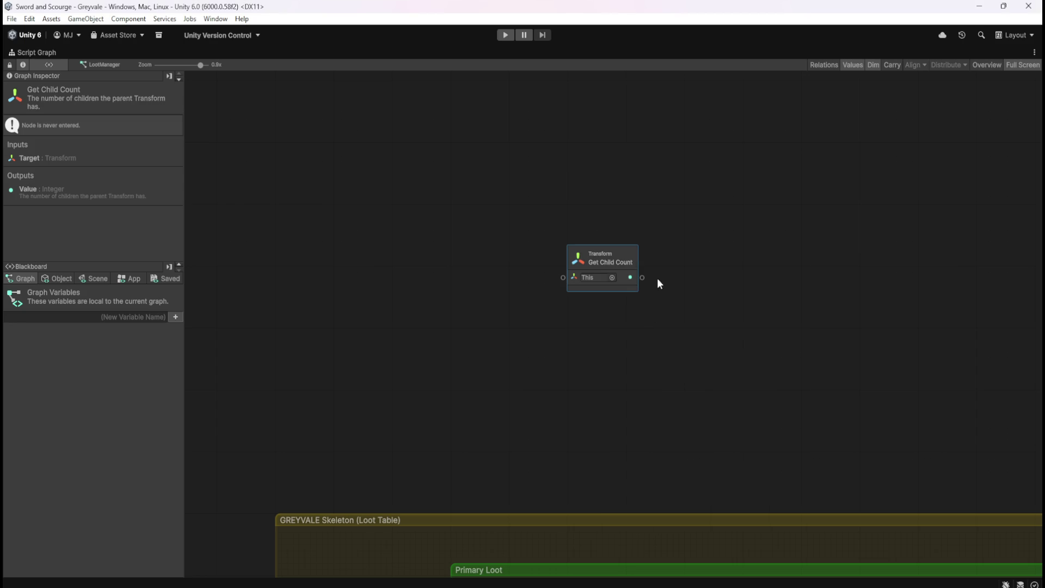
pyautogui.moveTo(619, 279); pyautogui.dragTo(527, 366)
pyautogui.click(579, 292)
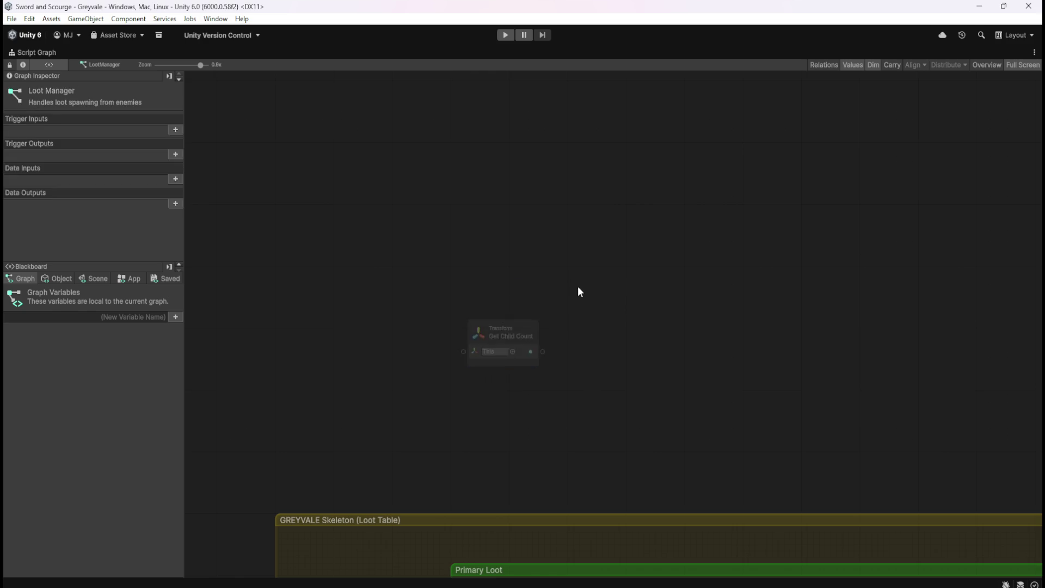
pyautogui.hotkey('shift', 'space')
# Drag the LootParent scene variable from the Blackboard into Get Child Count's target
pyautogui.click(80, 349)
pyautogui.click(77, 357)
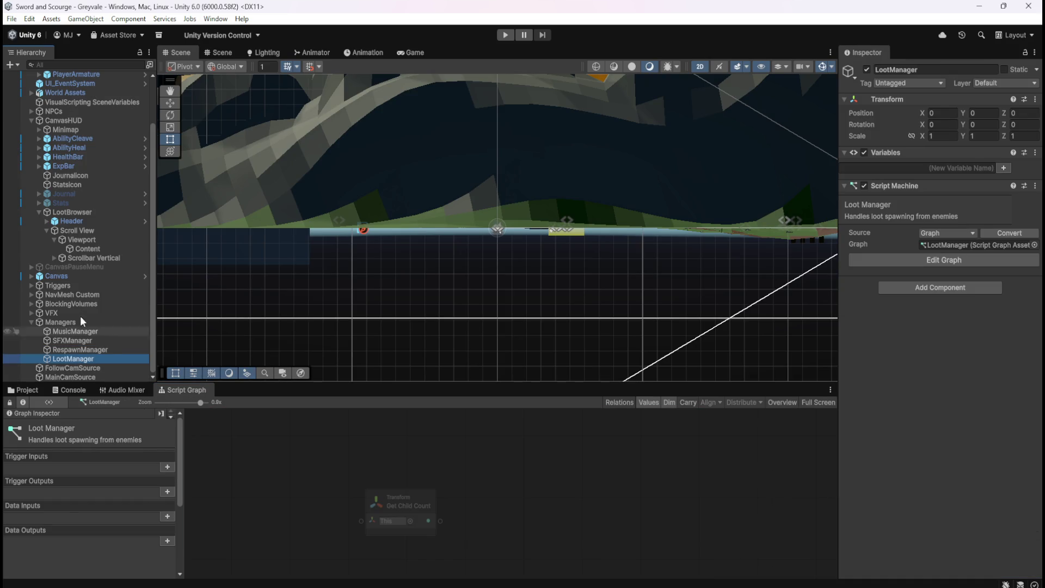
pyautogui.hotkey('shift', 'space')
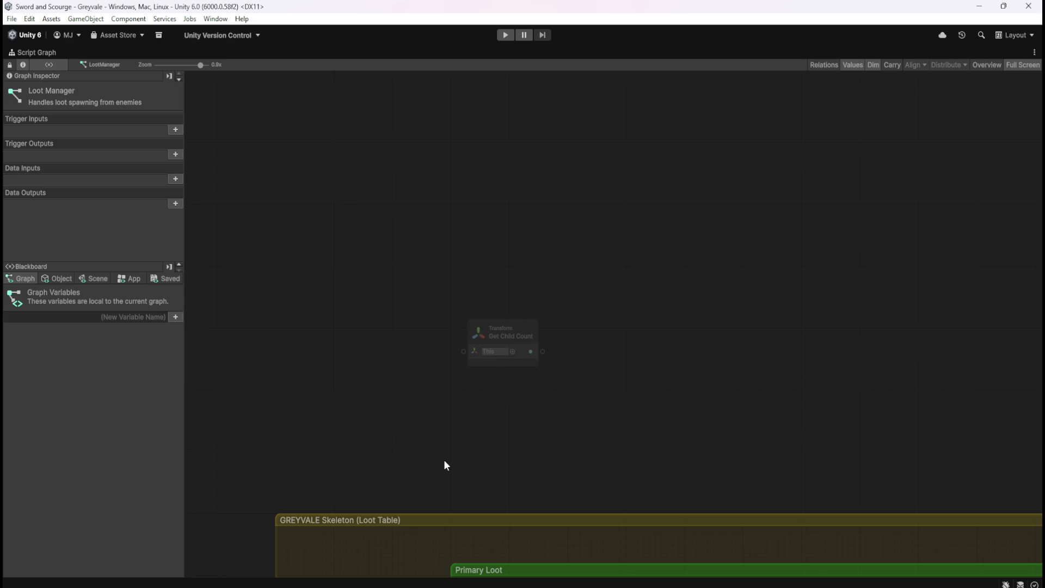
pyautogui.click(86, 279)
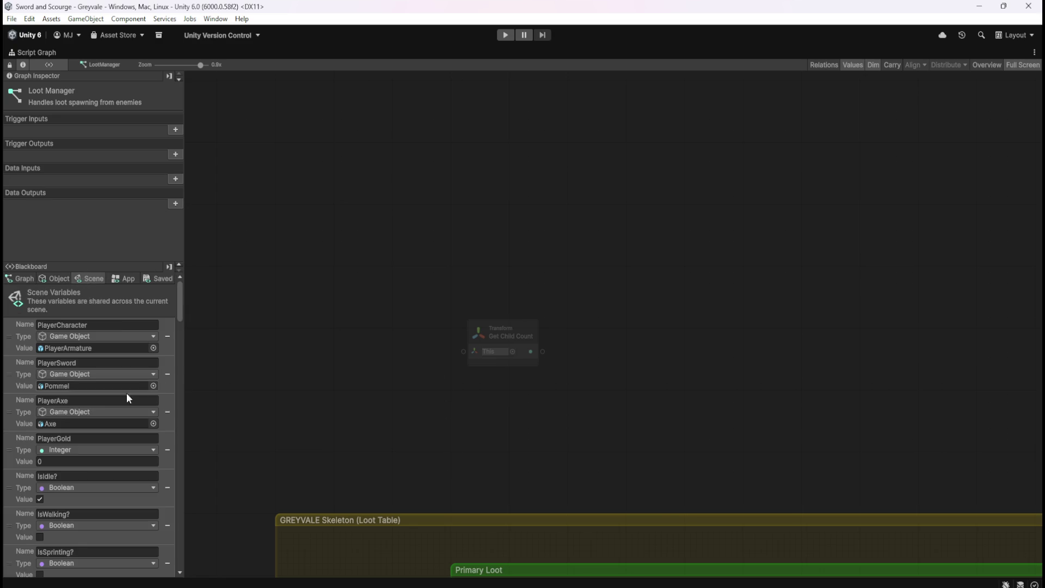
pyautogui.scroll(-5, 90, 460)
pyautogui.moveTo(180, 330); pyautogui.dragTo(188, 561)
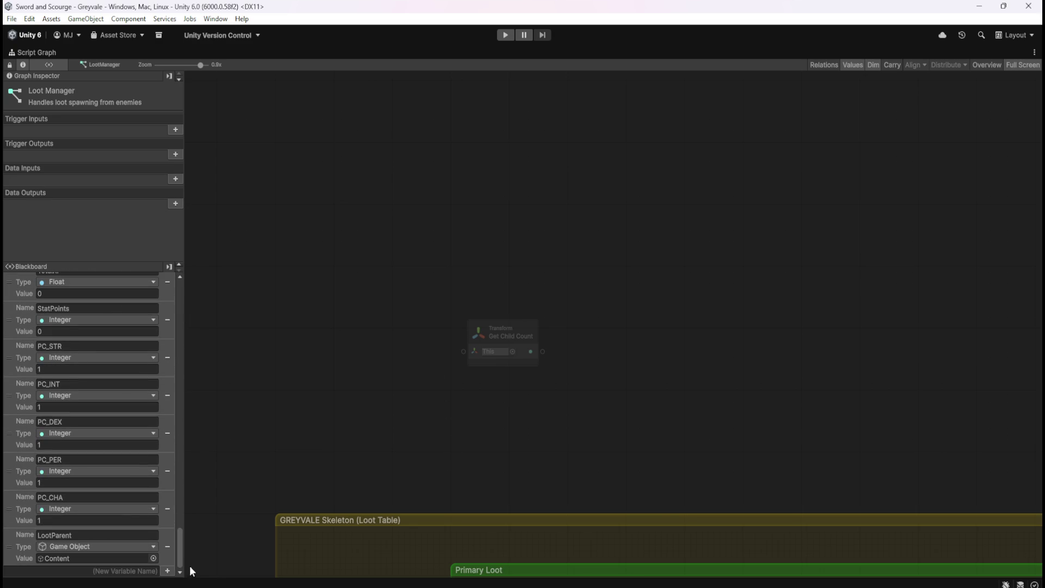
pyautogui.moveTo(9, 546)
pyautogui.mouseDown()
pyautogui.moveTo(420, 388)
pyautogui.moveTo(463, 351)
pyautogui.moveTo(437, 368)
pyautogui.moveTo(443, 362)
pyautogui.mouseUp()
pyautogui.click(561, 365)
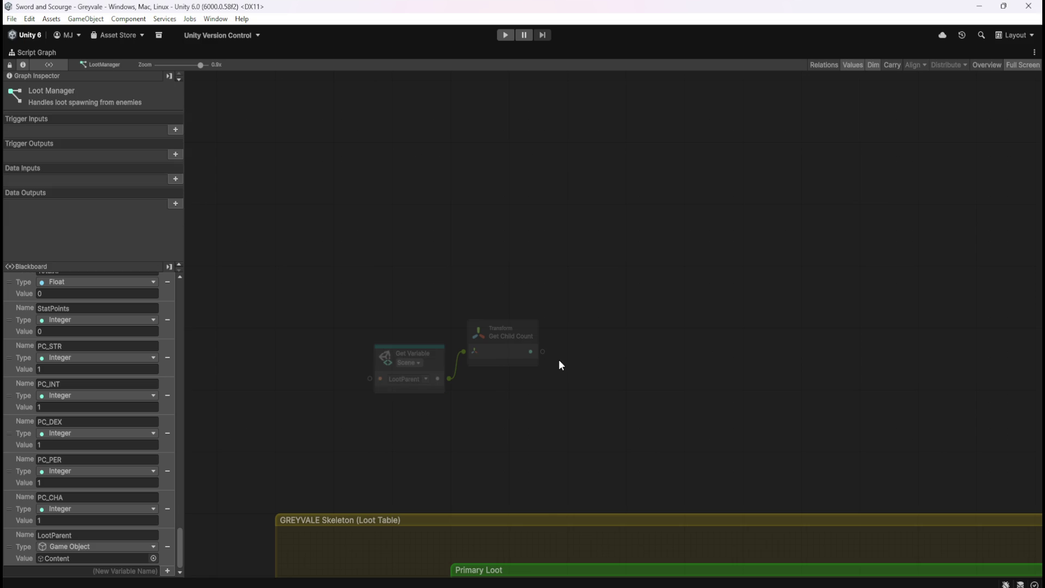
pyautogui.moveTo(582, 346); pyautogui.dragTo(576, 350)
pyautogui.click(520, 354)
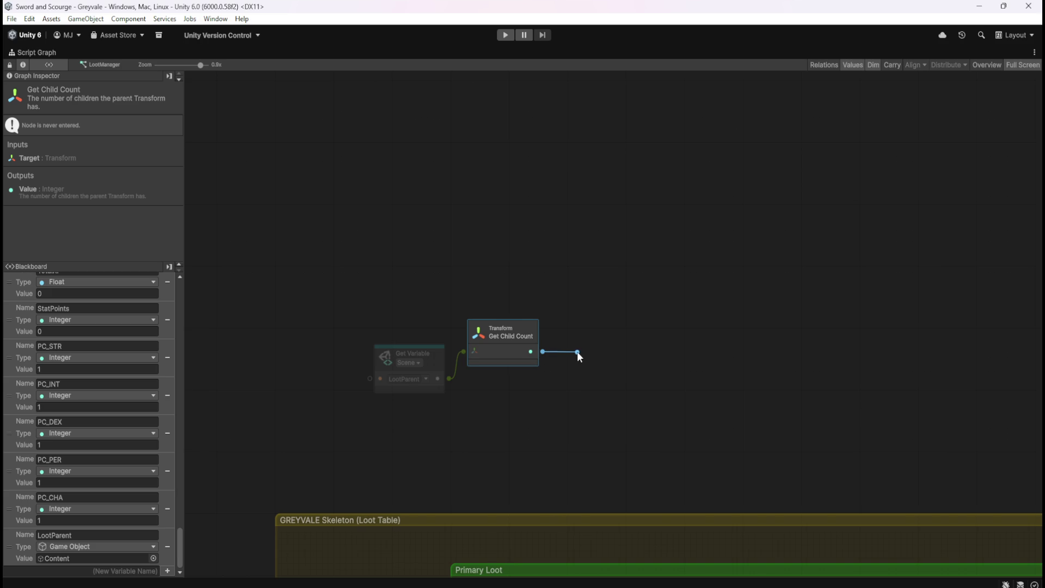
# Compare the child count with an Equal node against an Integer literal 0
pyautogui.moveTo(577, 351)
pyautogui.mouseDown()
pyautogui.moveTo(576, 370)
pyautogui.moveTo(558, 382)
pyautogui.mouseUp()
pyautogui.click(594, 387)
pyautogui.click(597, 430)
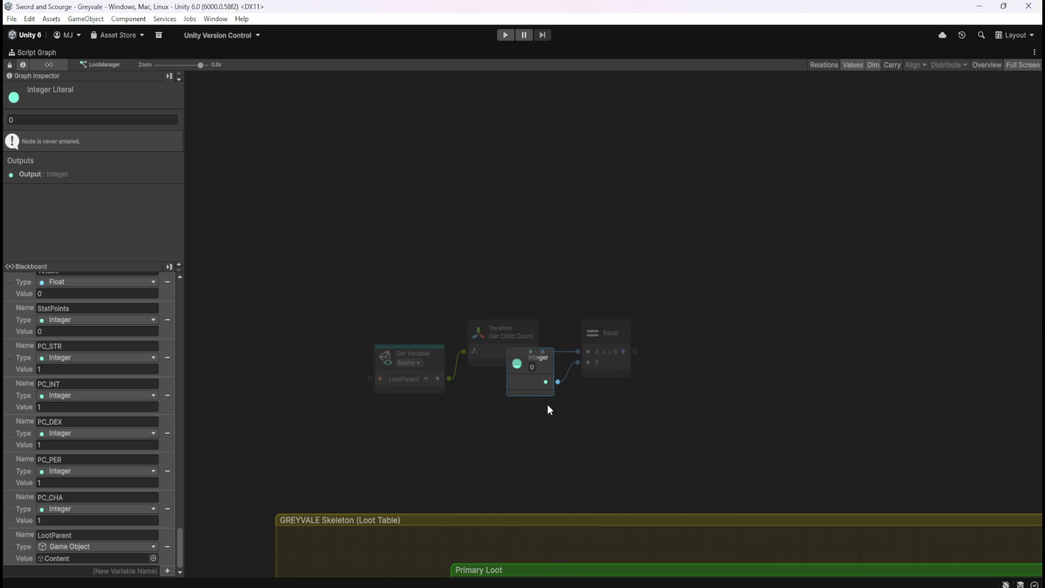
pyautogui.moveTo(602, 371); pyautogui.dragTo(599, 367)
pyautogui.click(521, 230)
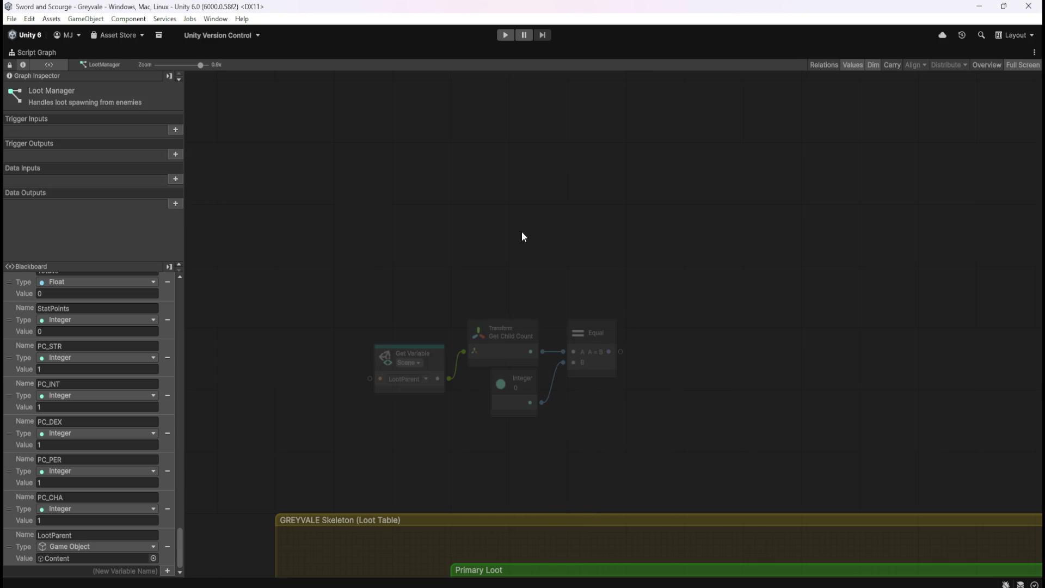
# Add an On Update event node and place it above the comparison nodes
pyautogui.rightClick(440, 238)
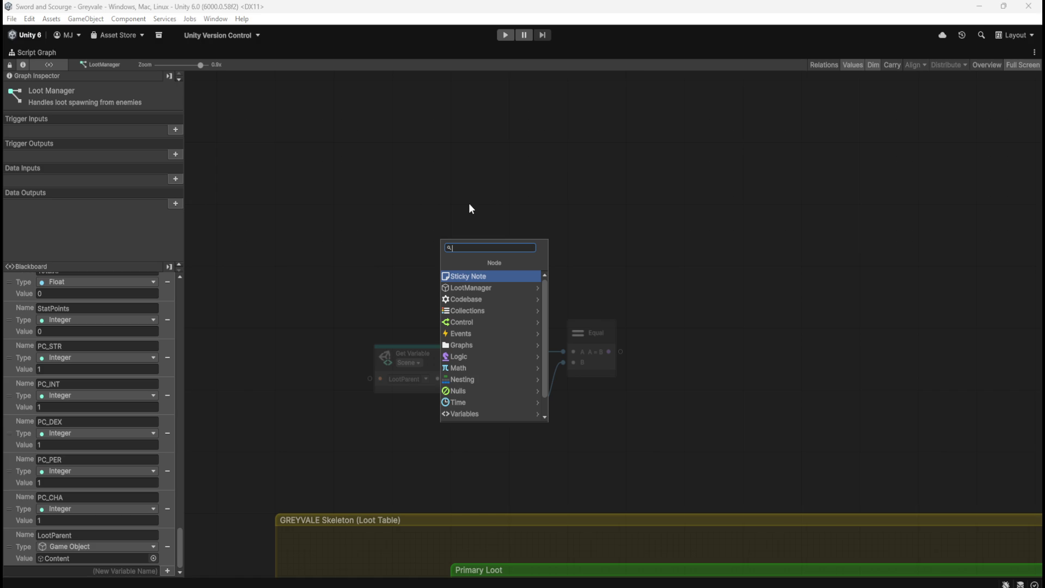
pyautogui.write('onupdate')
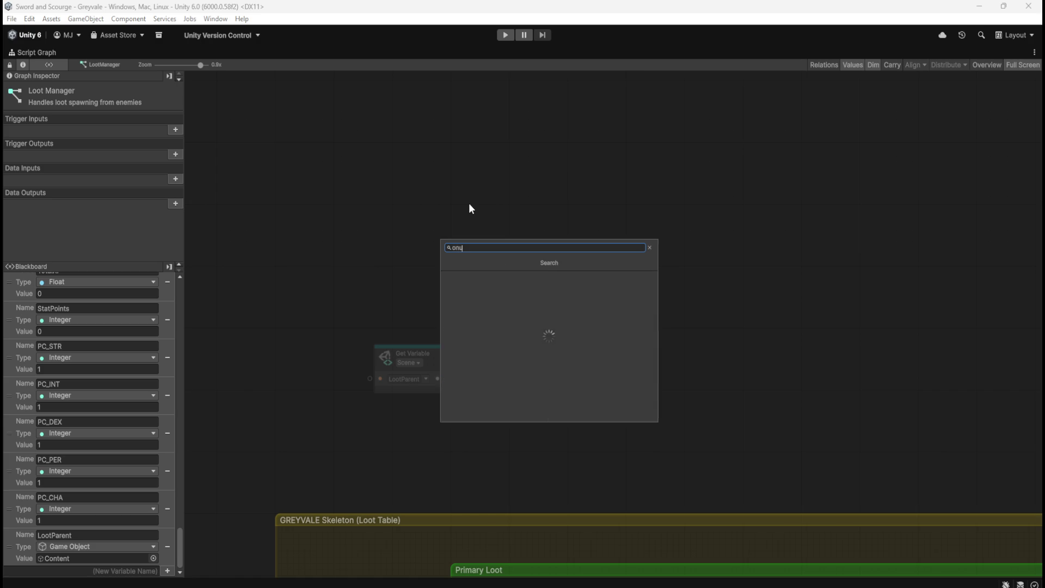
pyautogui.press('Return')
pyautogui.click(543, 198)
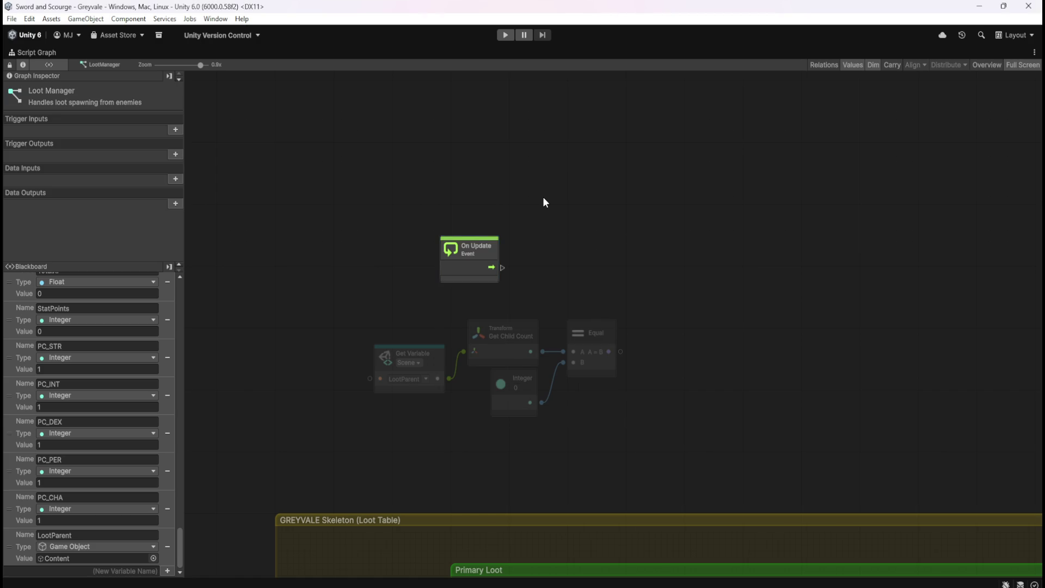
pyautogui.scroll(-8, 544, 197)
pyautogui.scroll(7, 536, 251)
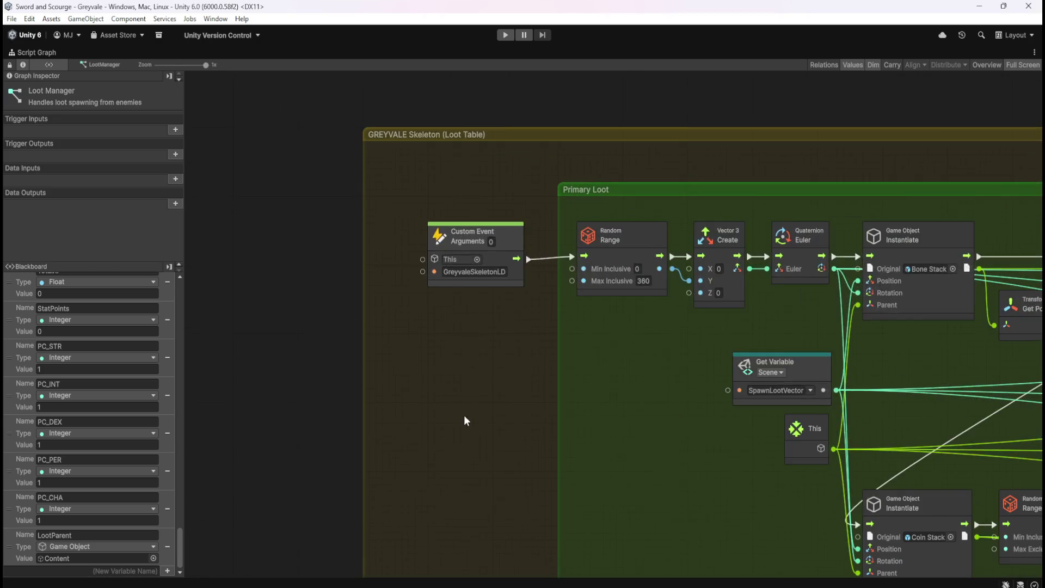
pyautogui.scroll(-4, 469, 413)
pyautogui.scroll(5, 520, 329)
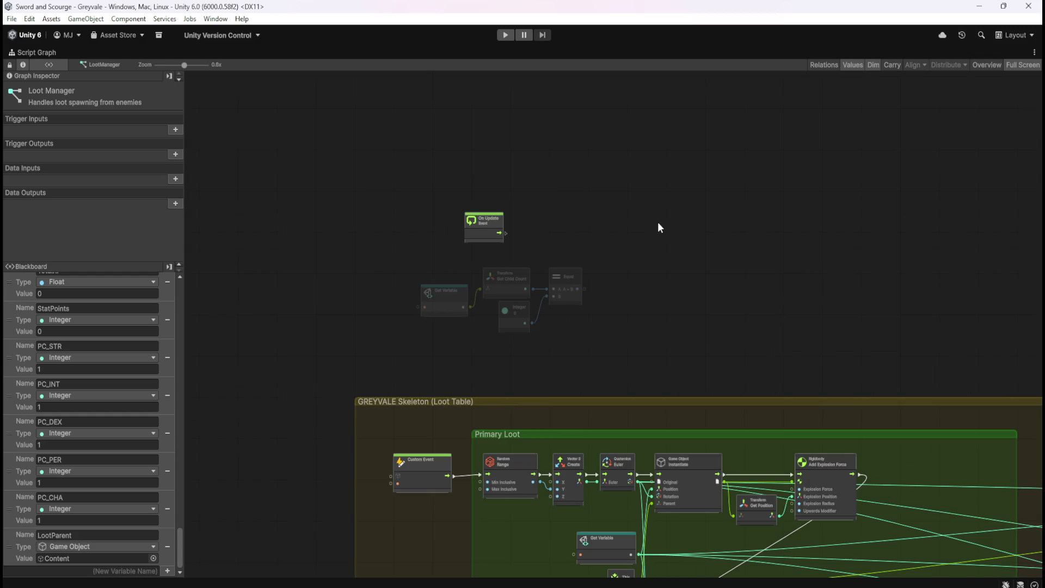
pyautogui.scroll(2, 443, 254)
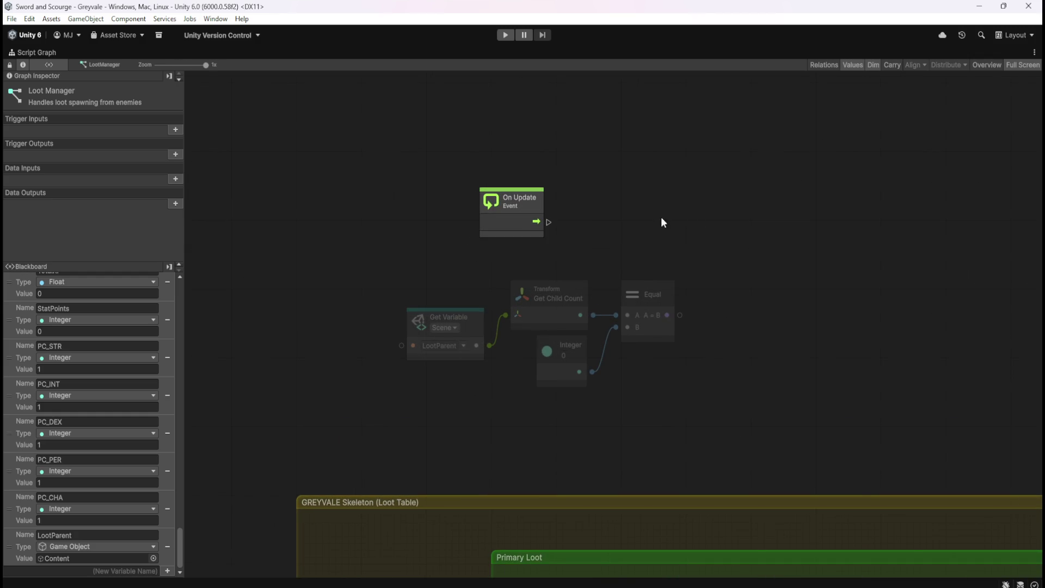
pyautogui.moveTo(510, 220)
pyautogui.mouseDown()
pyautogui.moveTo(441, 266)
pyautogui.moveTo(437, 251)
pyautogui.moveTo(719, 252)
pyautogui.moveTo(692, 327)
pyautogui.moveTo(681, 315)
pyautogui.mouseUp()
pyautogui.click(525, 240)
# Add an If node on On Update's flow, with Equal's A=B result as its Condition
pyautogui.write('if')
pyautogui.press('Return')
pyautogui.click(761, 336)
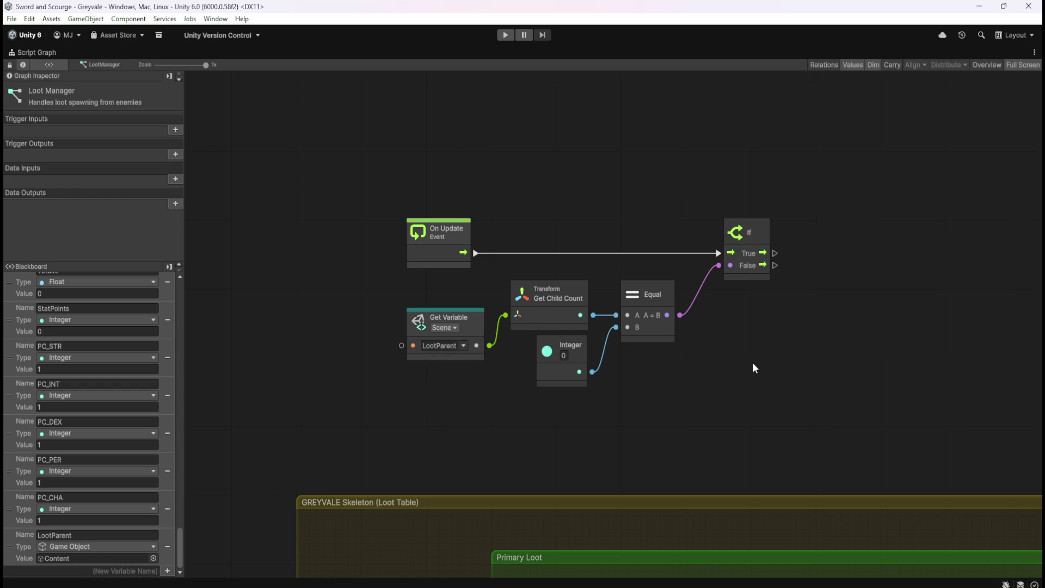
pyautogui.moveTo(768, 365); pyautogui.dragTo(562, 393)
pyautogui.moveTo(606, 292); pyautogui.dragTo(679, 290)
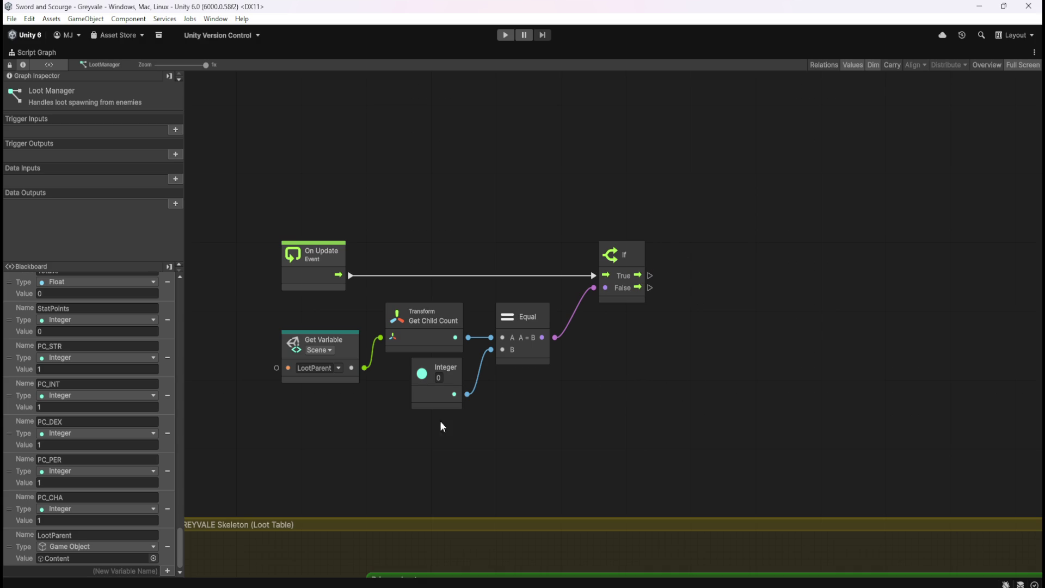
pyautogui.hotkey('shift', 'space')
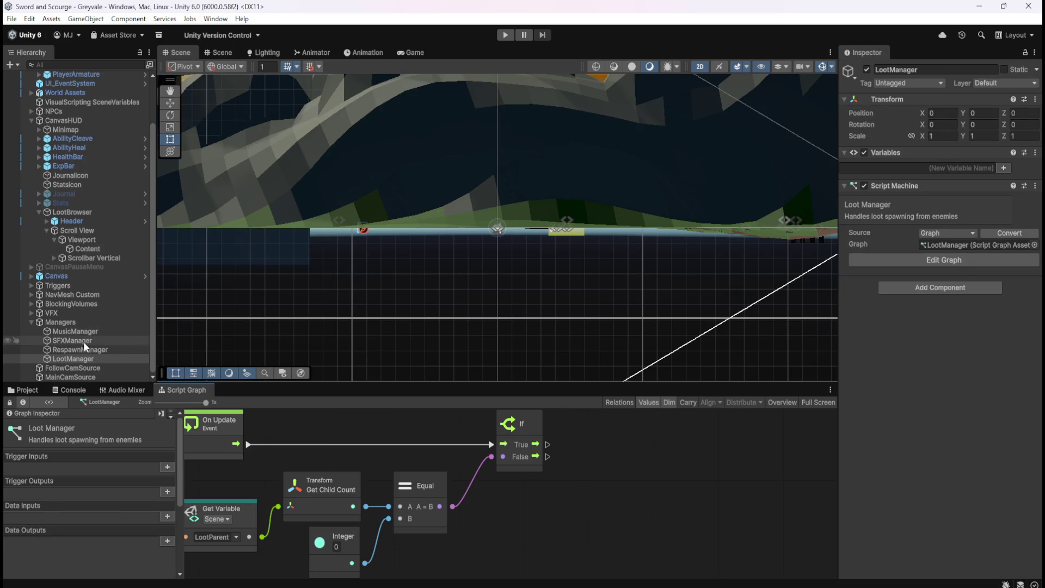
# Create a Game Object scene variable named LootBrowser on the Blackboard
pyautogui.click(78, 358)
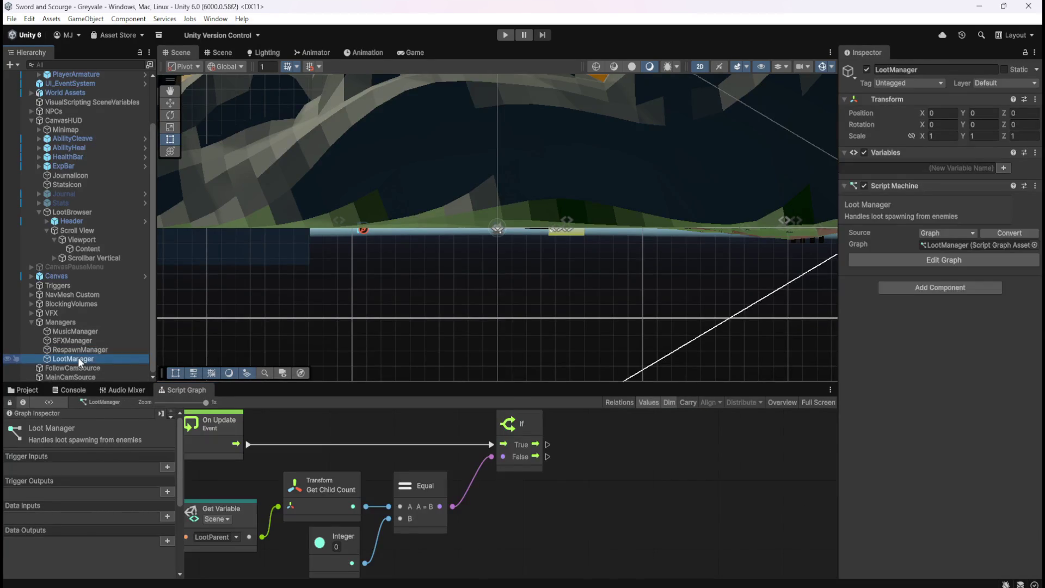
pyautogui.click(80, 214)
pyautogui.hotkey('shift', 'space')
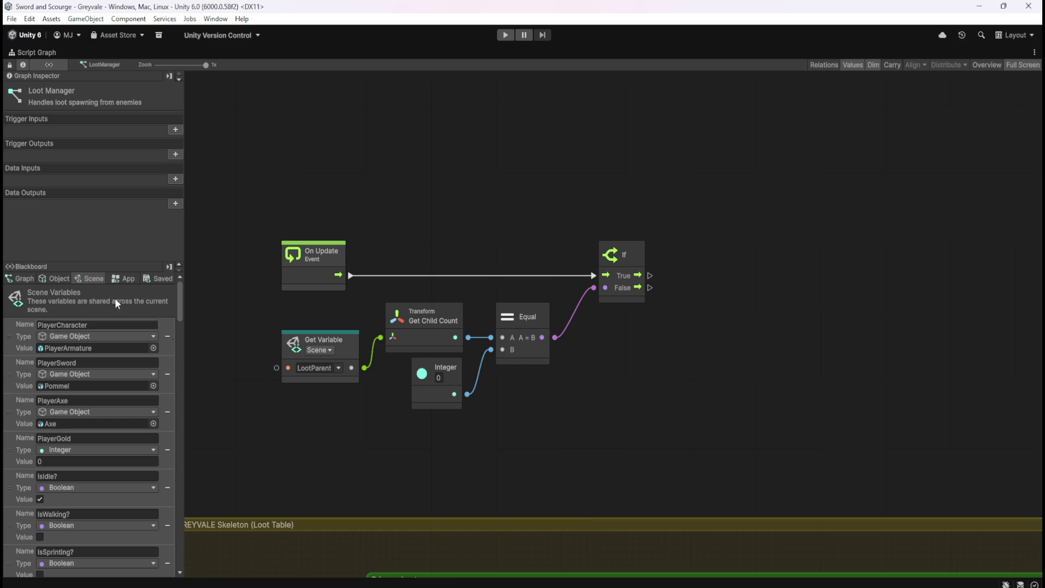
pyautogui.moveTo(180, 308); pyautogui.dragTo(193, 565)
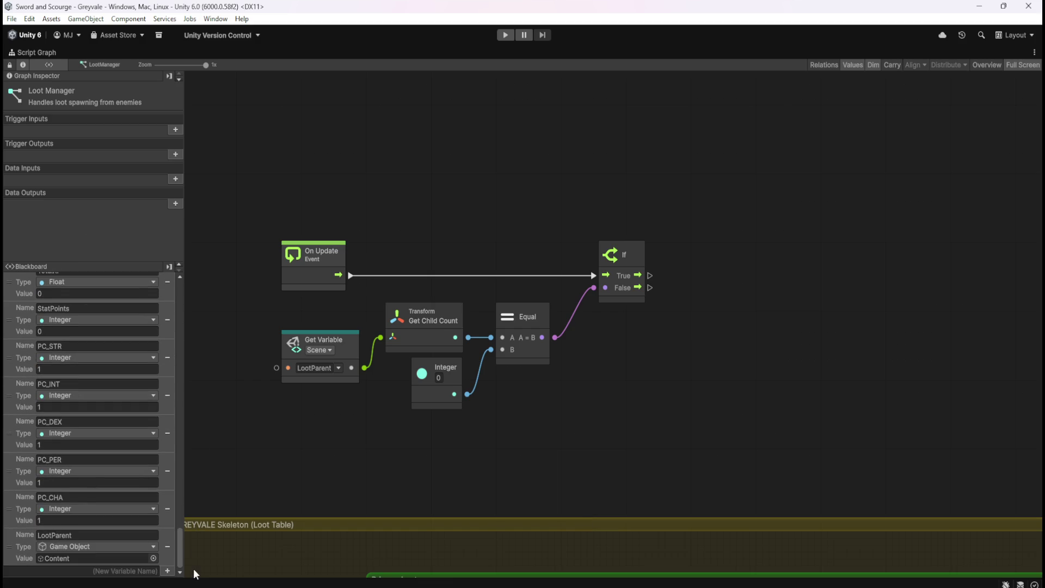
pyautogui.click(118, 570)
pyautogui.write('L')
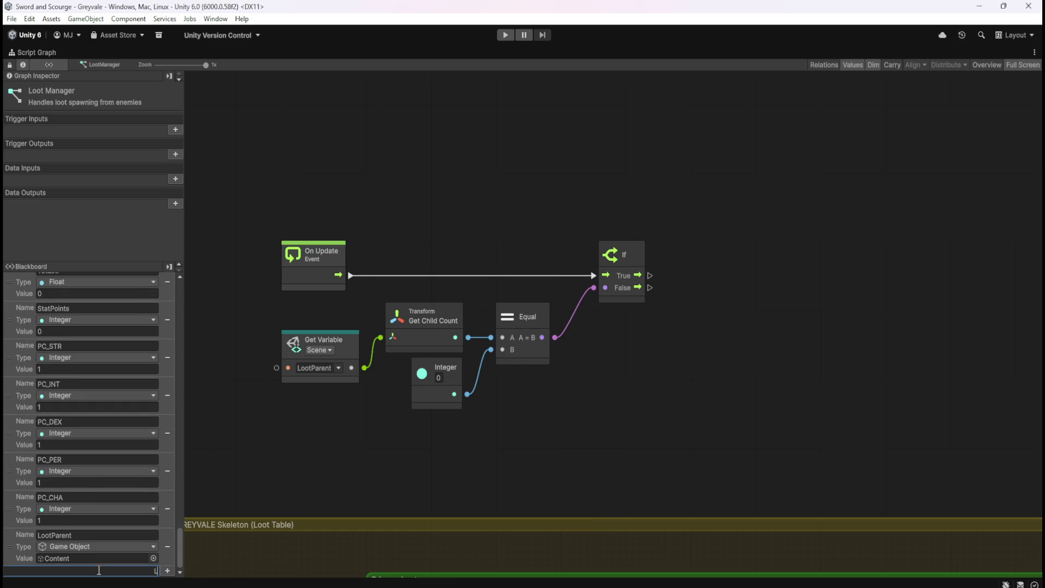
pyautogui.write('ootBrowser')
pyautogui.press('Return')
pyautogui.click(101, 557)
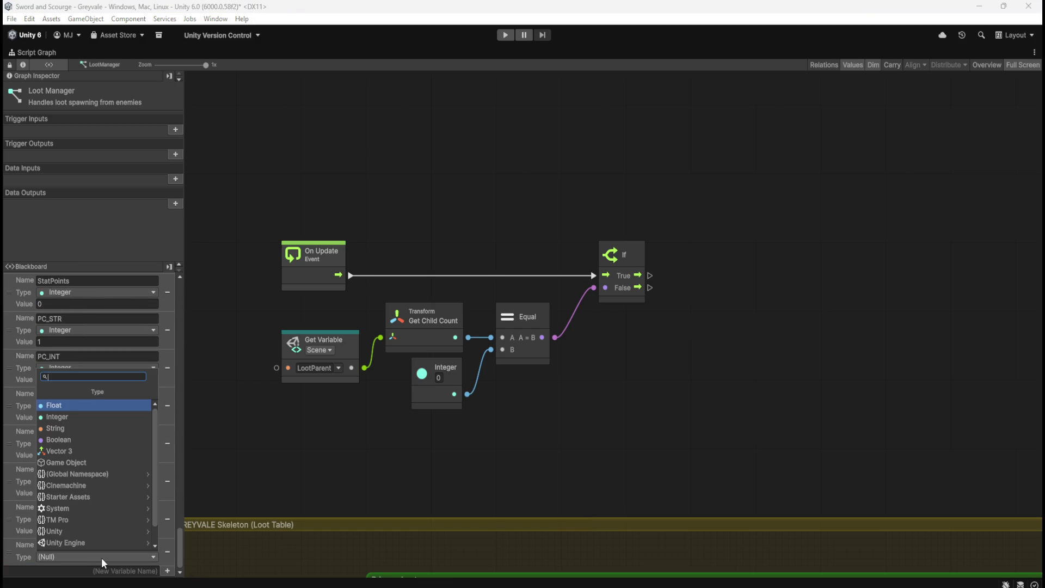
pyautogui.click(81, 452)
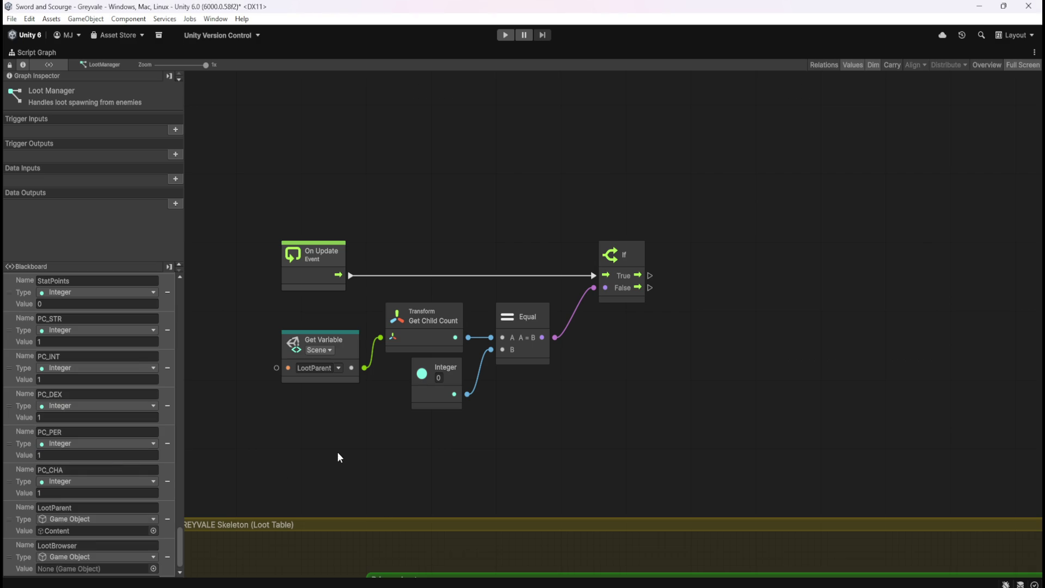
# Assign the LootBrowser object from the Hierarchy as the variable's value
pyautogui.hotkey('shift', 'space')
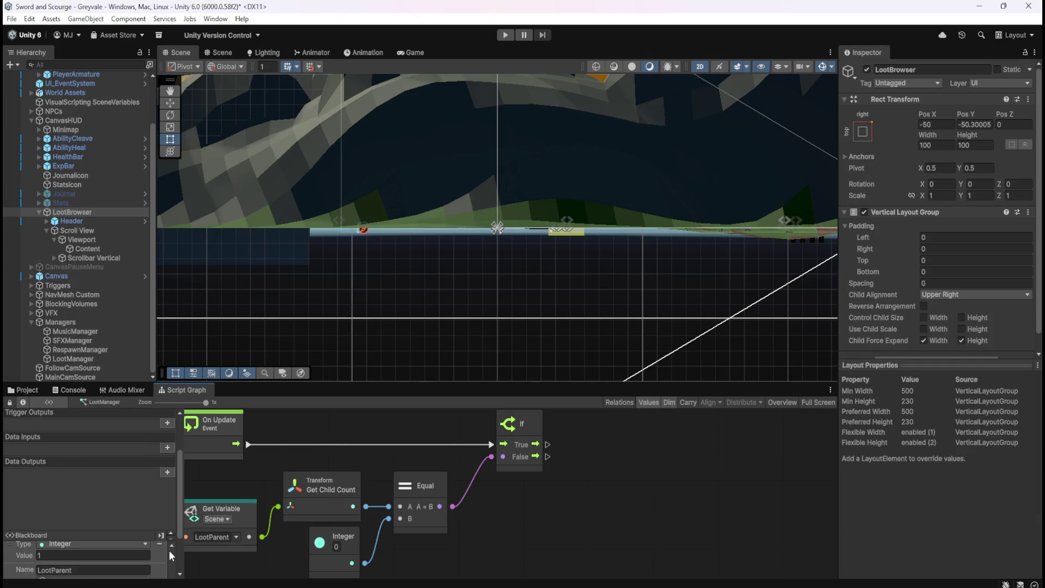
pyautogui.scroll(-3, 168, 550)
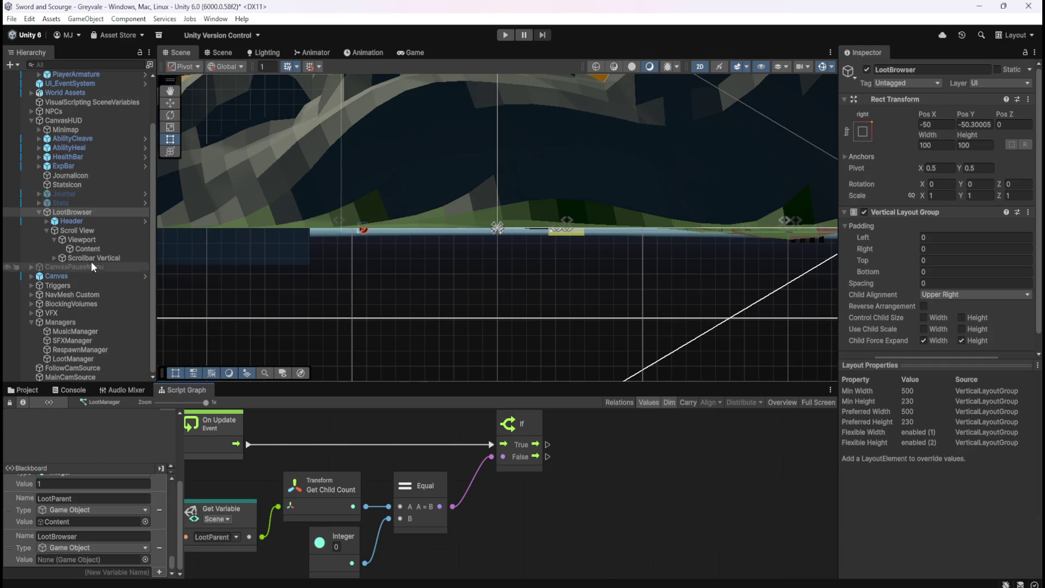
pyautogui.moveTo(80, 212)
pyautogui.mouseDown()
pyautogui.moveTo(109, 483)
pyautogui.moveTo(82, 560)
pyautogui.mouseUp()
pyautogui.hotkey('shift', 'space')
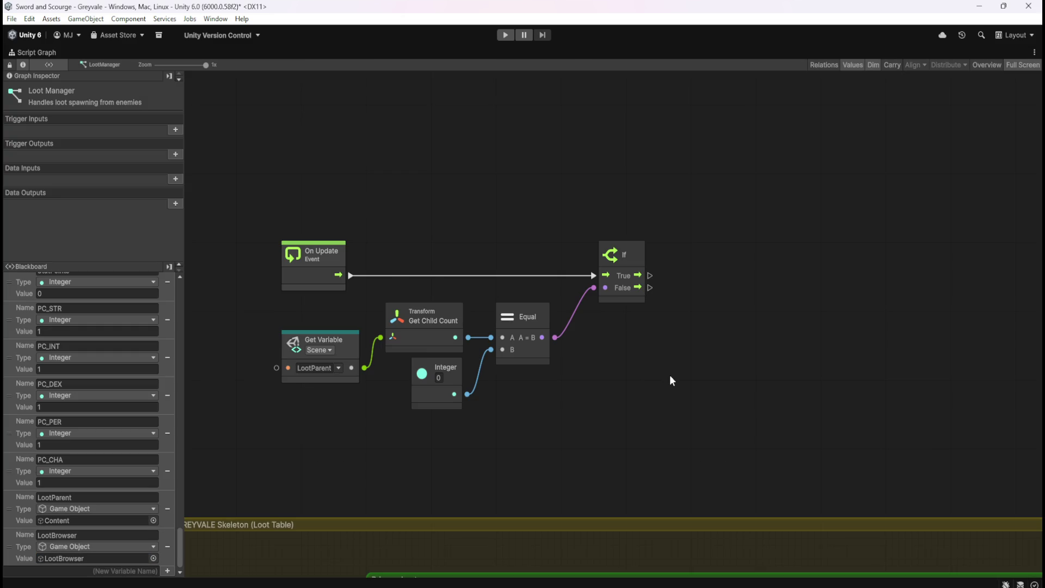
# Add a Game Object Set Active node to the right of the If node
pyautogui.rightClick(701, 272)
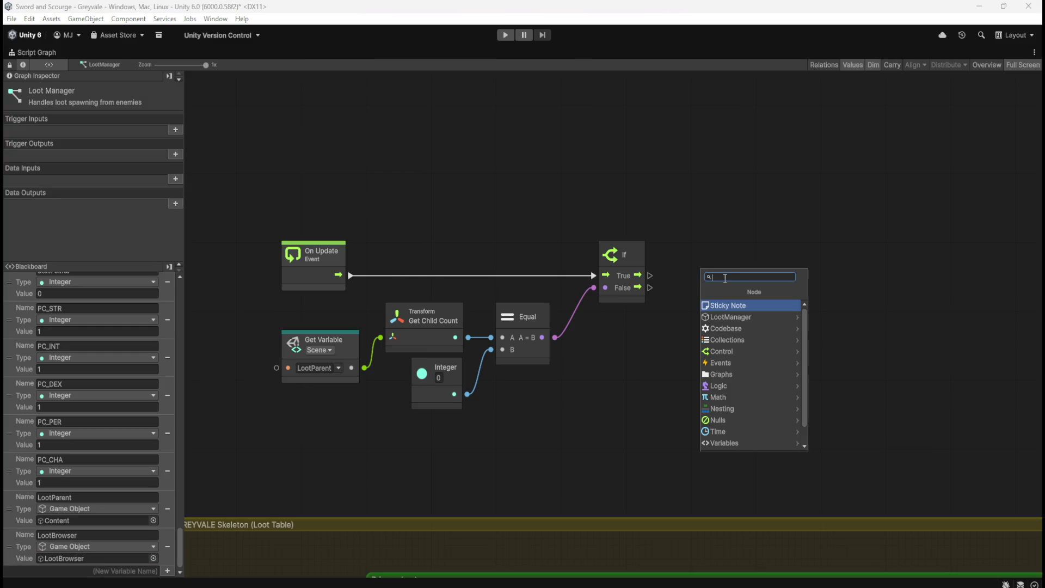
pyautogui.write('game')
pyautogui.press('Return')
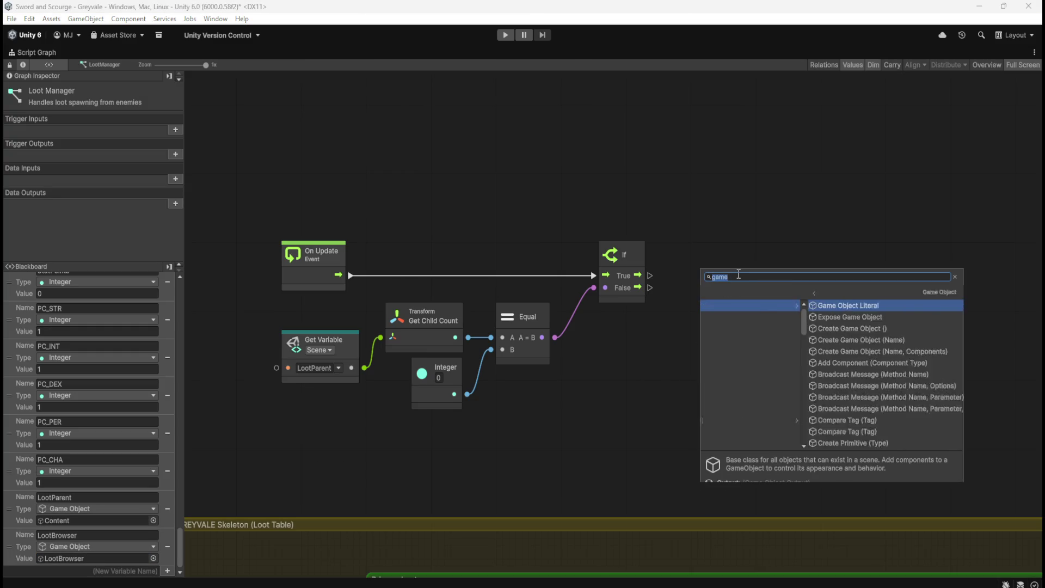
pyautogui.scroll(-10, 729, 385)
pyautogui.scroll(-7, 730, 386)
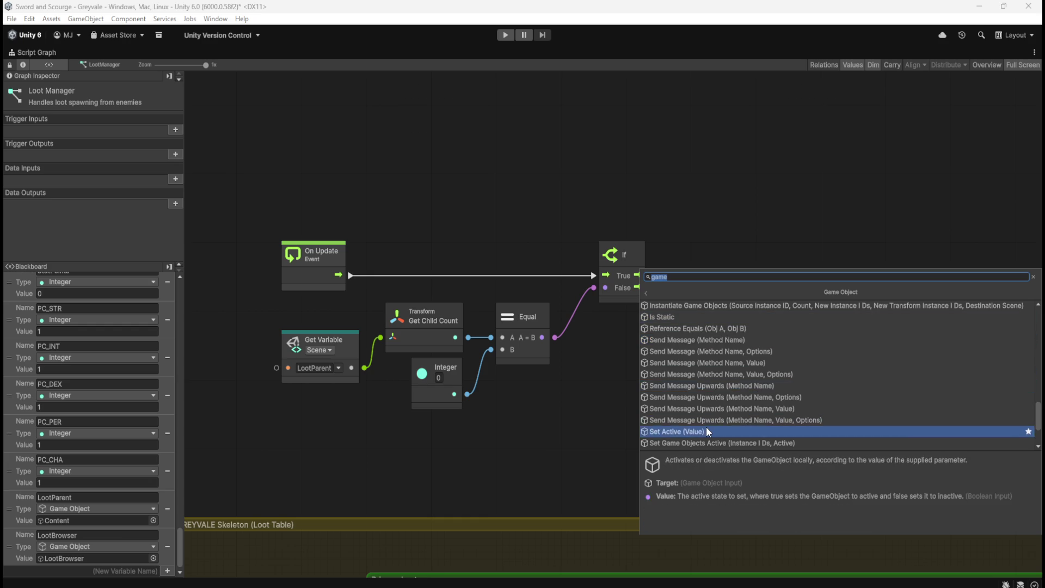
pyautogui.click(707, 428)
pyautogui.moveTo(752, 322); pyautogui.dragTo(818, 287)
pyautogui.click(638, 420)
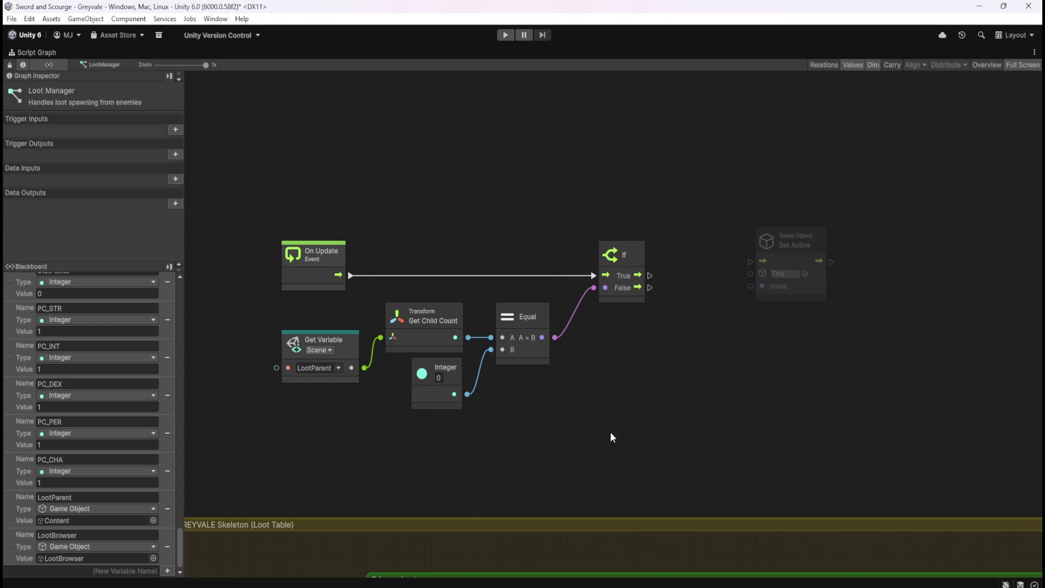
# Feed the LootBrowser variable into Set Active and wire If True to it
pyautogui.moveTo(17, 544)
pyautogui.mouseDown()
pyautogui.moveTo(683, 337)
pyautogui.moveTo(755, 348)
pyautogui.moveTo(770, 311)
pyautogui.moveTo(755, 275)
pyautogui.moveTo(841, 296)
pyautogui.mouseUp()
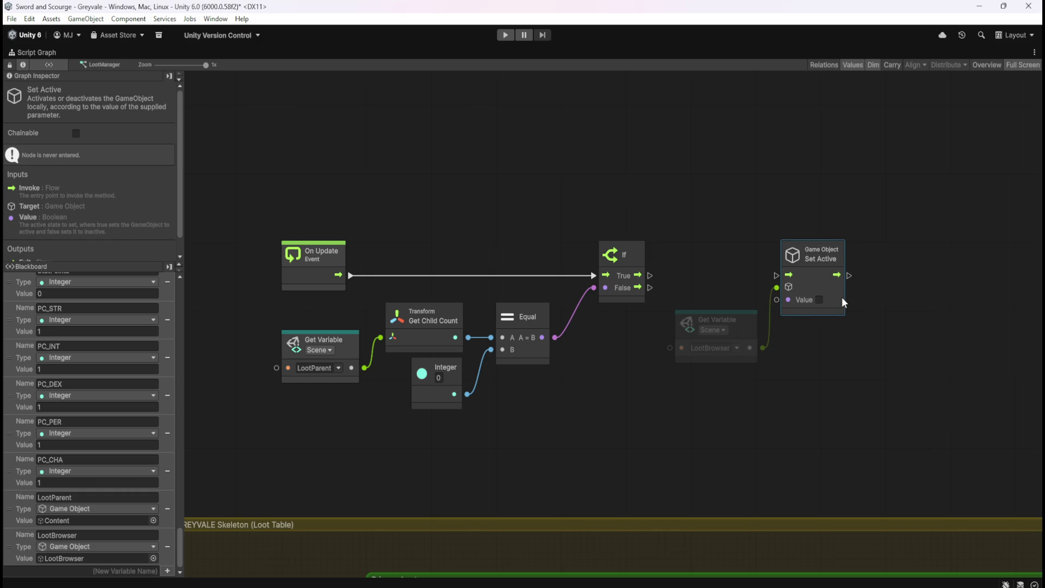
pyautogui.moveTo(742, 293)
pyautogui.mouseDown()
pyautogui.moveTo(808, 317)
pyautogui.moveTo(873, 305)
pyautogui.mouseUp()
pyautogui.click(823, 302)
pyautogui.hotkey('ctrl', 'z')
pyautogui.click(811, 320)
pyautogui.moveTo(787, 326); pyautogui.dragTo(783, 307)
pyautogui.click(724, 272)
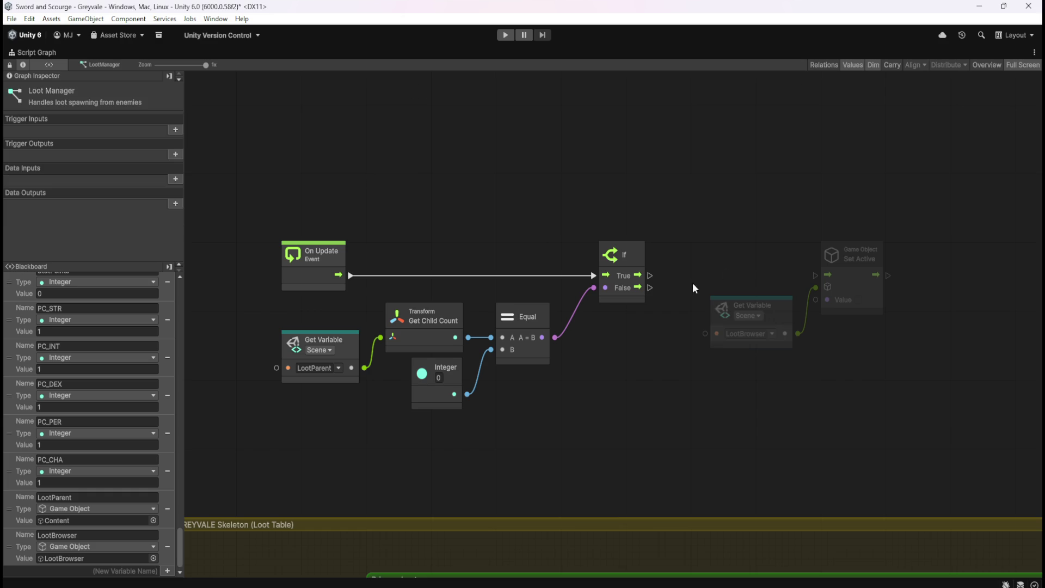
pyautogui.moveTo(650, 276); pyautogui.dragTo(815, 275)
# Duplicate LootBrowser and Set Active for If False with Value ticked, then save
pyautogui.moveTo(742, 190); pyautogui.dragTo(881, 338)
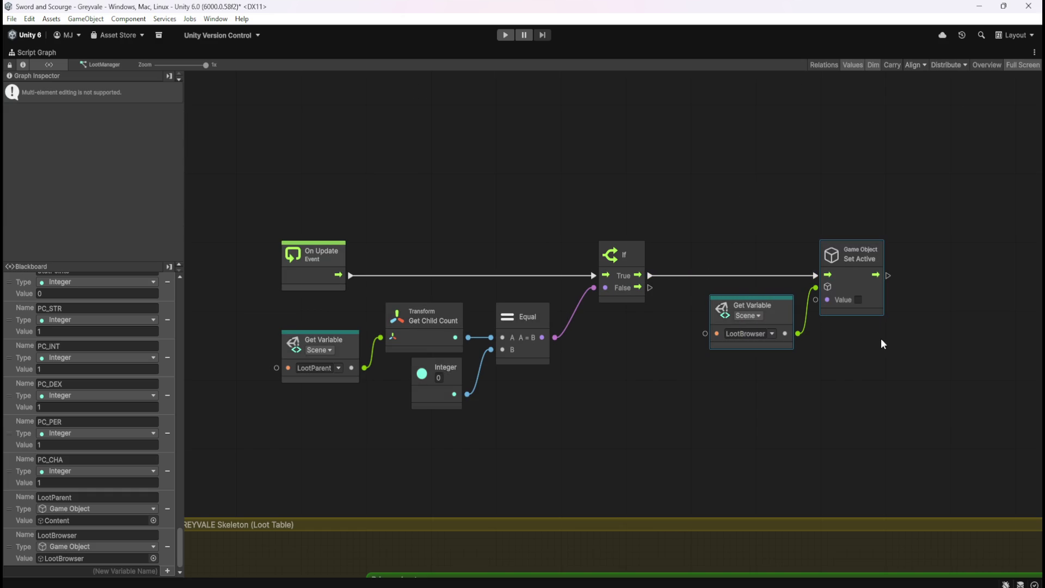
pyautogui.hotkey('ctrl', 'd')
pyautogui.moveTo(739, 288)
pyautogui.mouseDown()
pyautogui.moveTo(757, 347)
pyautogui.moveTo(869, 389)
pyautogui.mouseUp()
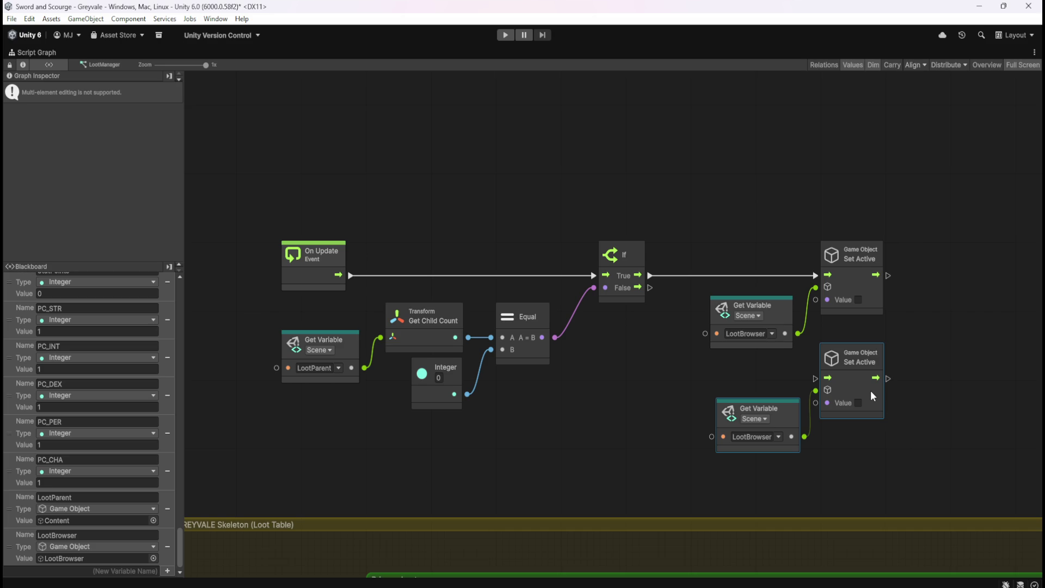
pyautogui.click(757, 364)
pyautogui.moveTo(651, 289)
pyautogui.mouseDown()
pyautogui.moveTo(657, 350)
pyautogui.moveTo(812, 400)
pyautogui.mouseUp()
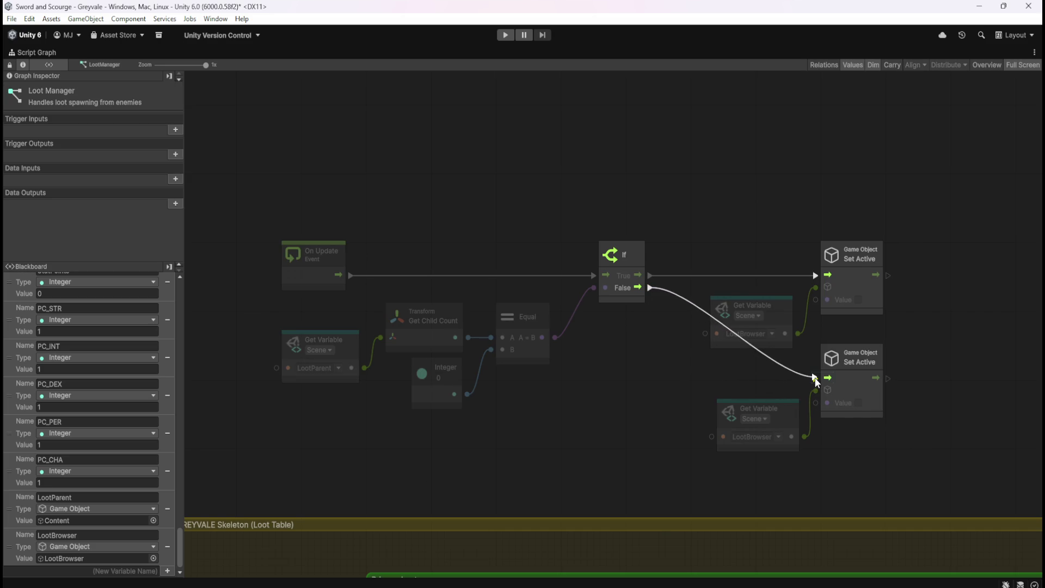
pyautogui.click(858, 403)
pyautogui.hotkey('ctrl', 's')
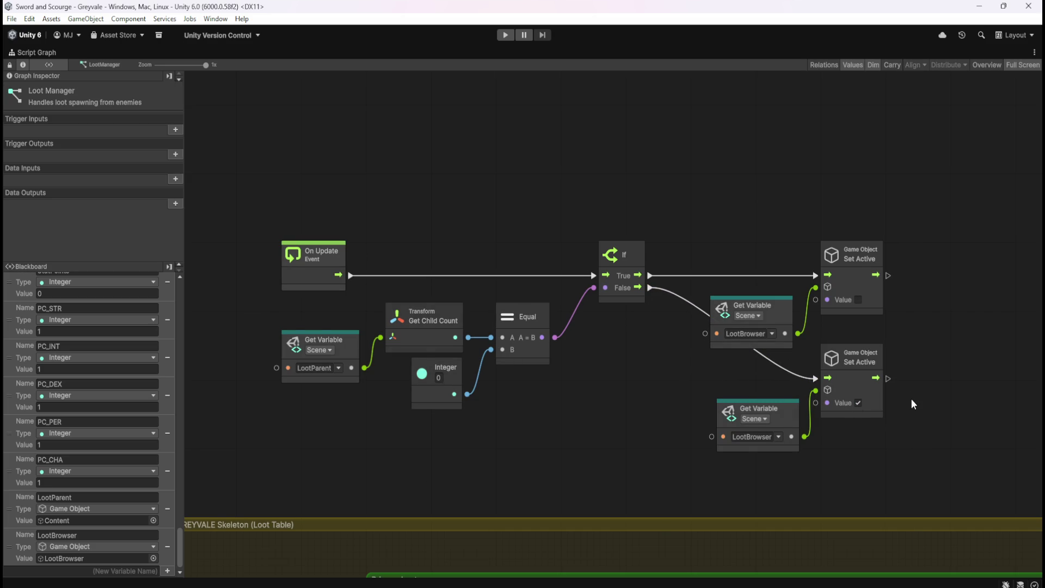
# Group all nodes under a comment titled 'Toggles the display of the Loot Browser...'
pyautogui.moveTo(250, 210); pyautogui.dragTo(921, 471)
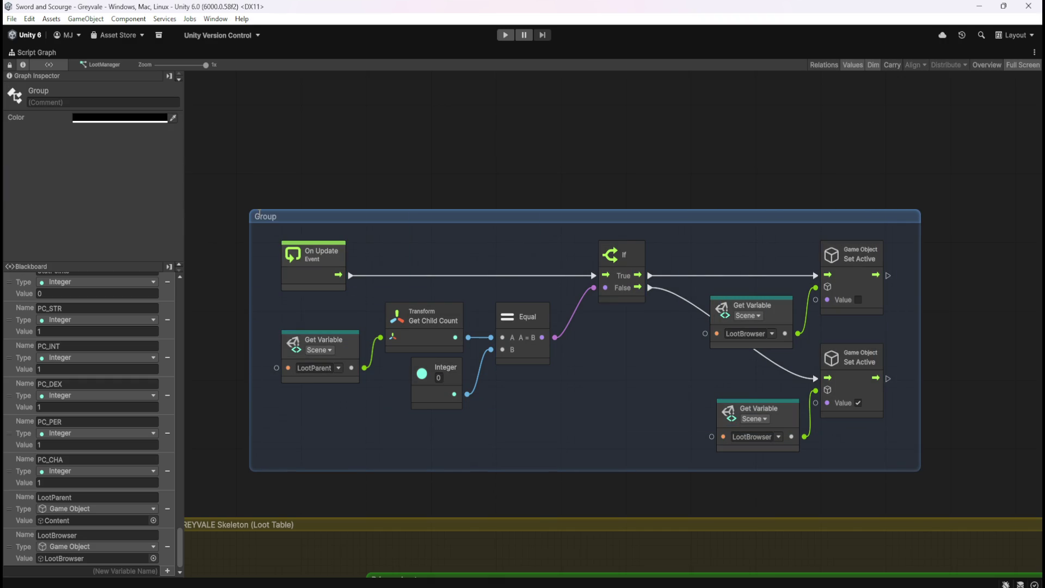
pyautogui.write('Toggles the display')
pyautogui.write(' of')
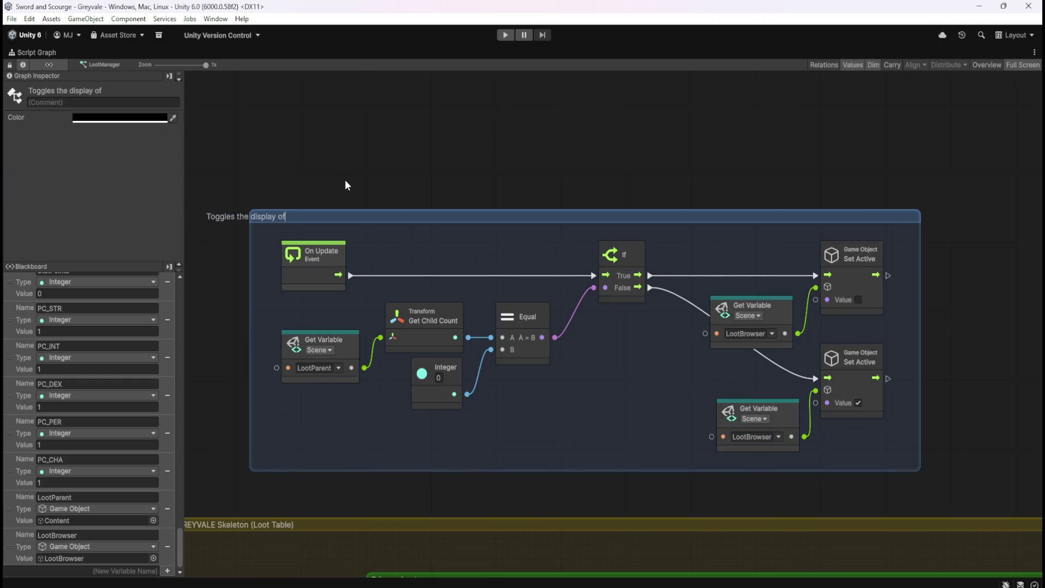
pyautogui.write(' the Loot Browser')
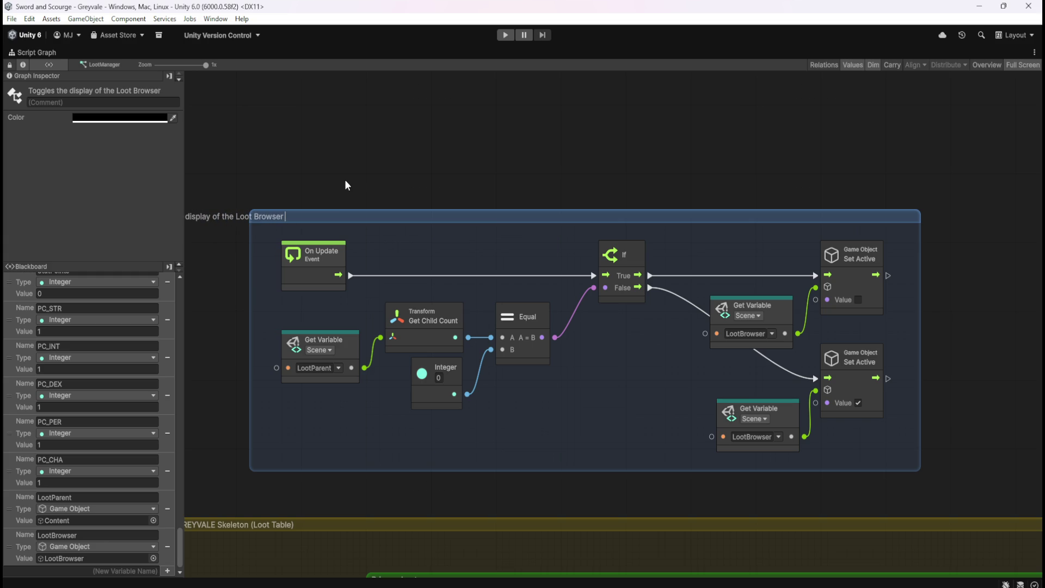
pyautogui.write(' dependant')
pyautogui.write(' on')
pyautogui.write(' whether ')
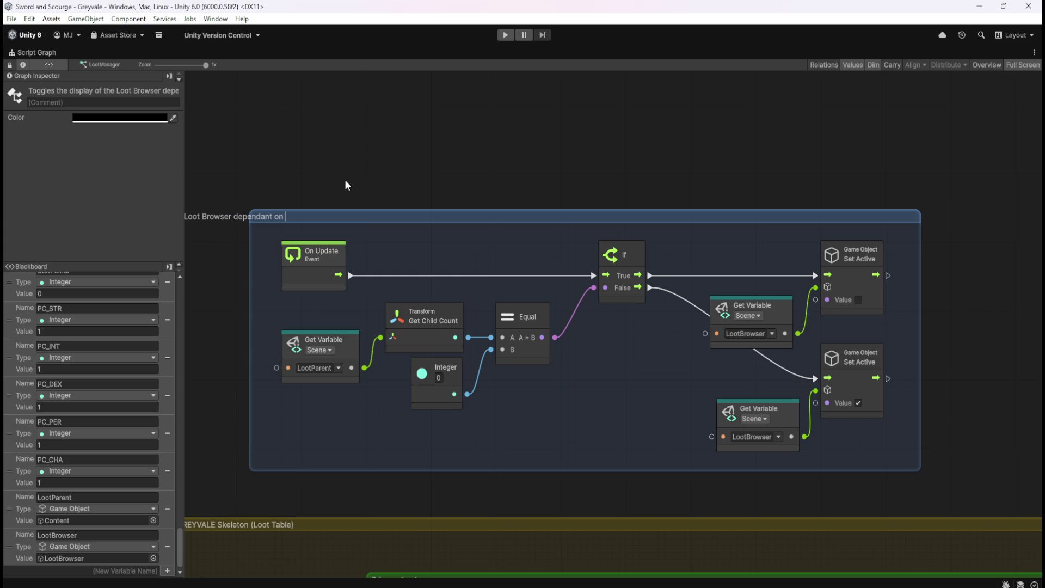
pyautogui.write('there are chi')
pyautogui.write('ldren or not')
pyautogui.press('Return')
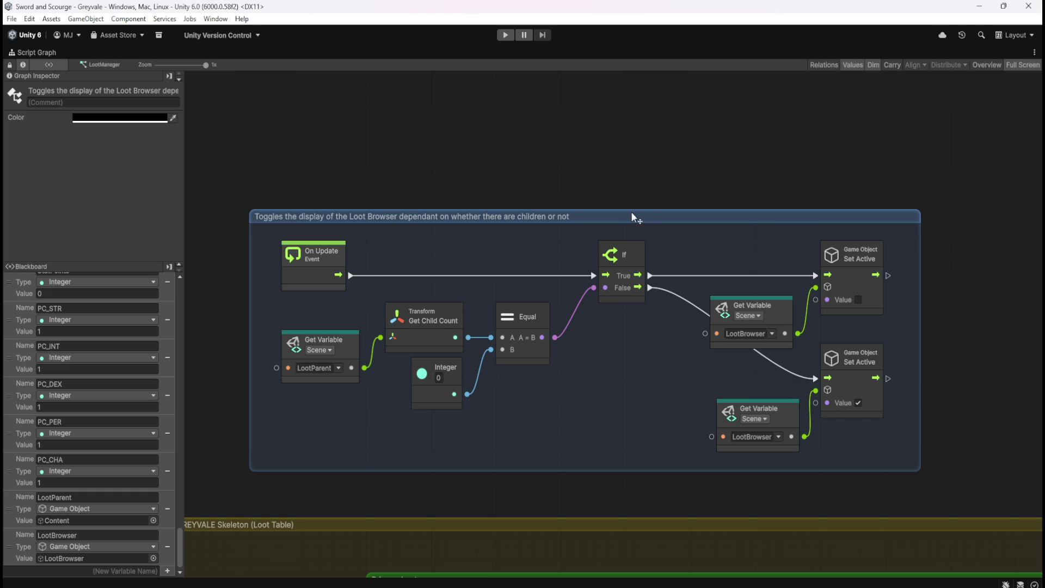
# Reselect the comment group and select its whole title text for editing
pyautogui.keyDown('ctrl'); pyautogui.click(509, 214); pyautogui.keyUp('ctrl')
pyautogui.keyDown('ctrl'); pyautogui.click(512, 213); pyautogui.keyUp('ctrl')
pyautogui.keyDown('ctrl'); pyautogui.click(512, 214); pyautogui.keyUp('ctrl')
pyautogui.keyDown('ctrl'); pyautogui.click(511, 214); pyautogui.keyUp('ctrl')
pyautogui.click(401, 200)
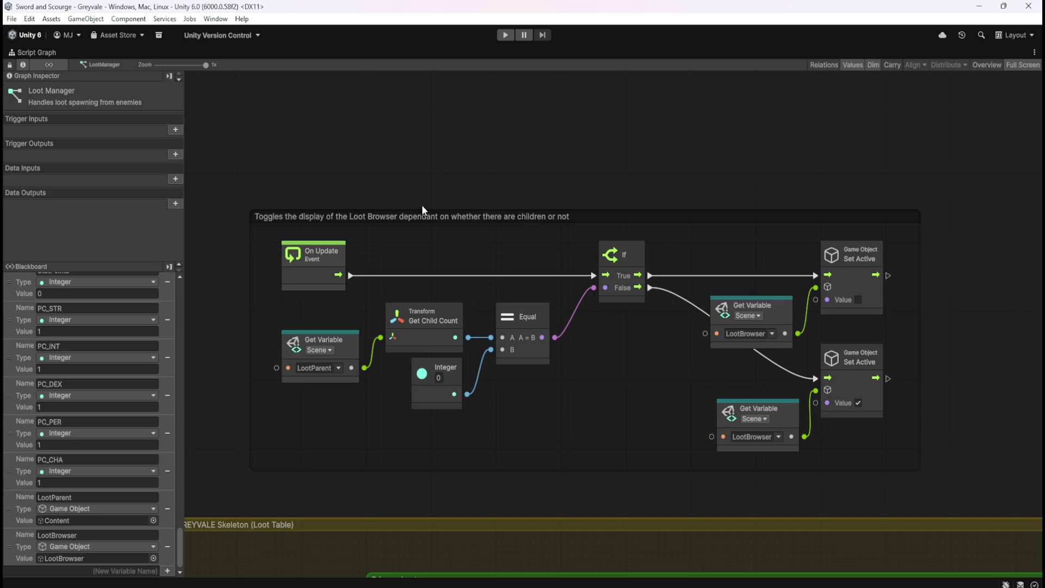
pyautogui.click(421, 214)
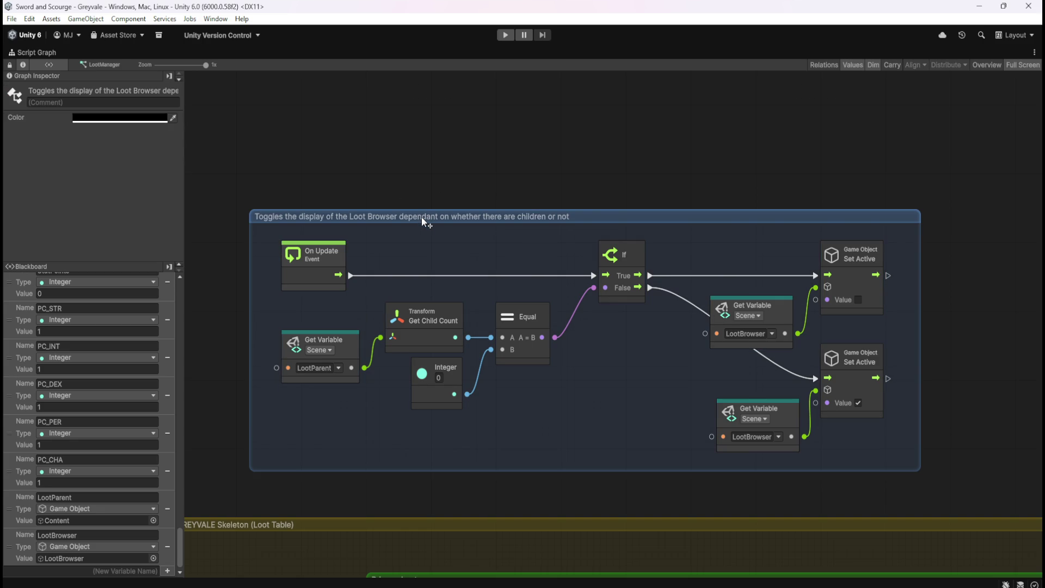
pyautogui.click(381, 201)
pyautogui.click(438, 217)
pyautogui.doubleClick(438, 217)
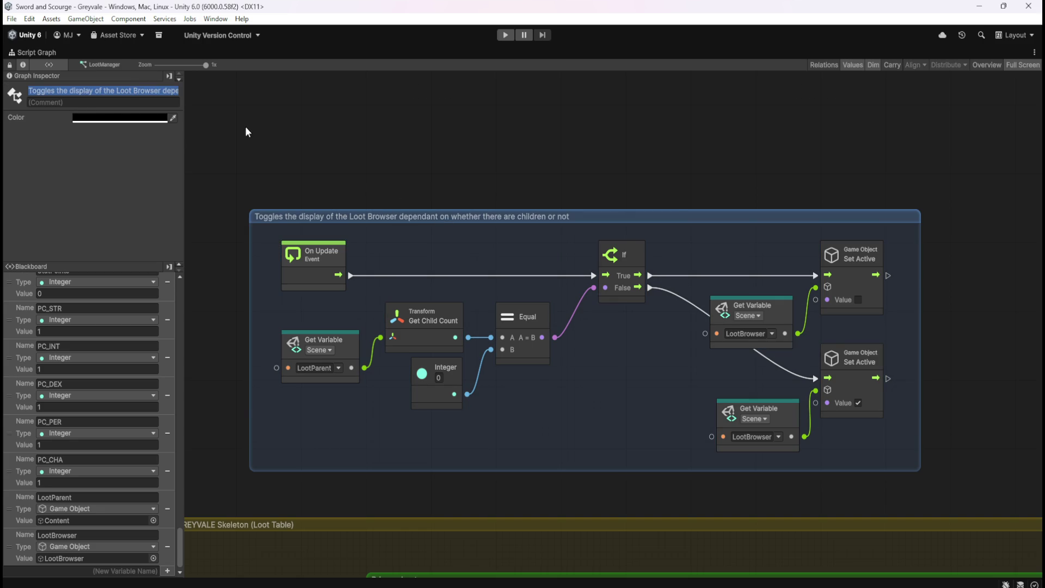
pyautogui.press('End')
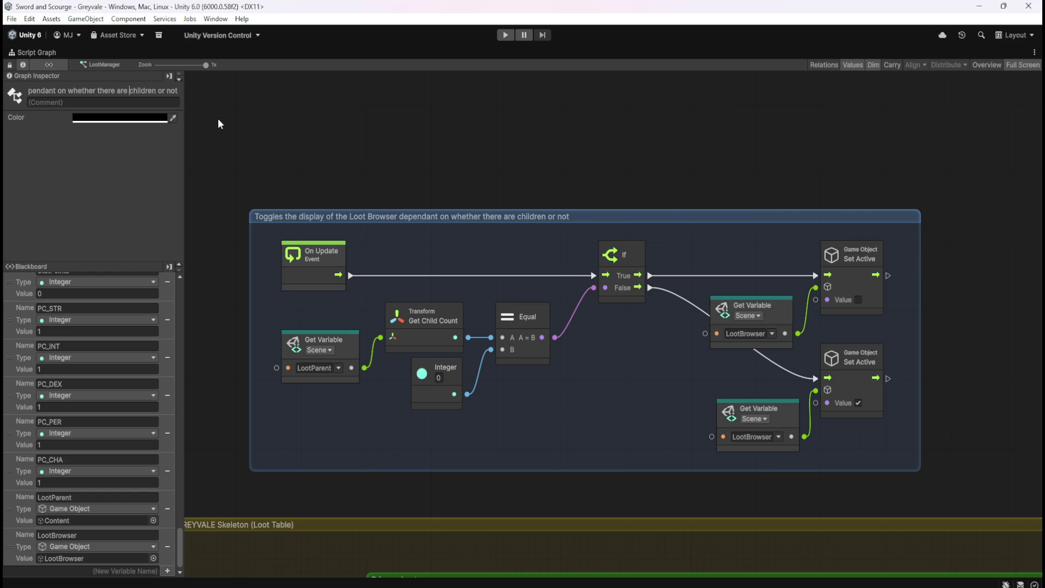
pyautogui.press('Home')
pyautogui.hotkey('ctrl', 'a')
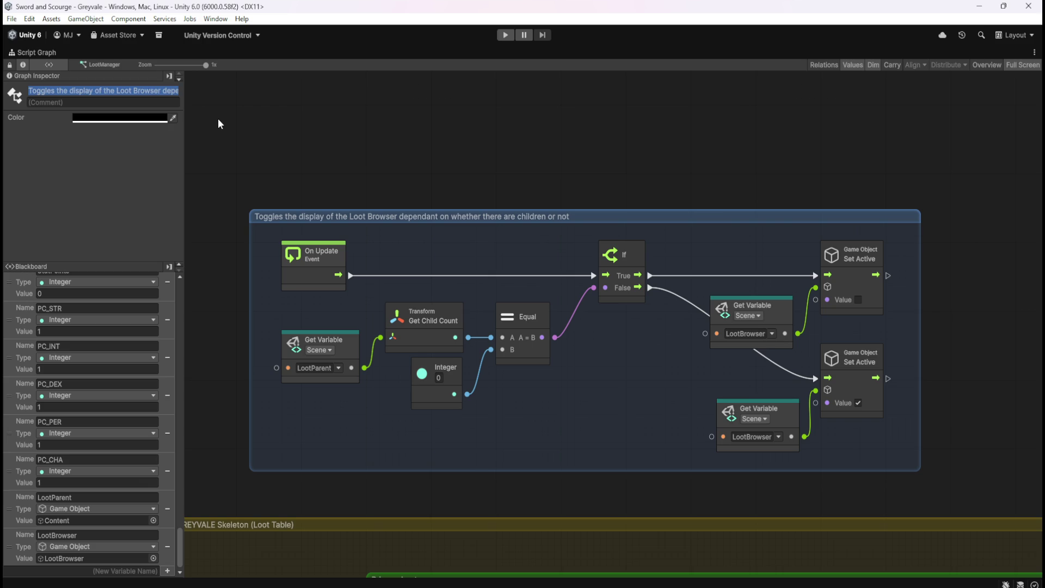
# Rewrite the title to 'Hides the Loot Browser if there are no Children, shows the Loot Browser if there are...'
pyautogui.write('Toggles')
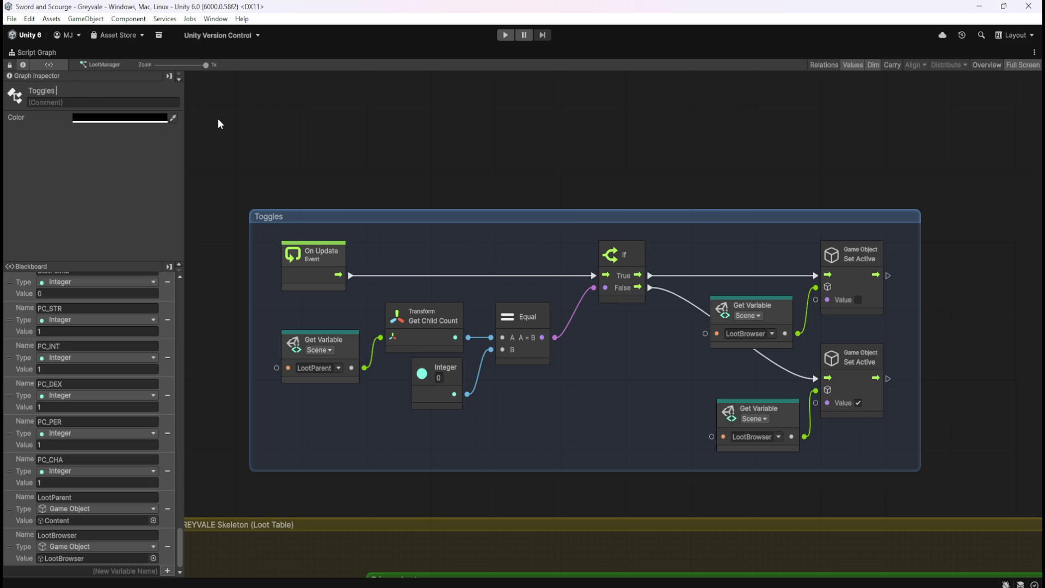
pyautogui.write(' the display of the L')
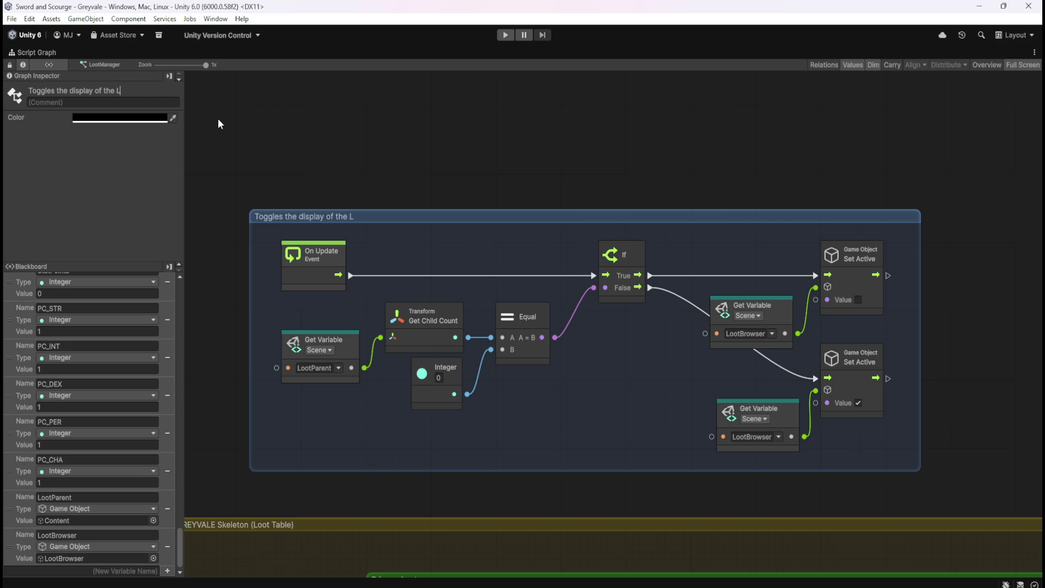
pyautogui.write('ootB')
pyautogui.hotkey('ctrl', 'a')
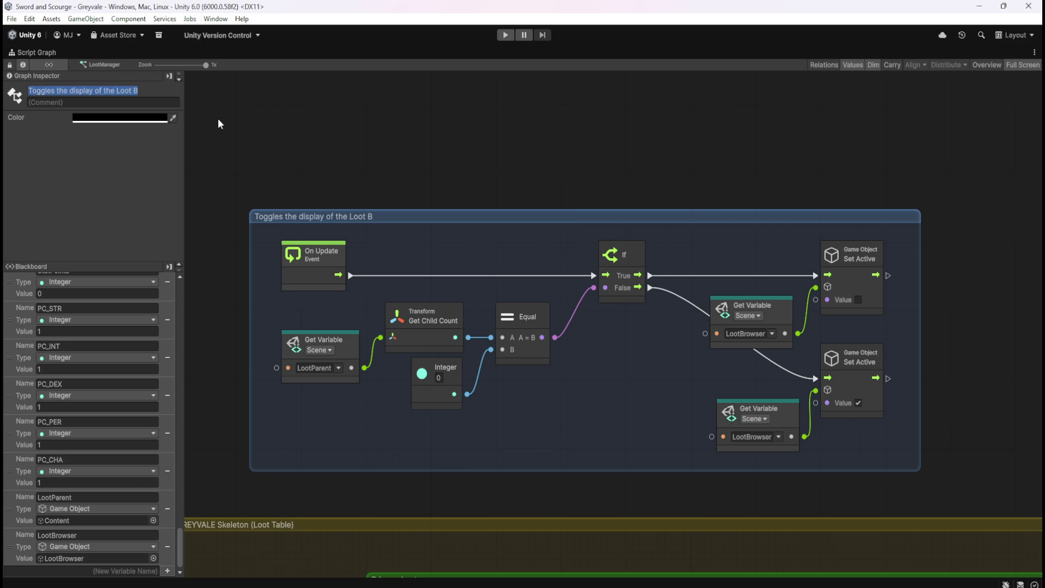
pyautogui.write('Hides the L')
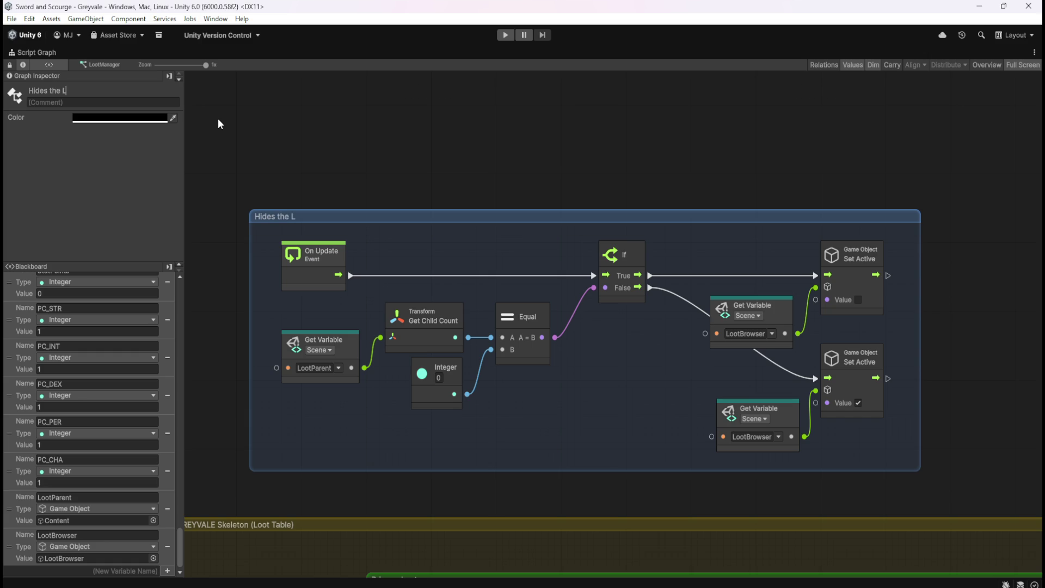
pyautogui.write('oot Browser')
pyautogui.write(' if there')
pyautogui.write(' are no Children, shows the Loot B')
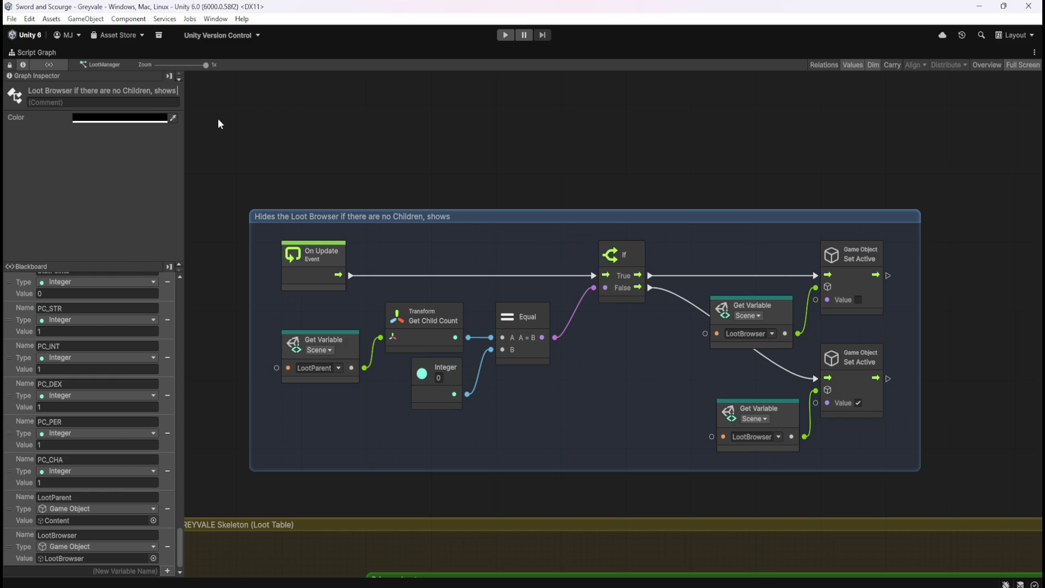
pyautogui.write('rowser if there')
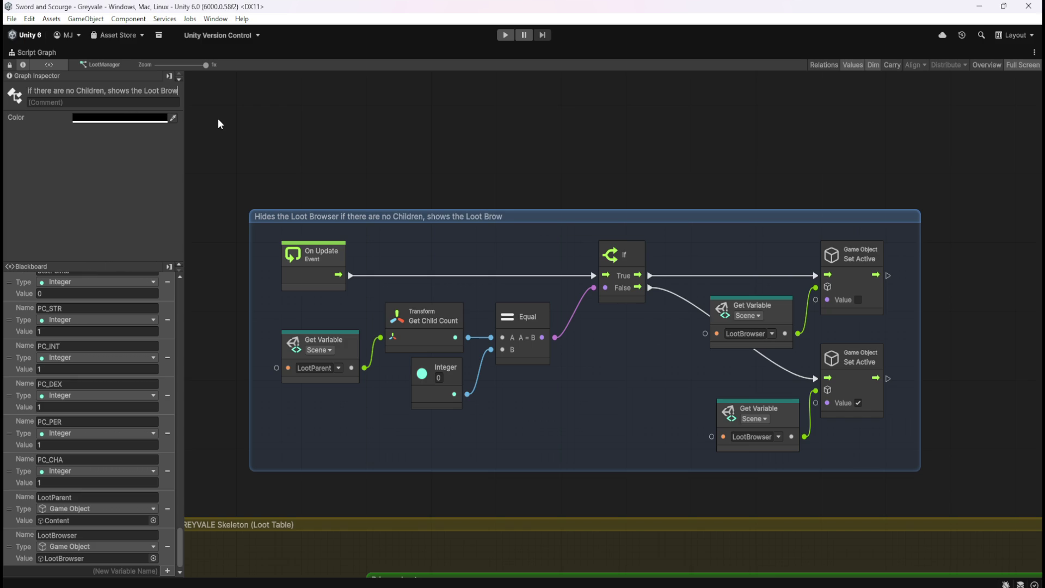
pyautogui.write(' are Child')
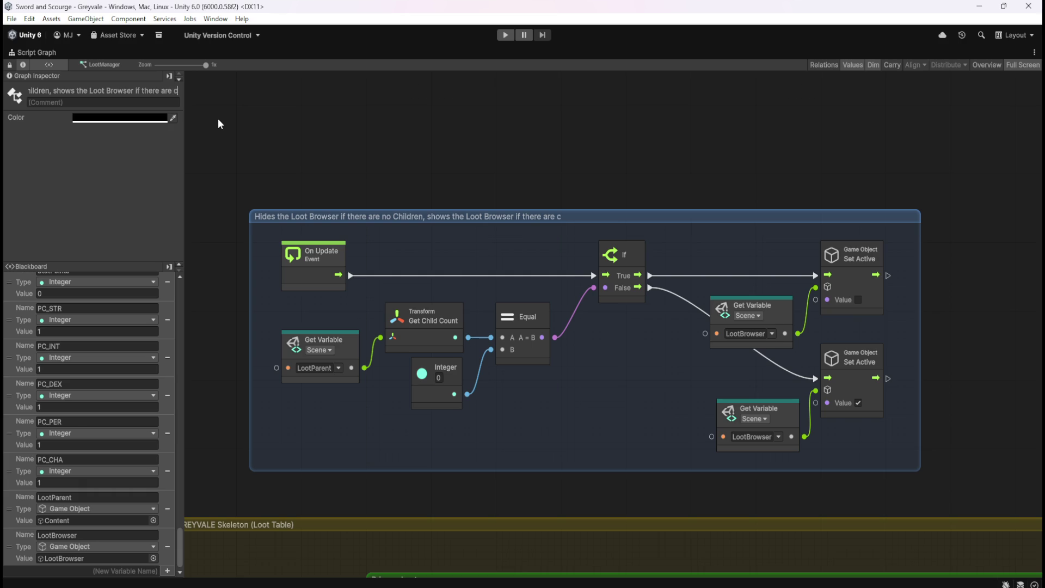
pyautogui.write('ren')
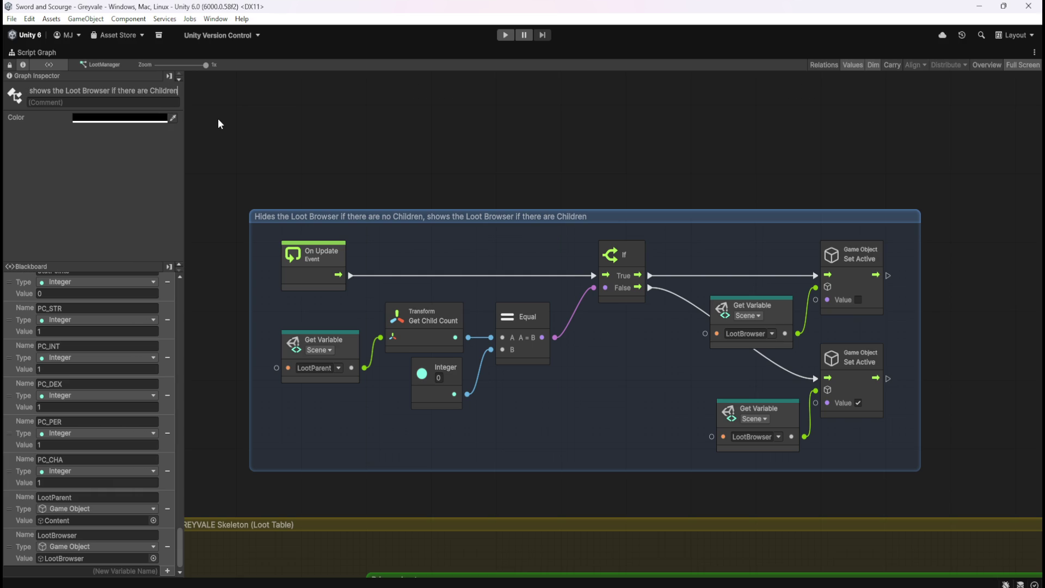
pyautogui.click(687, 202)
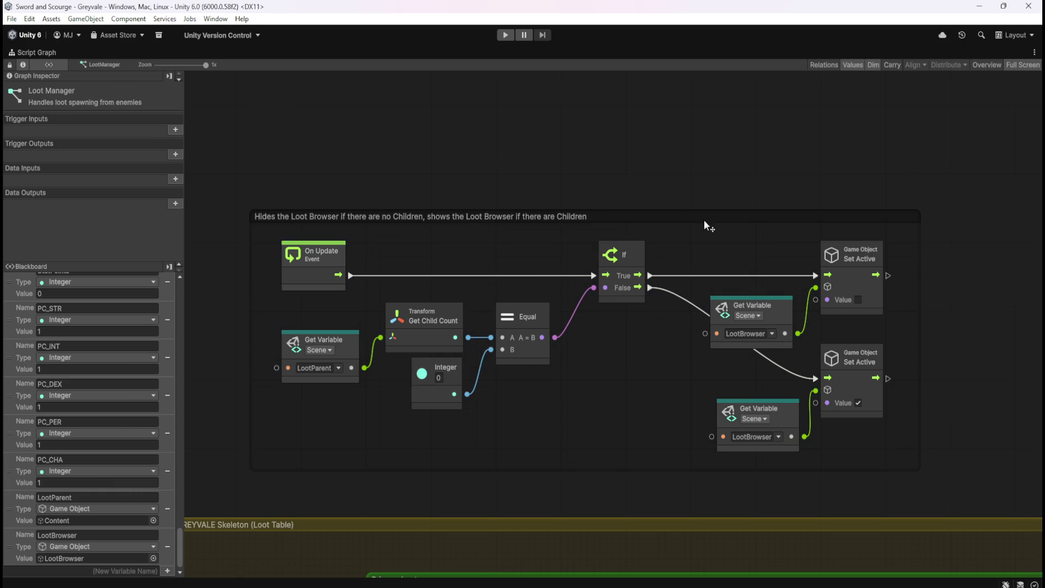
pyautogui.click(704, 221)
pyautogui.click(143, 118)
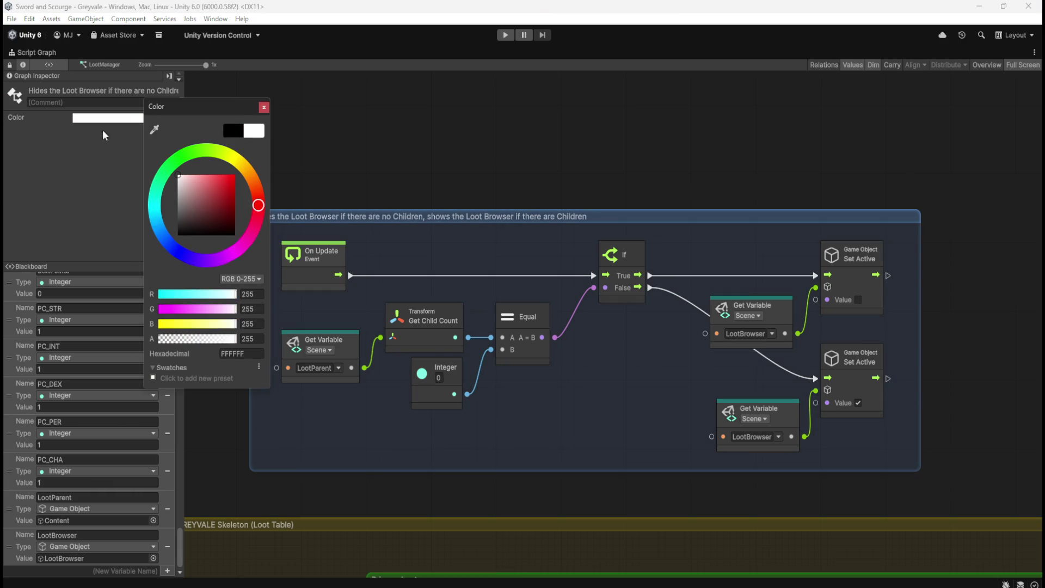
# Move the Loot Browser comment group slightly up and to the left
pyautogui.click(549, 144)
pyautogui.scroll(-3, 764, 165)
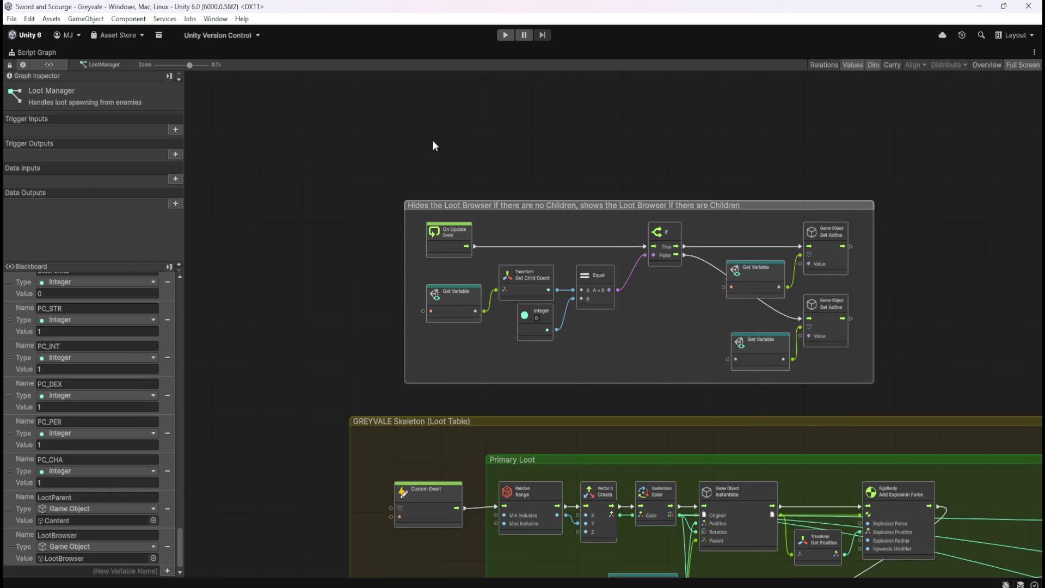
pyautogui.moveTo(813, 204); pyautogui.dragTo(758, 182)
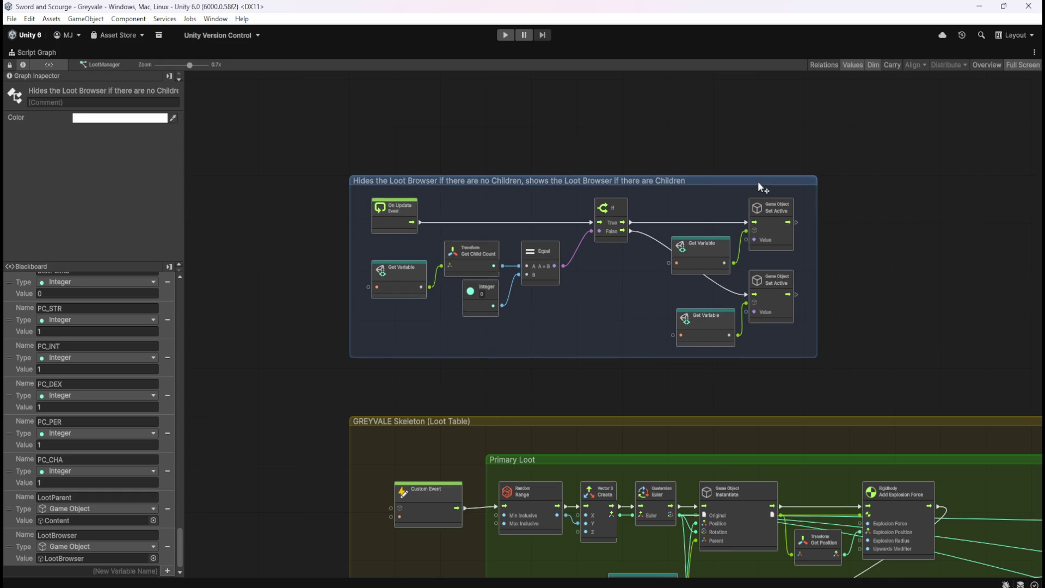
pyautogui.click(648, 149)
pyautogui.scroll(1, 585, 139)
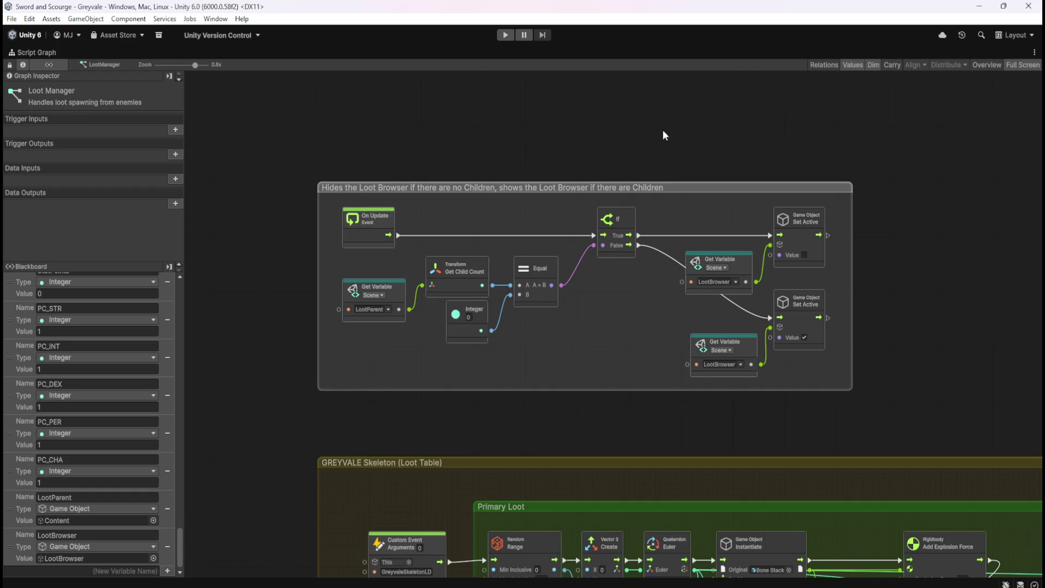
# Test the game in Play mode by walking the character, then stop
pyautogui.hotkey('shift', 'space')
pyautogui.click(410, 52)
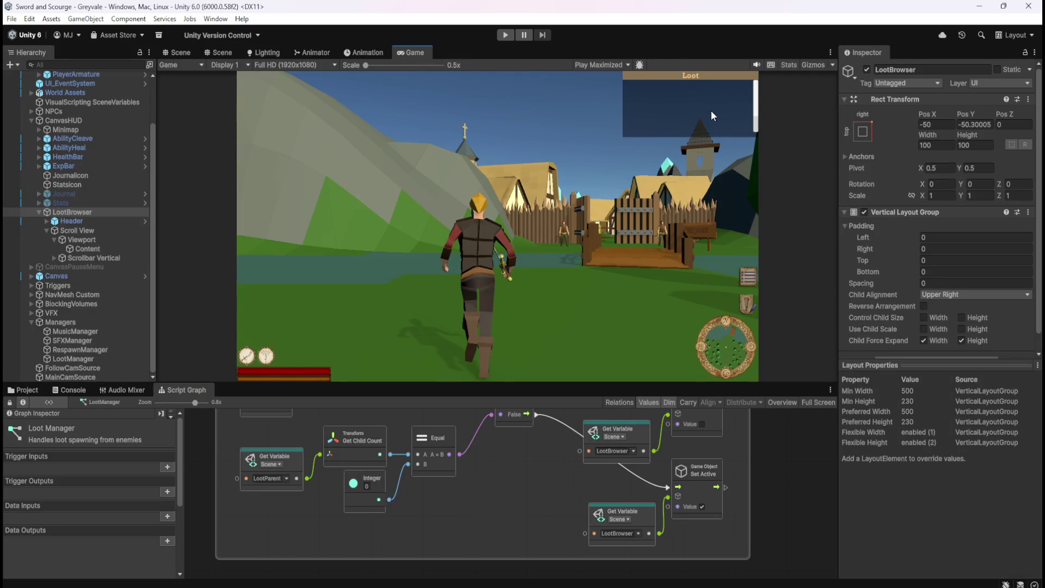
pyautogui.click(180, 53)
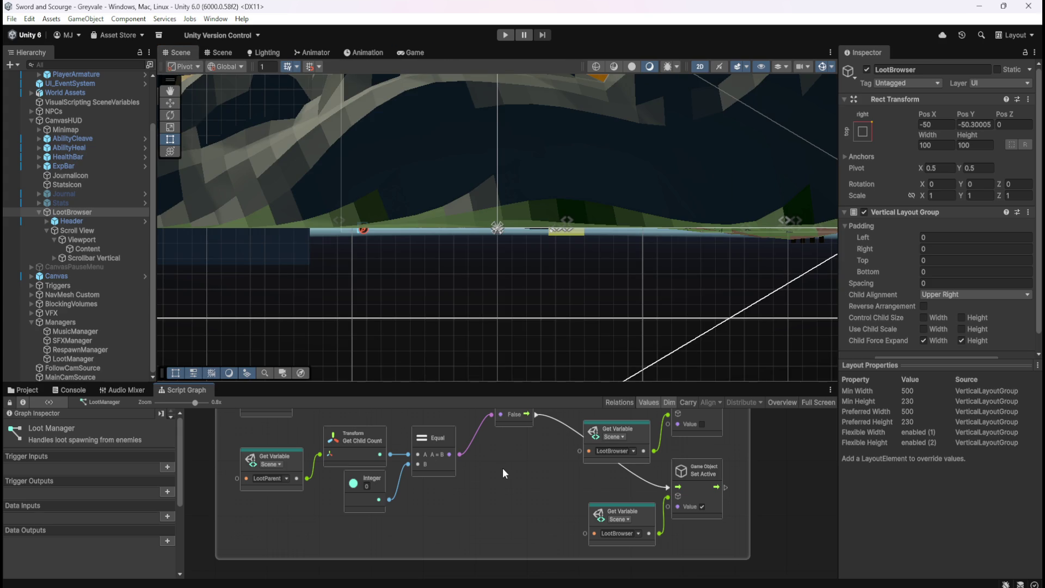
pyautogui.click(505, 36)
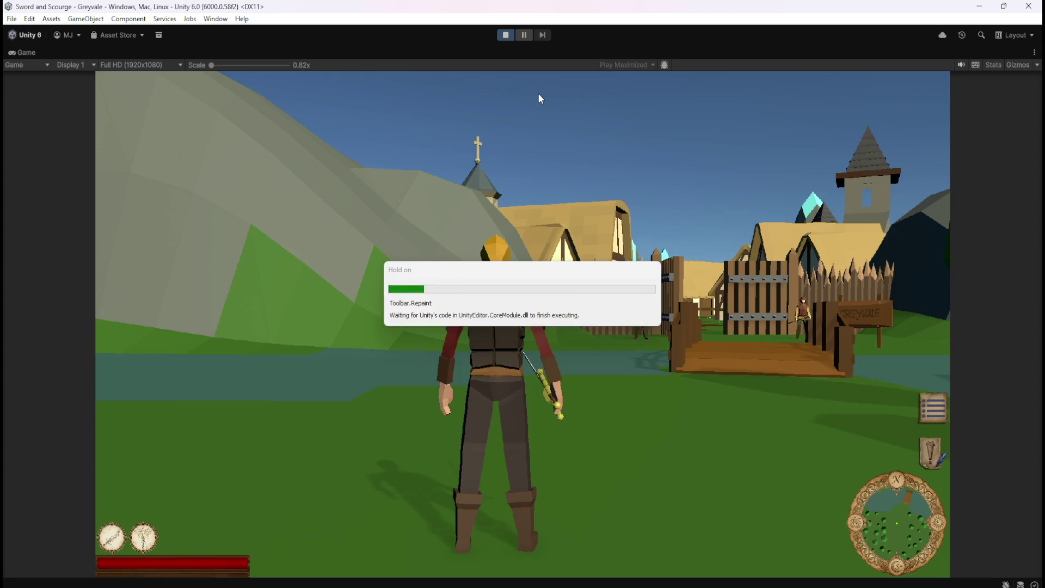
pyautogui.press('w')
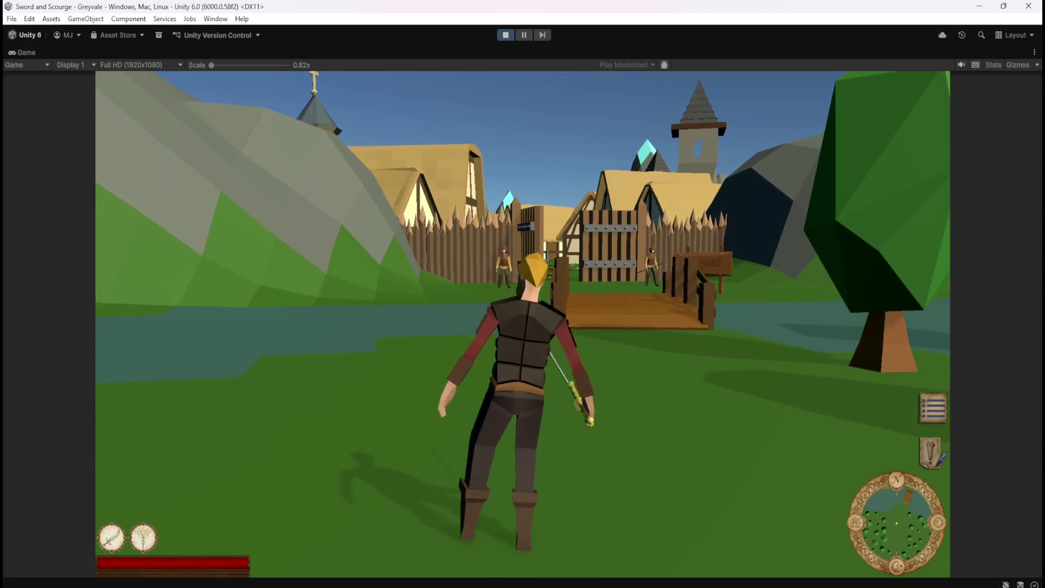
pyautogui.press('Escape')
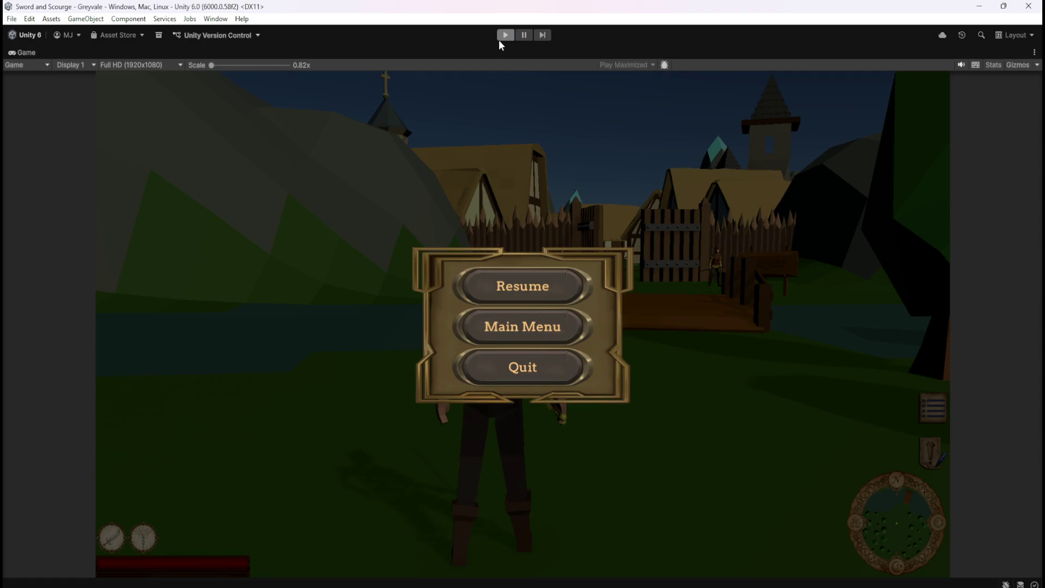
pyautogui.click(500, 37)
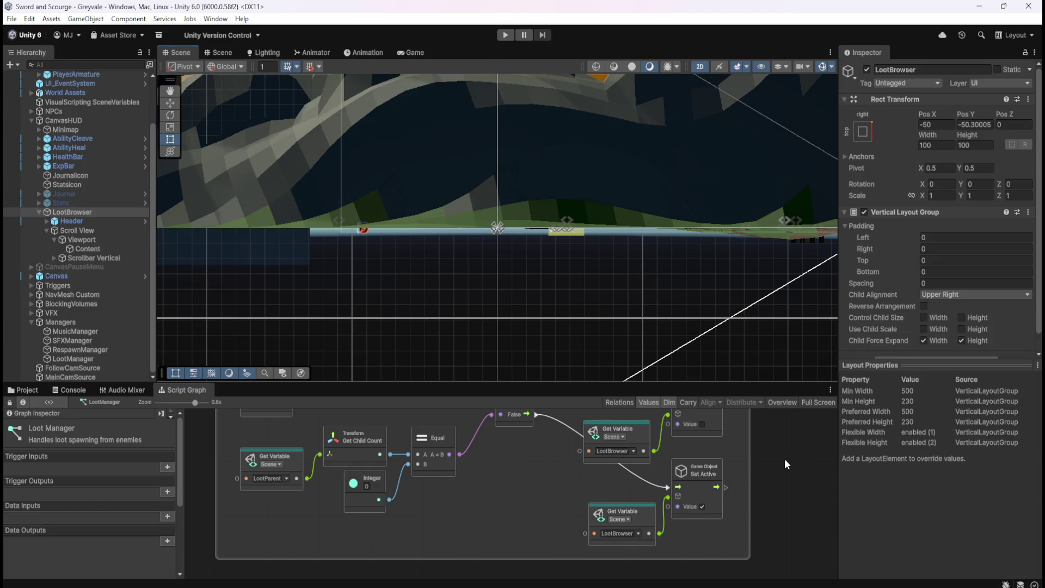
# Check the graph full-screen, re-dock it beside the Scene view, and show the Project browser
pyautogui.hotkey('shift', 'space')
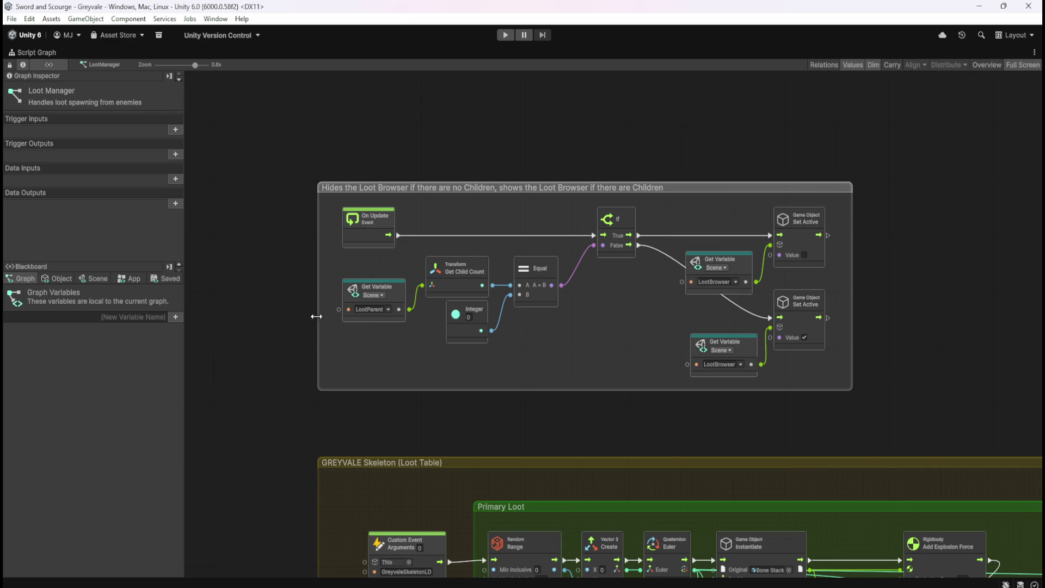
pyautogui.scroll(-4, 299, 288)
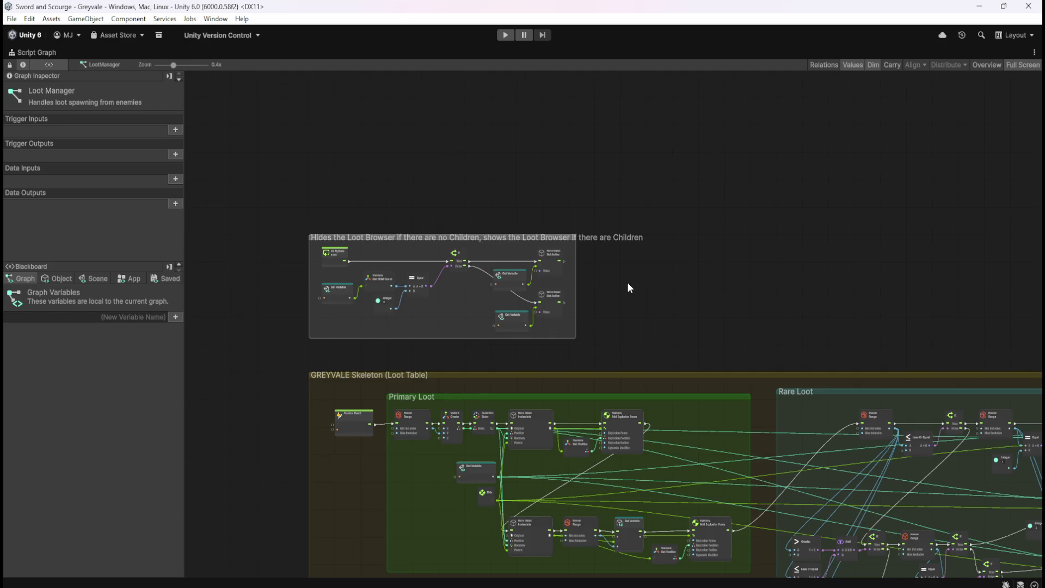
pyautogui.hotkey('shift', 'space')
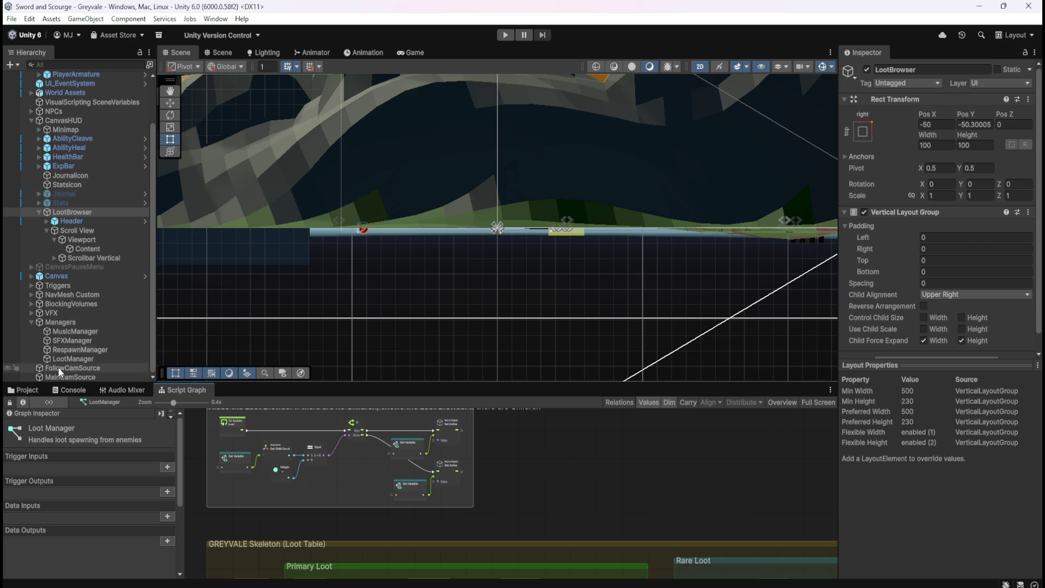
pyautogui.click(31, 389)
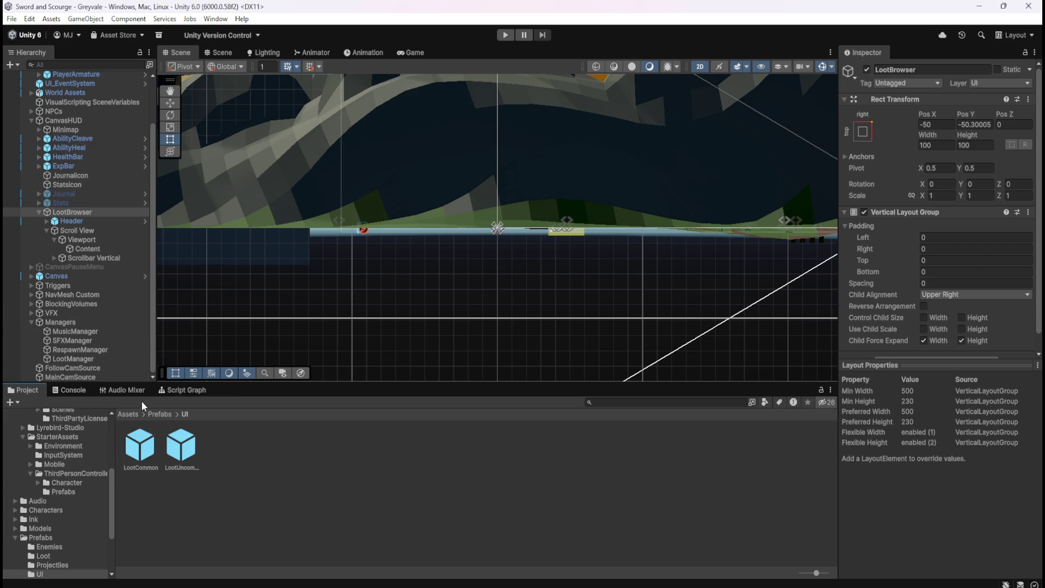
# Open the Bone Stack prefab from Prefabs/Loot for editing, after framing the player in 3D
pyautogui.click(161, 413)
pyautogui.doubleClick(183, 447)
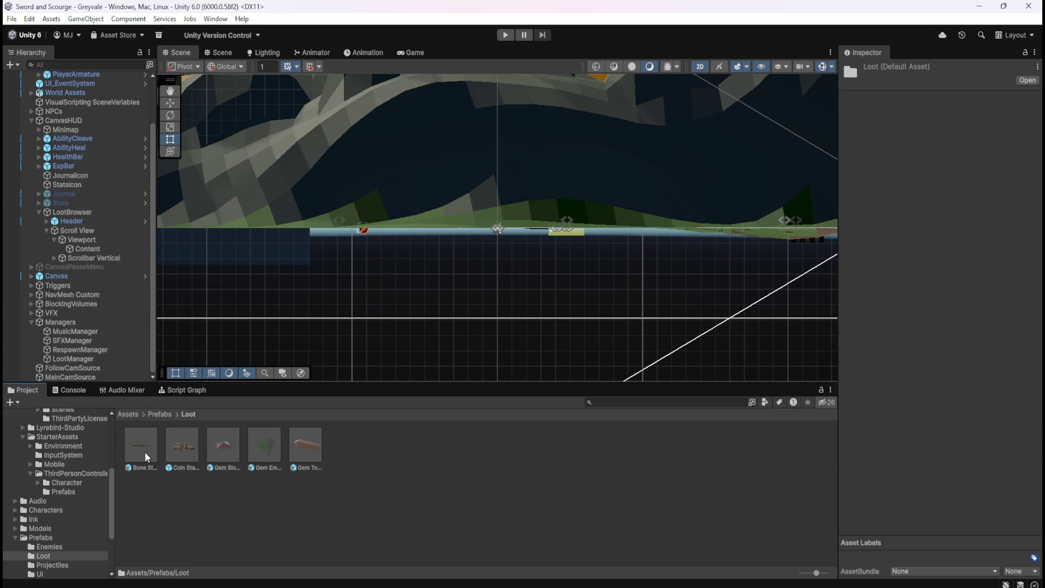
pyautogui.click(145, 452)
pyautogui.doubleClick(147, 443)
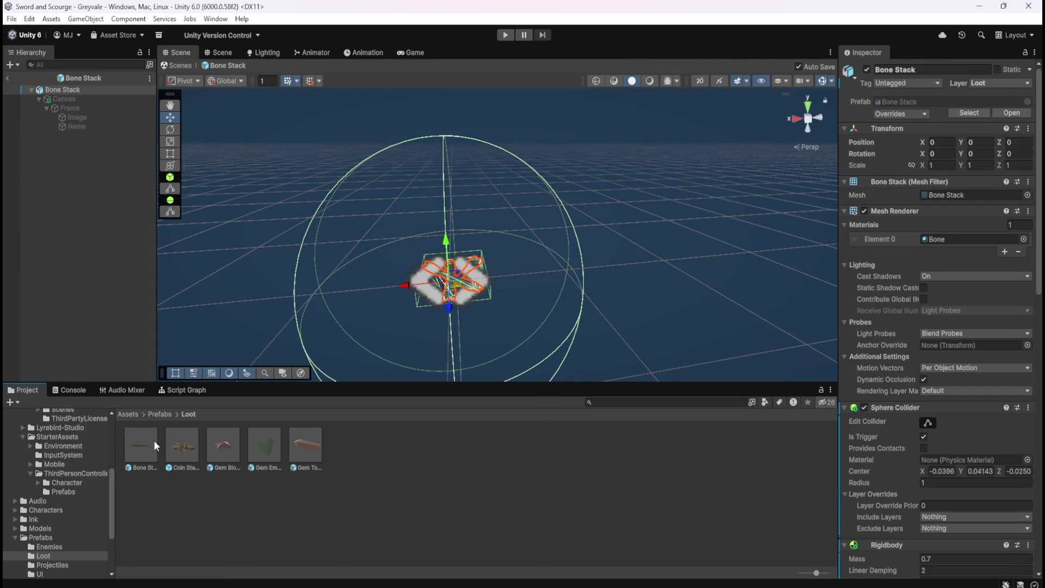
pyautogui.click(10, 79)
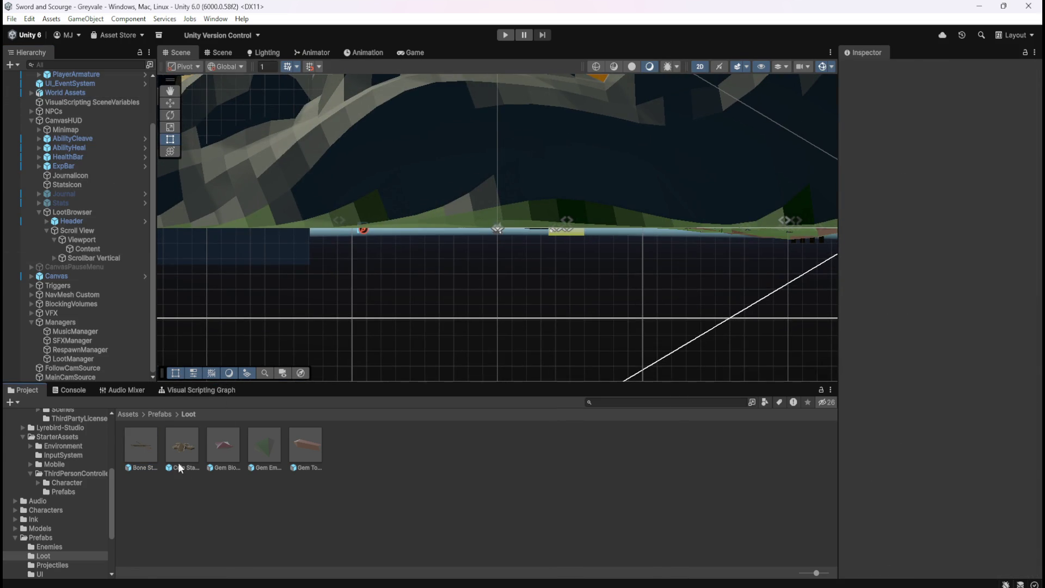
pyautogui.click(151, 451)
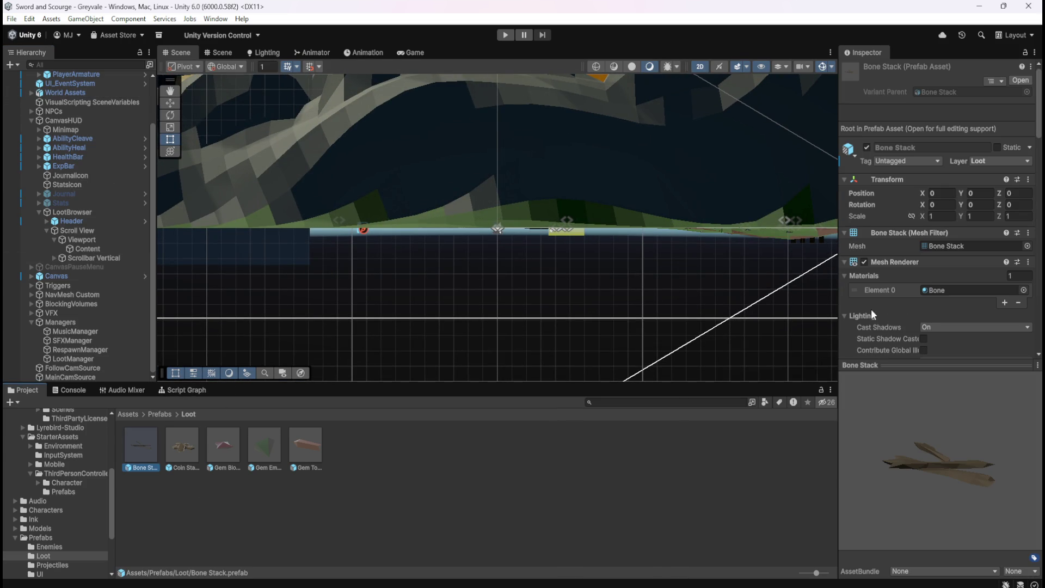
pyautogui.click(700, 67)
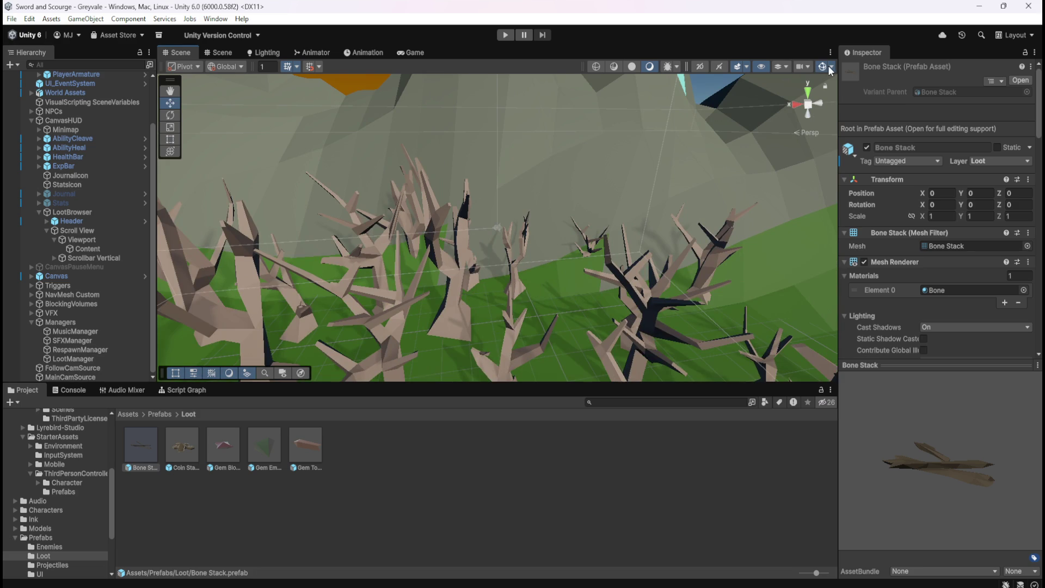
pyautogui.scroll(3, 84, 132)
pyautogui.click(76, 131)
pyautogui.press('f')
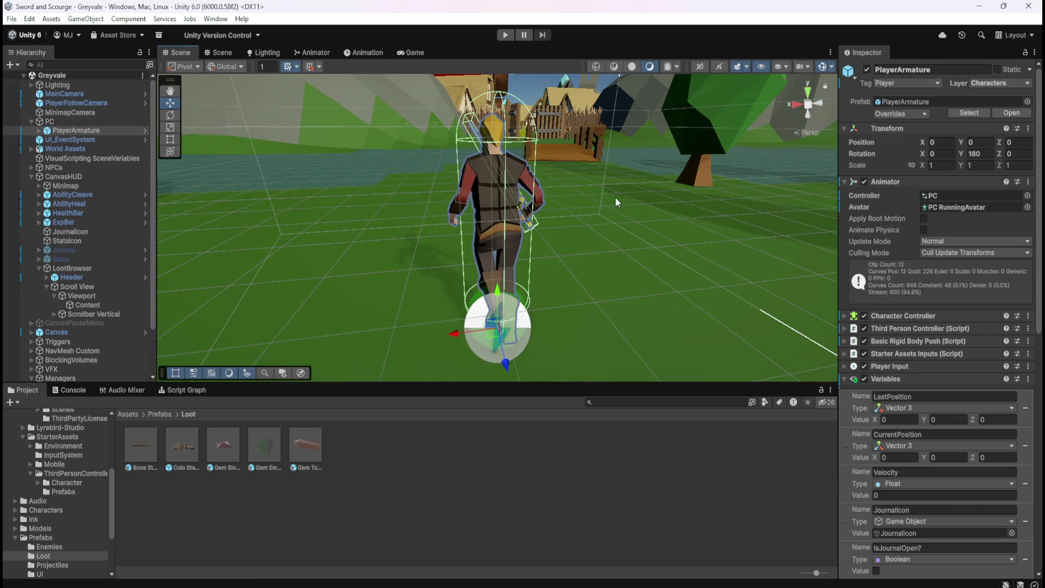
pyautogui.scroll(-3, 671, 226)
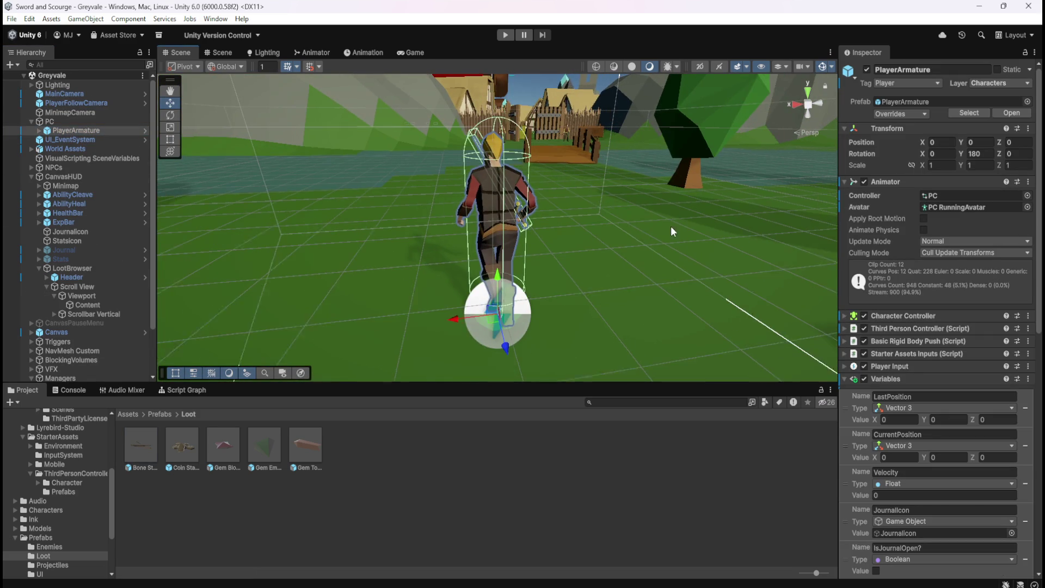
pyautogui.click(140, 445)
pyautogui.doubleClick(146, 443)
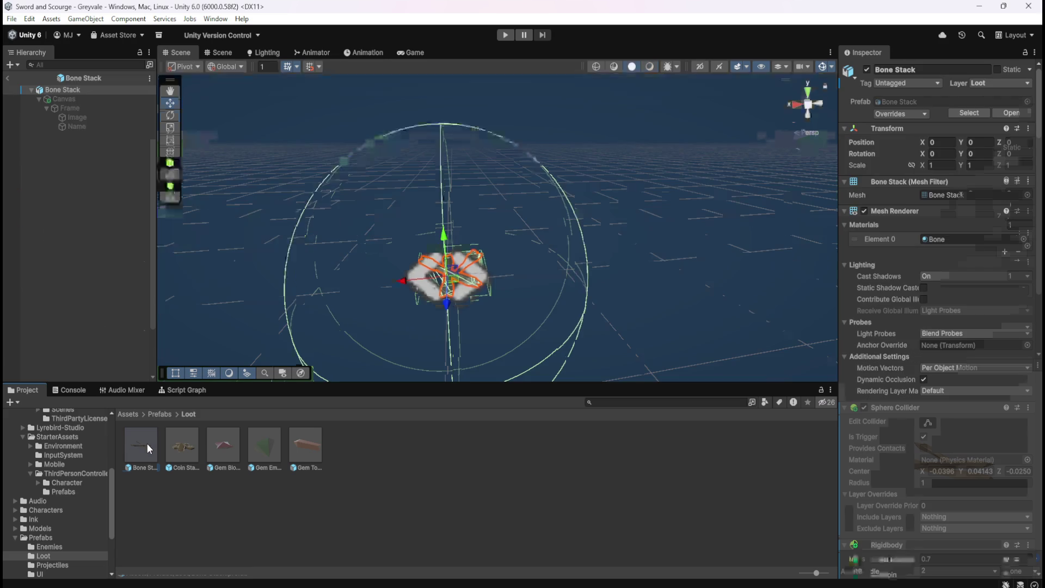
# Inspect the prefab's objects and delete its Canvas child
pyautogui.click(78, 98)
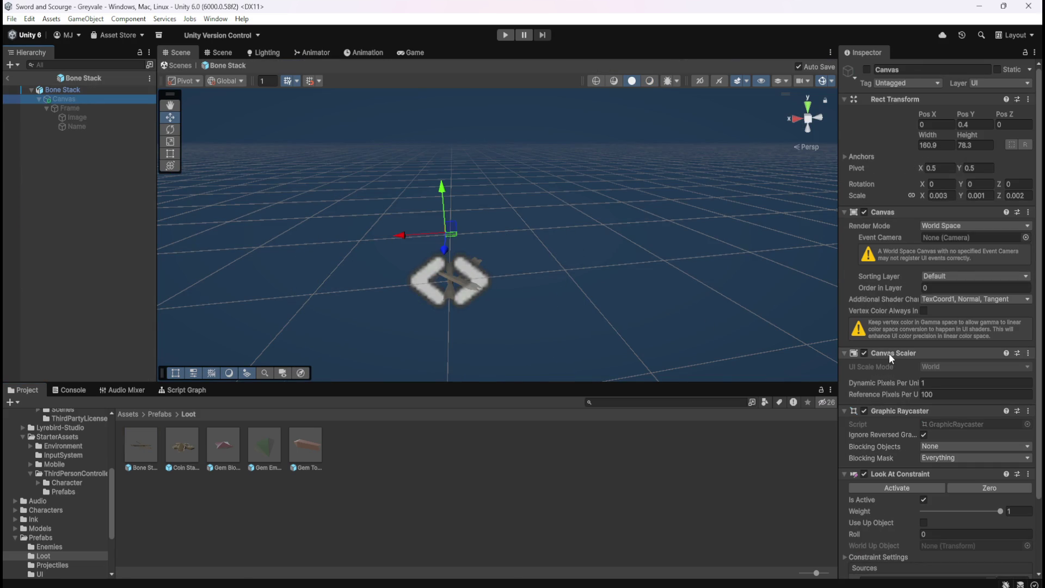
pyautogui.scroll(-3, 894, 354)
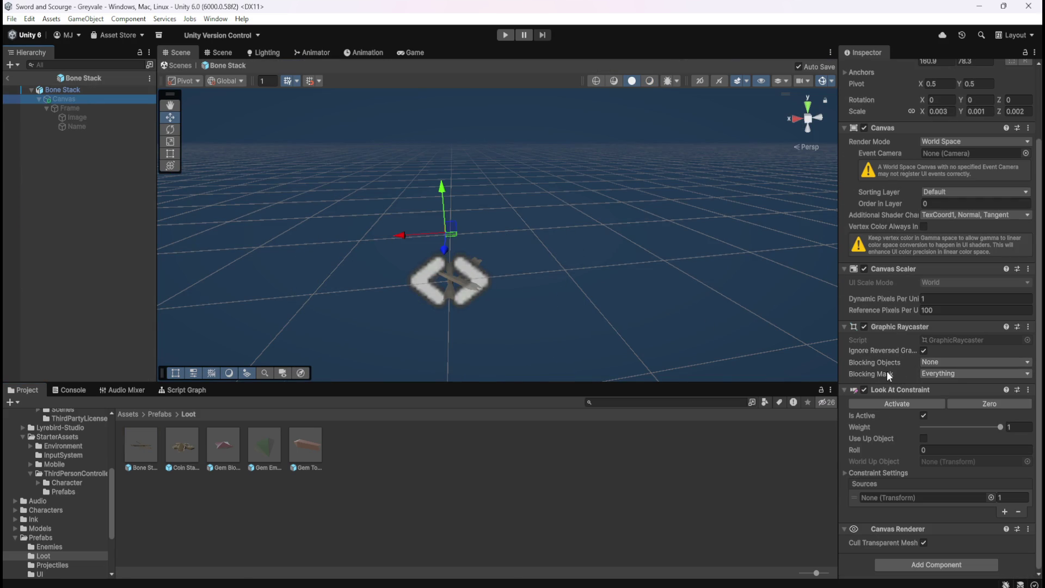
pyautogui.click(81, 91)
pyautogui.click(82, 101)
pyautogui.click(117, 90)
pyautogui.scroll(-2, 880, 376)
pyautogui.scroll(-10, 879, 372)
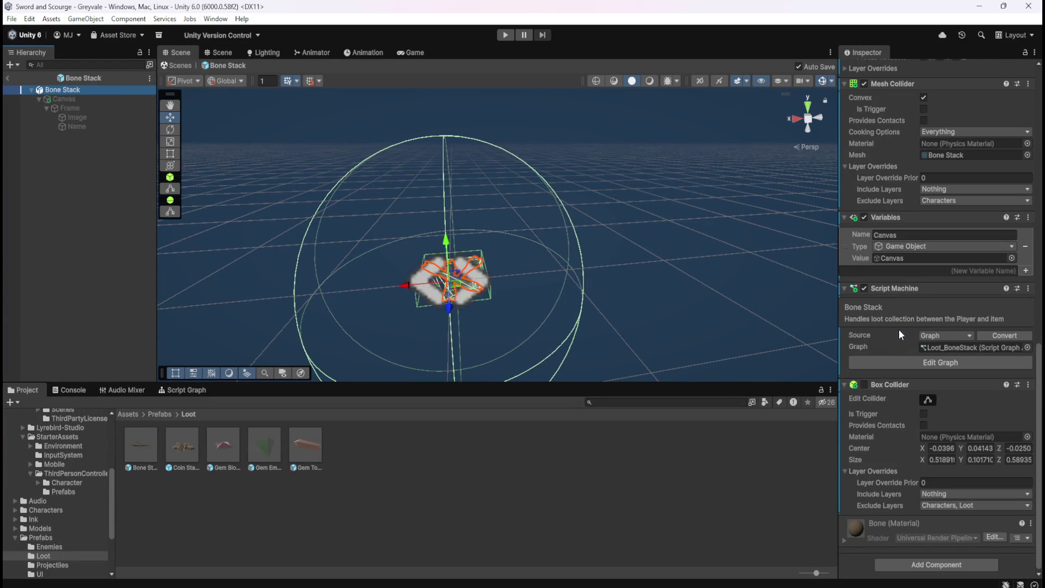
pyautogui.click(74, 101)
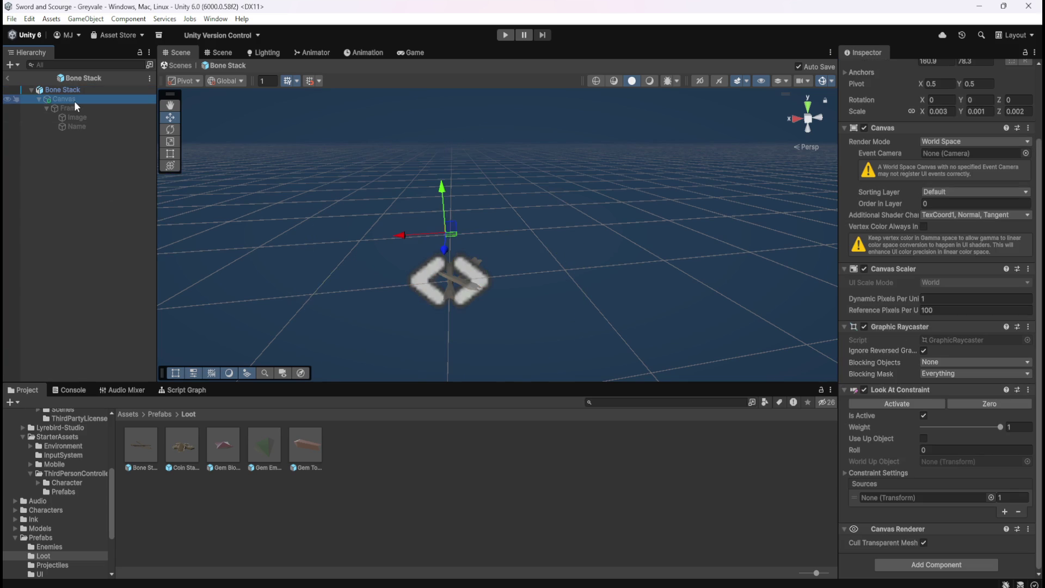
pyautogui.press('Delete')
# Remove the Box Collider from the Bone Stack root and display its Script Graph
pyautogui.click(87, 90)
pyautogui.scroll(-12, 885, 406)
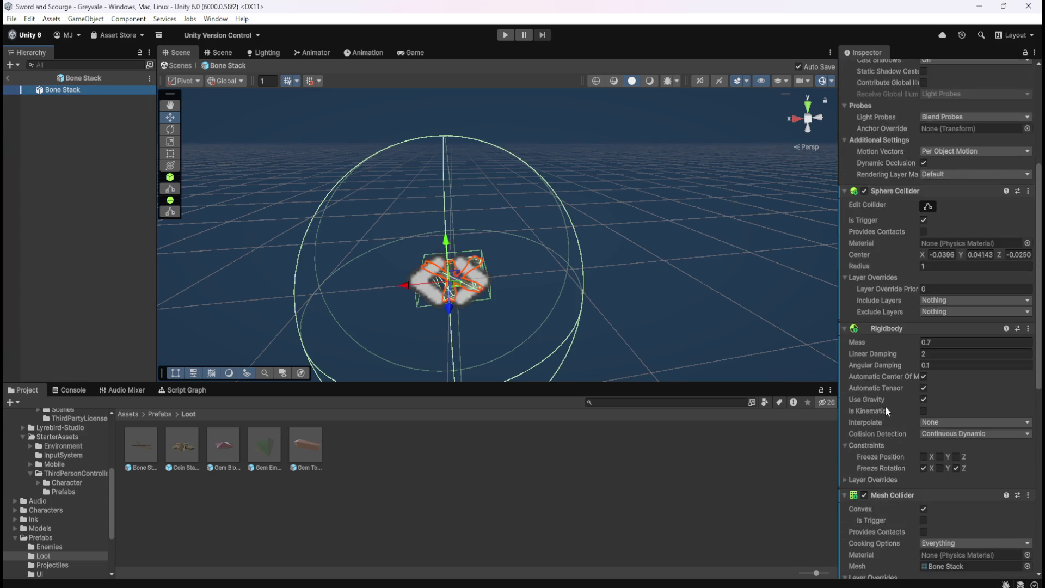
pyautogui.scroll(-1, 896, 406)
pyautogui.rightClick(900, 384)
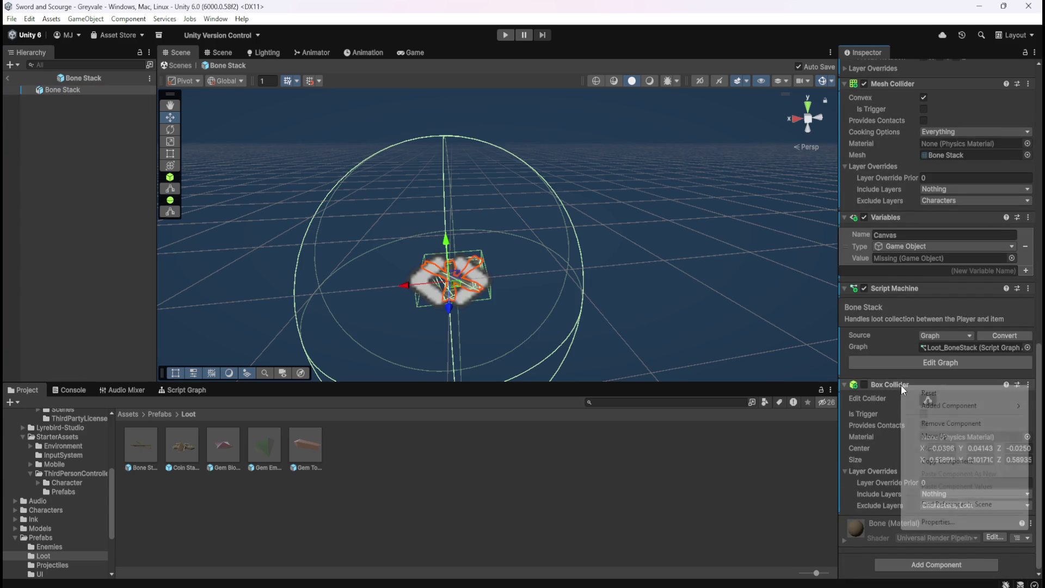
pyautogui.click(955, 424)
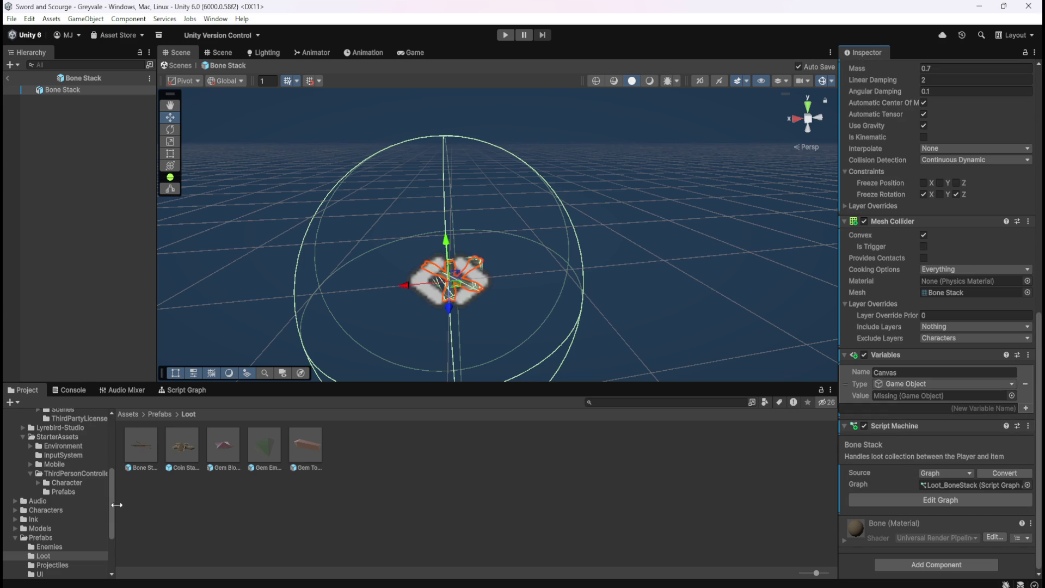
pyautogui.click(148, 440)
pyautogui.click(179, 389)
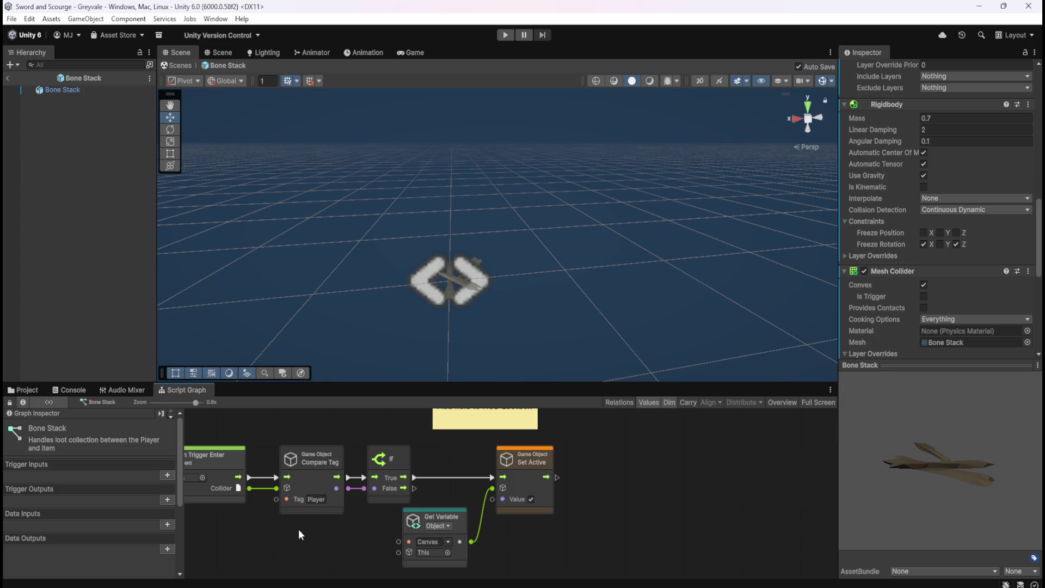
# Remove the Canvas object variable and the MainCamSource scene variable from the Bone Stack graph
pyautogui.hotkey('shift', 'space')
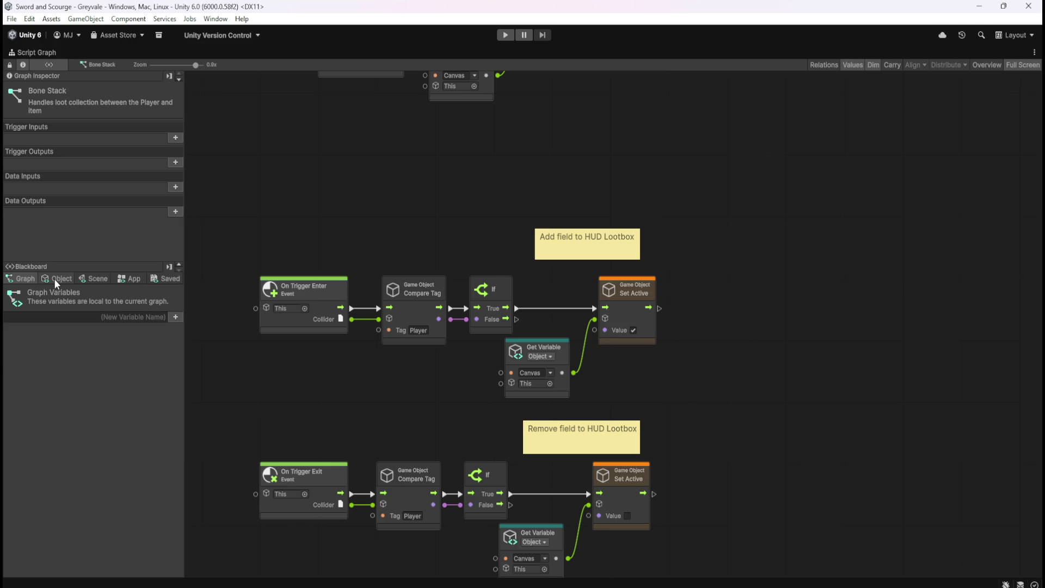
pyautogui.click(57, 278)
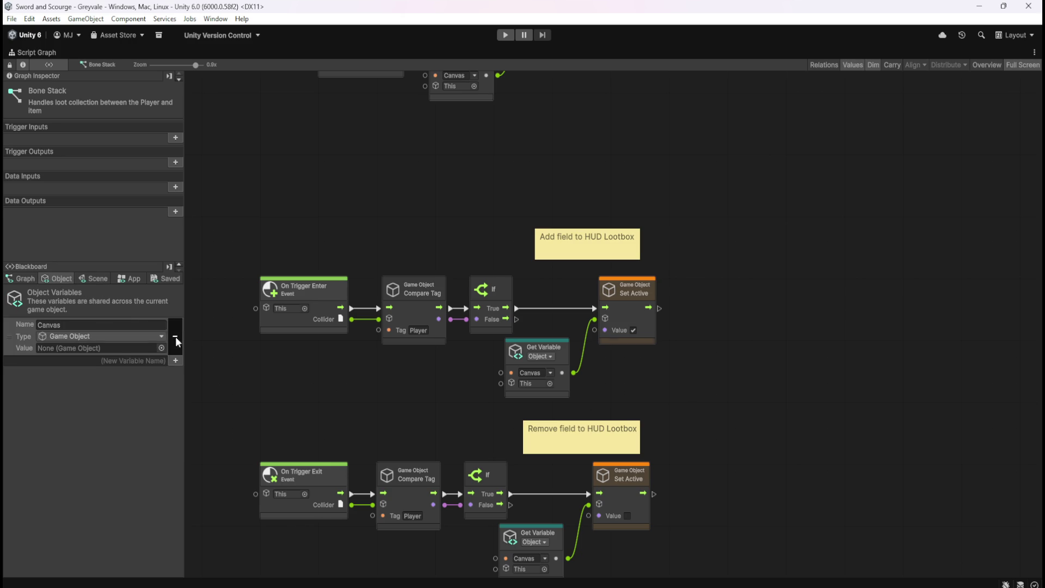
pyautogui.click(175, 337)
pyautogui.click(93, 278)
pyautogui.moveTo(181, 301)
pyautogui.mouseDown()
pyautogui.moveTo(210, 527)
pyautogui.moveTo(222, 492)
pyautogui.mouseUp()
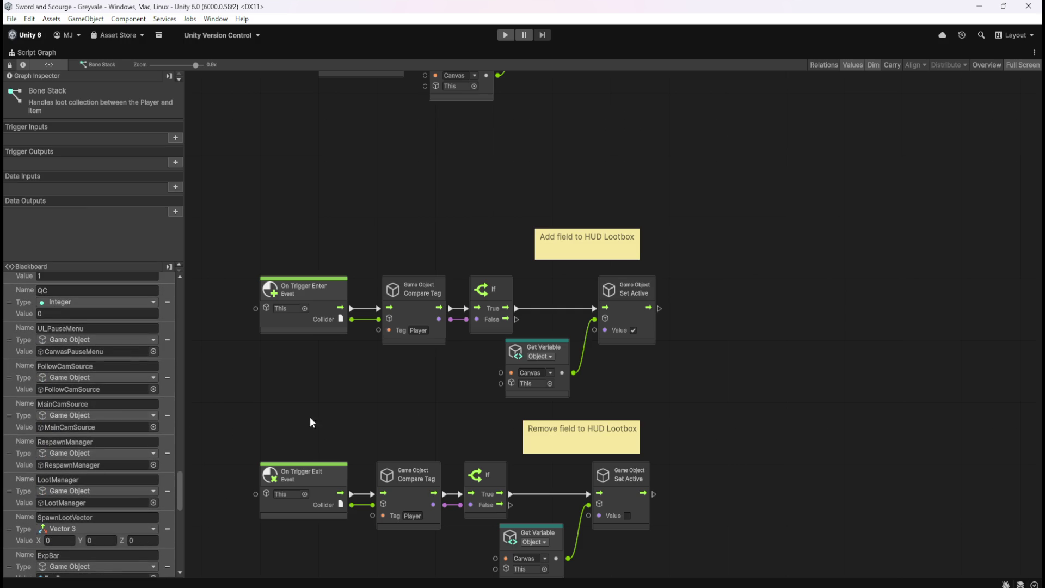
pyautogui.scroll(5, 708, 402)
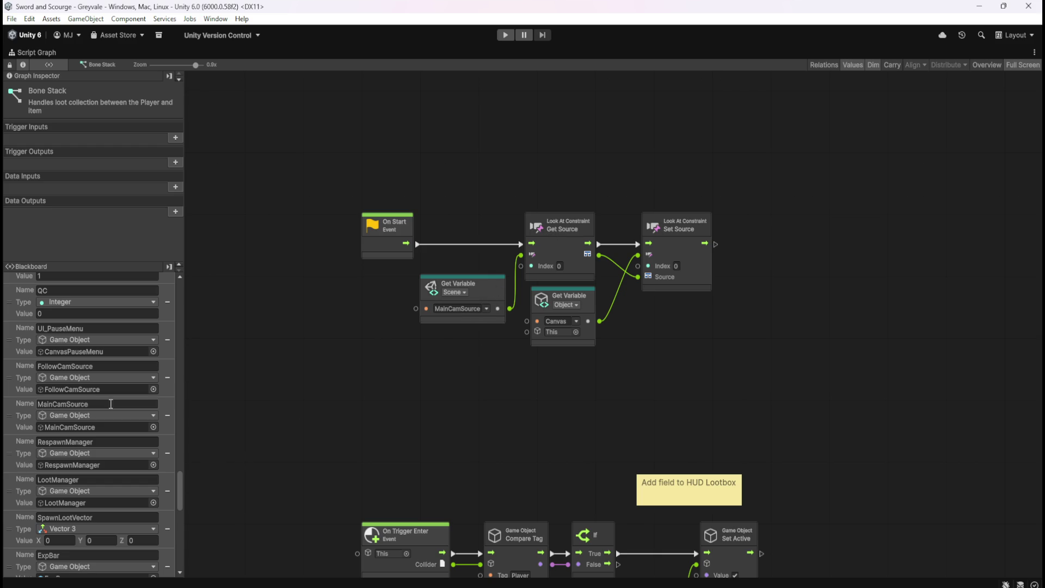
pyautogui.click(168, 415)
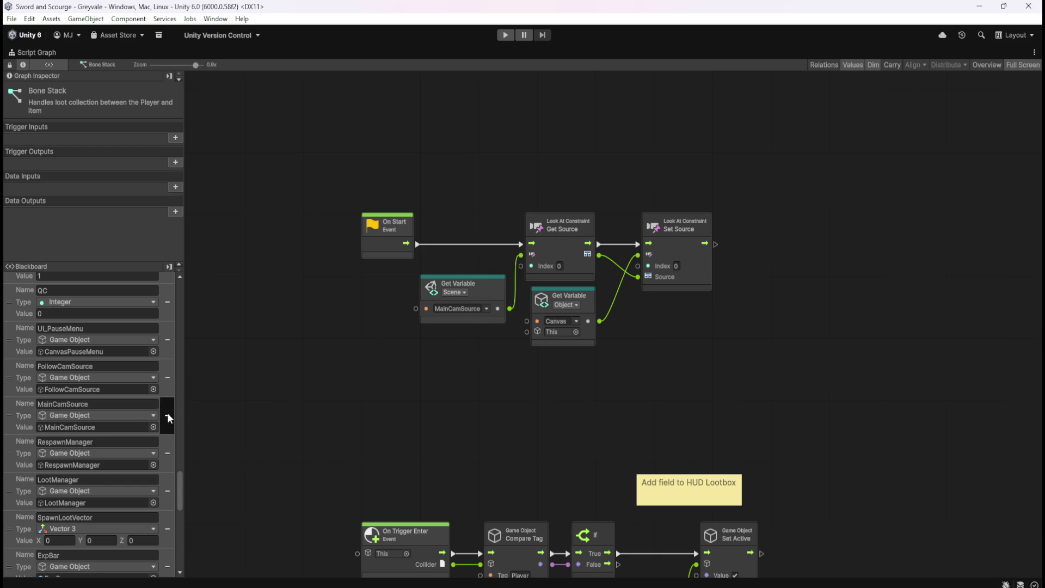
# Delete the On Start look-at constraint nodes and restore the normal editor layout
pyautogui.moveTo(328, 154)
pyautogui.mouseDown()
pyautogui.moveTo(752, 360)
pyautogui.moveTo(723, 193)
pyautogui.mouseUp()
pyautogui.press('Delete')
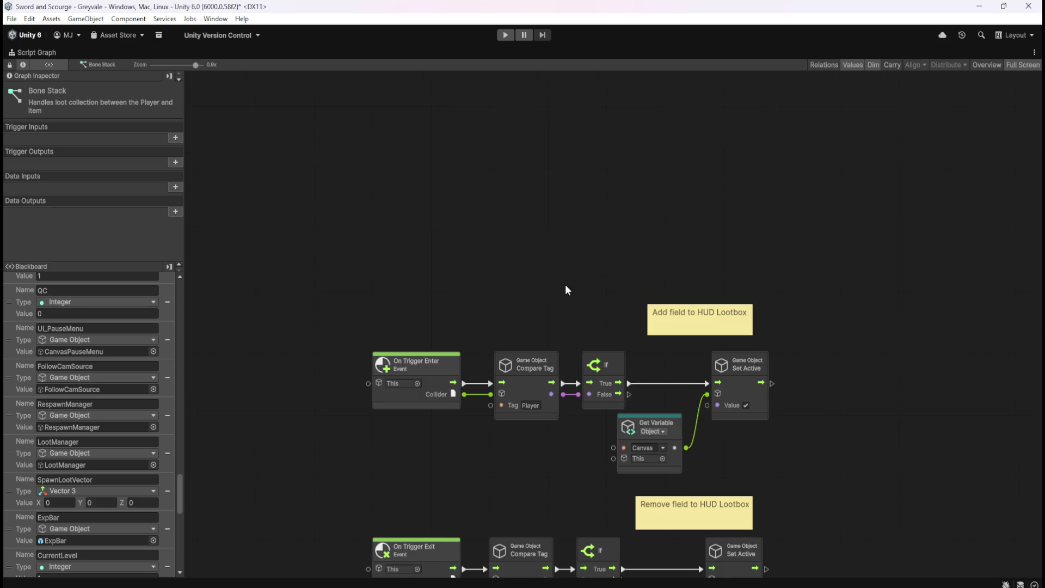
pyautogui.moveTo(566, 290); pyautogui.dragTo(586, 187)
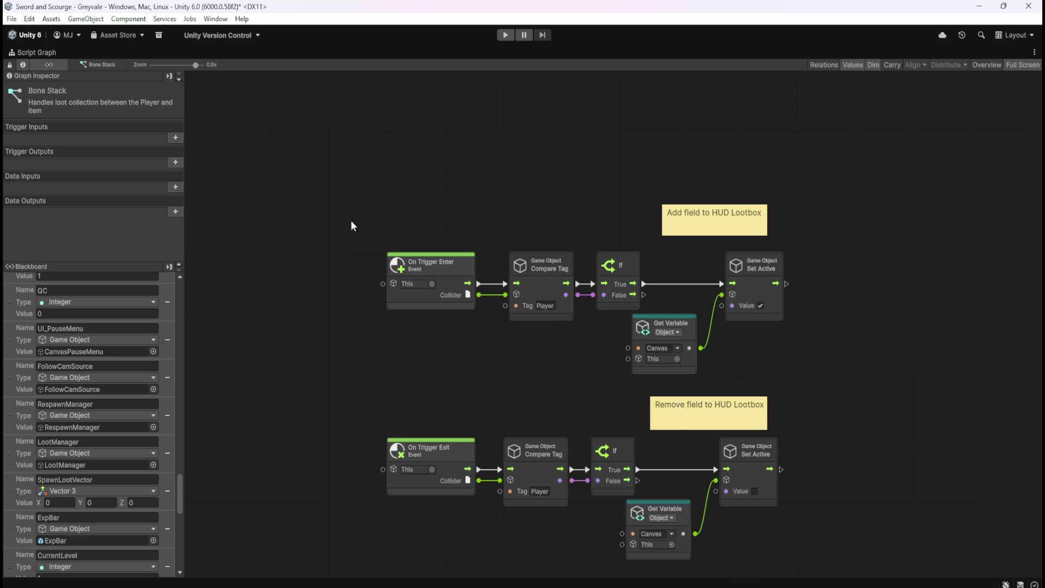
pyautogui.moveTo(180, 505); pyautogui.dragTo(180, 260)
pyautogui.click(57, 280)
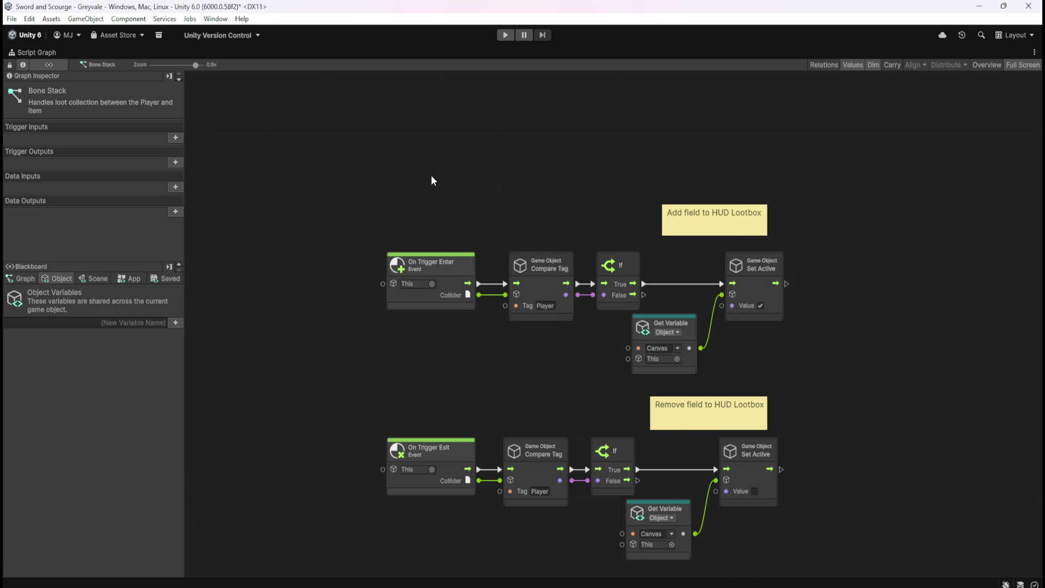
pyautogui.hotkey('shift', 'space')
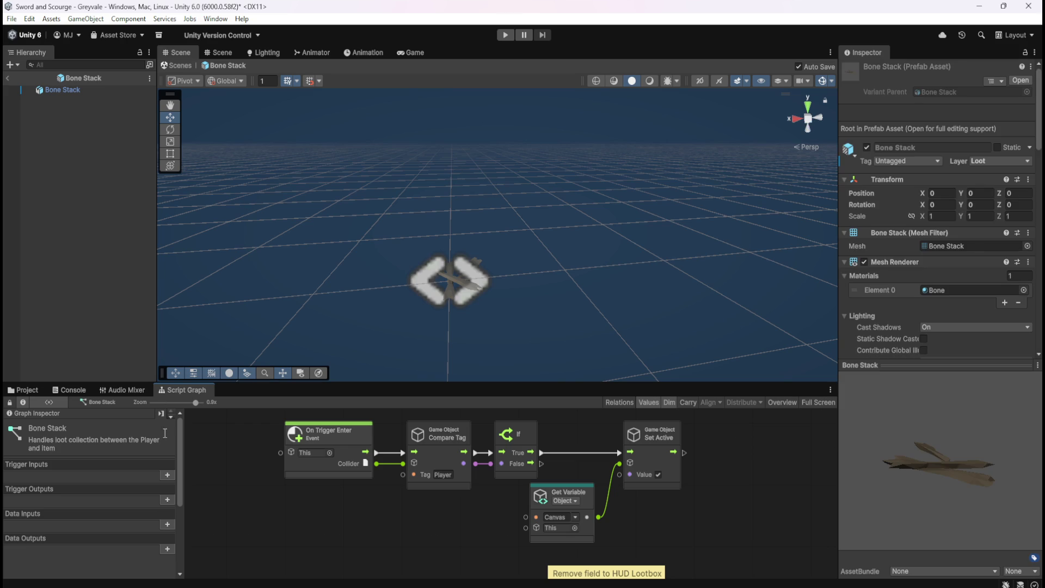
# Browse to the Loot prefabs and open Coin Stack for prefab editing
pyautogui.scroll(-10, 860, 279)
pyautogui.scroll(10, 866, 279)
pyautogui.scroll(-10, 914, 305)
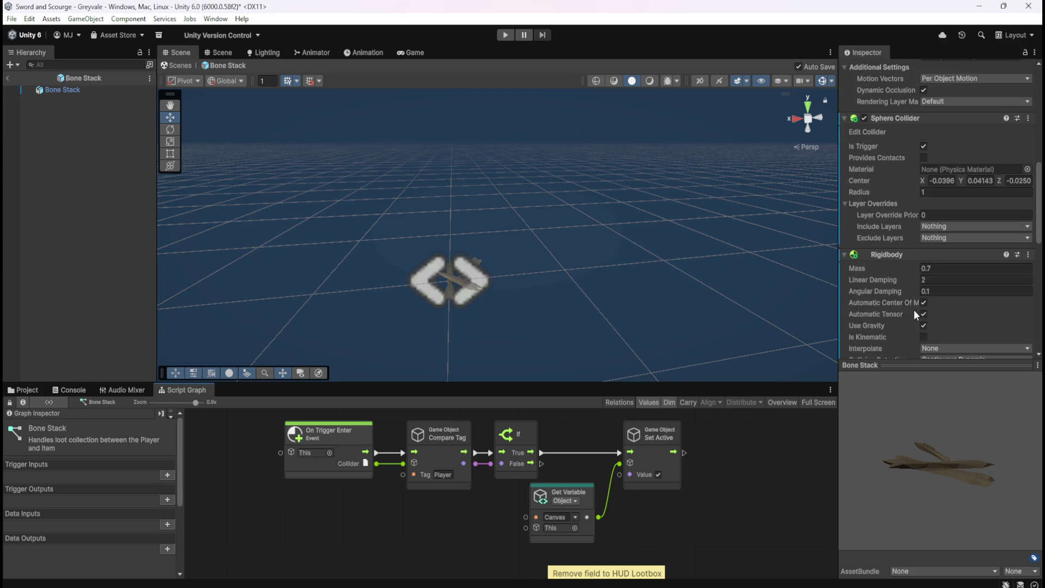
pyautogui.scroll(-8, 914, 304)
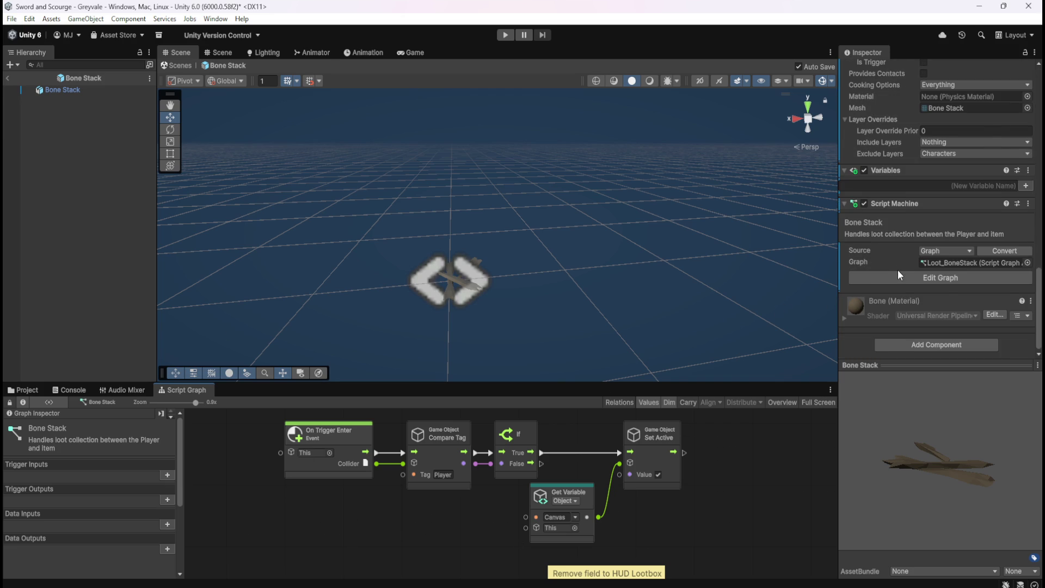
pyautogui.scroll(2, 900, 283)
pyautogui.scroll(1, 898, 284)
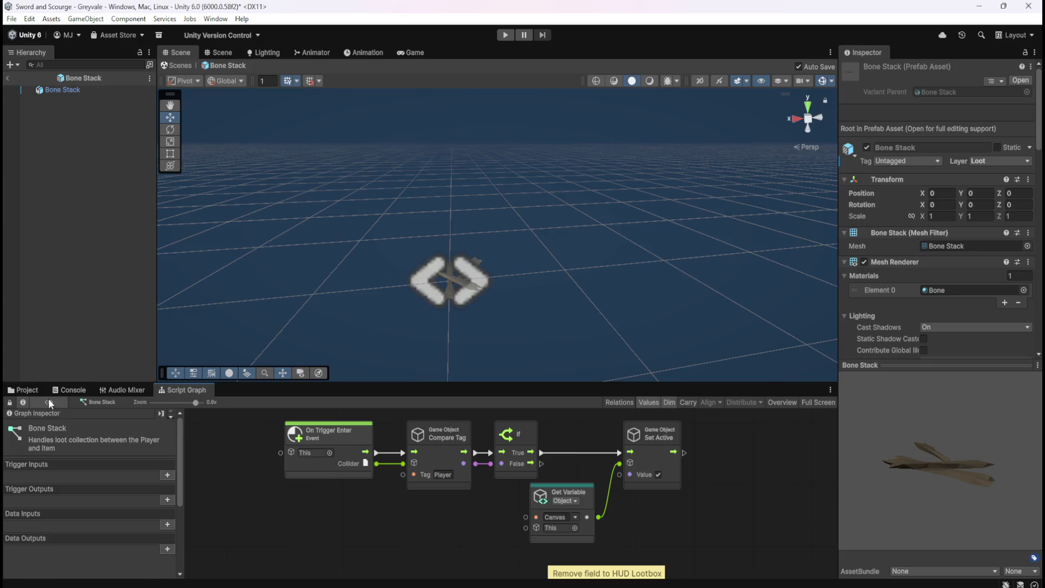
pyautogui.click(29, 390)
pyautogui.doubleClick(184, 443)
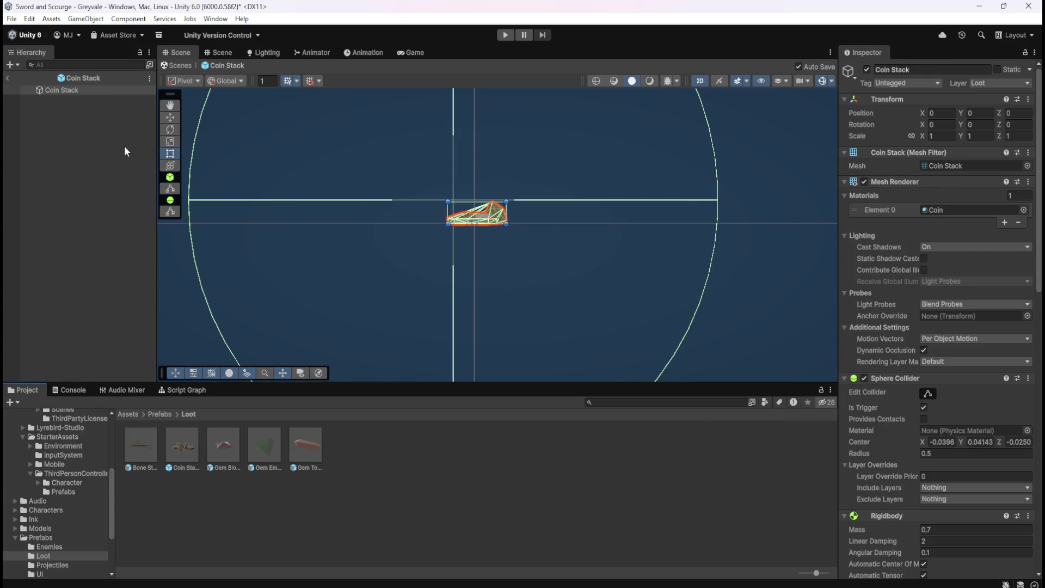
# Remove the Box Collider component from the Coin Stack prefab
pyautogui.scroll(-5, 887, 302)
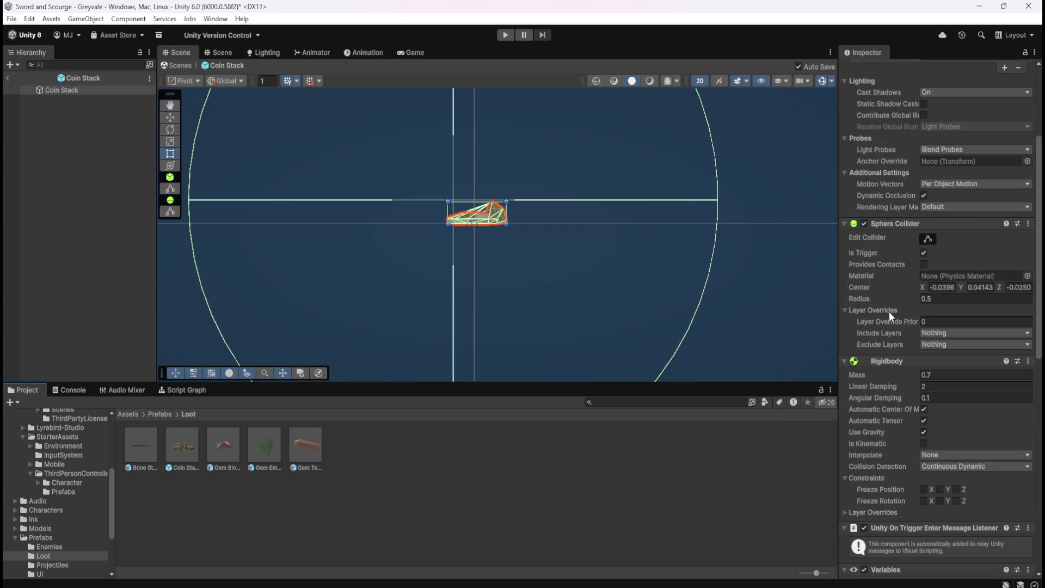
pyautogui.scroll(-7, 879, 315)
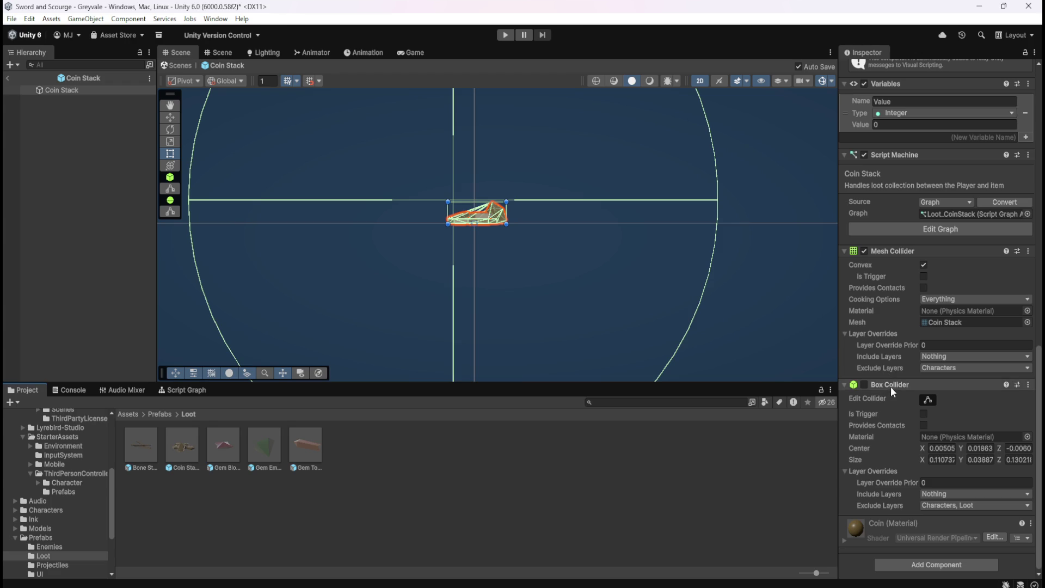
pyautogui.rightClick(895, 386)
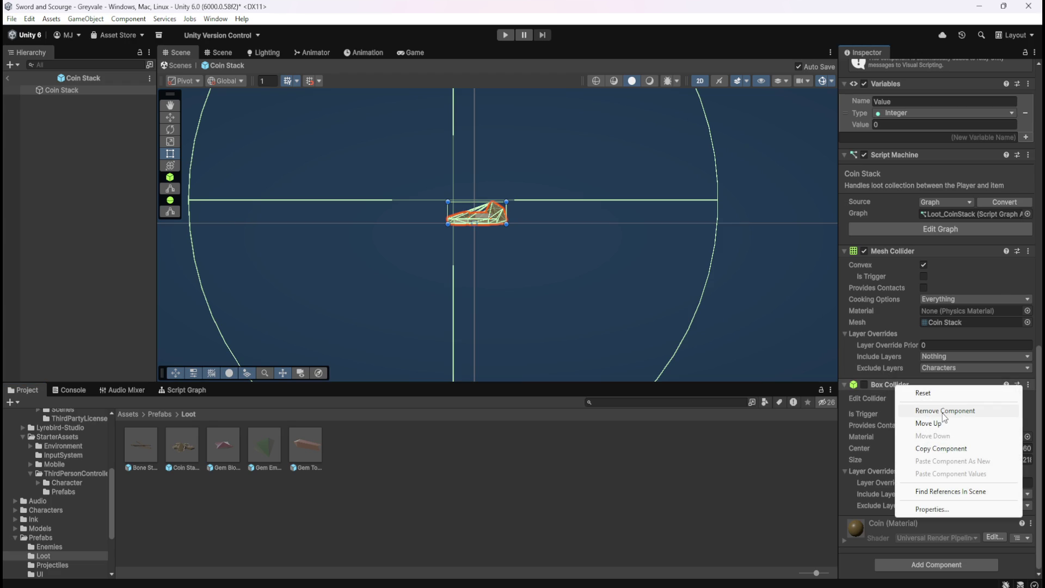
pyautogui.click(943, 412)
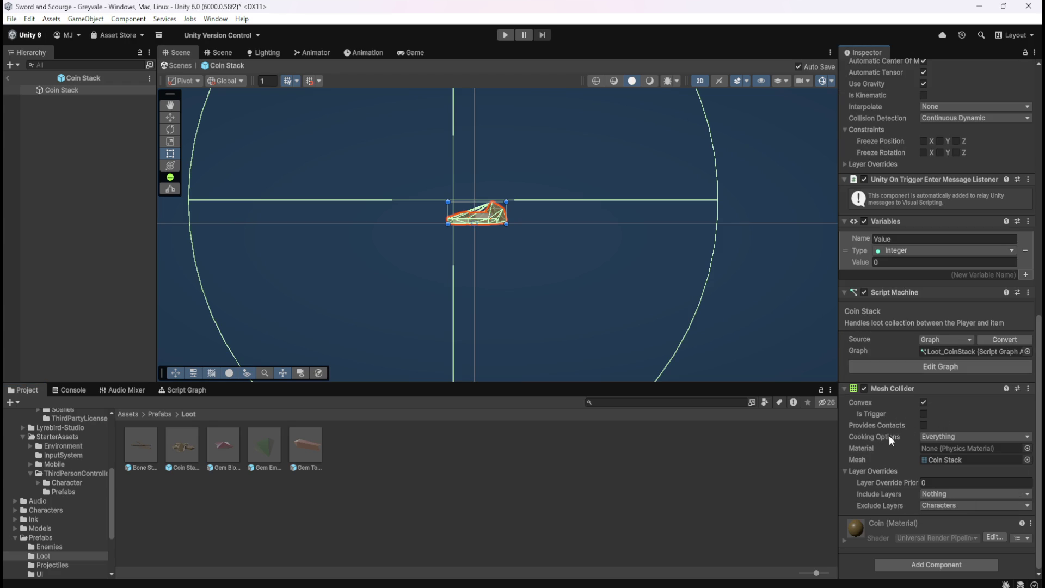
pyautogui.scroll(4, 889, 435)
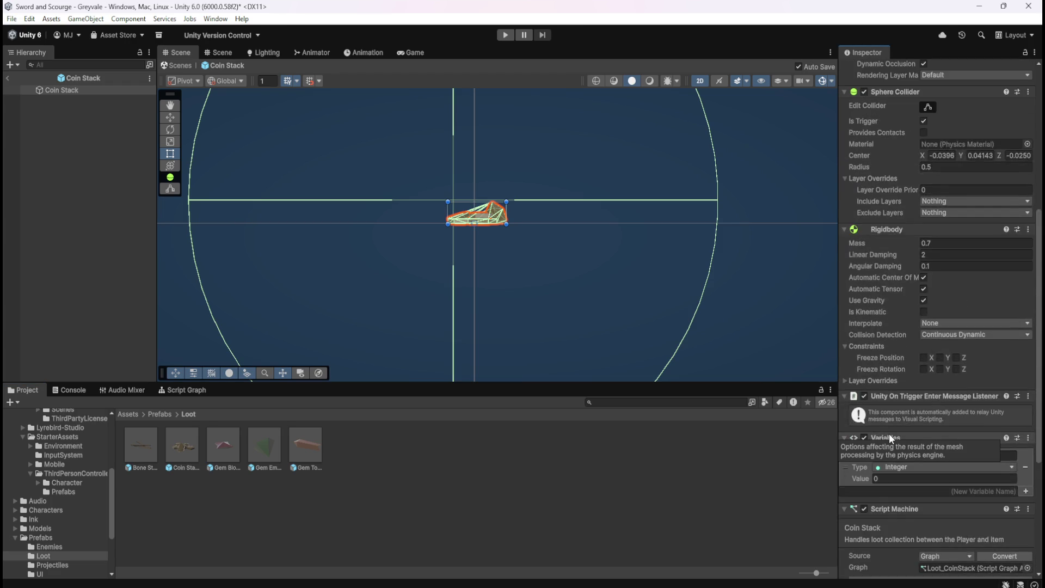
pyautogui.scroll(2, 889, 433)
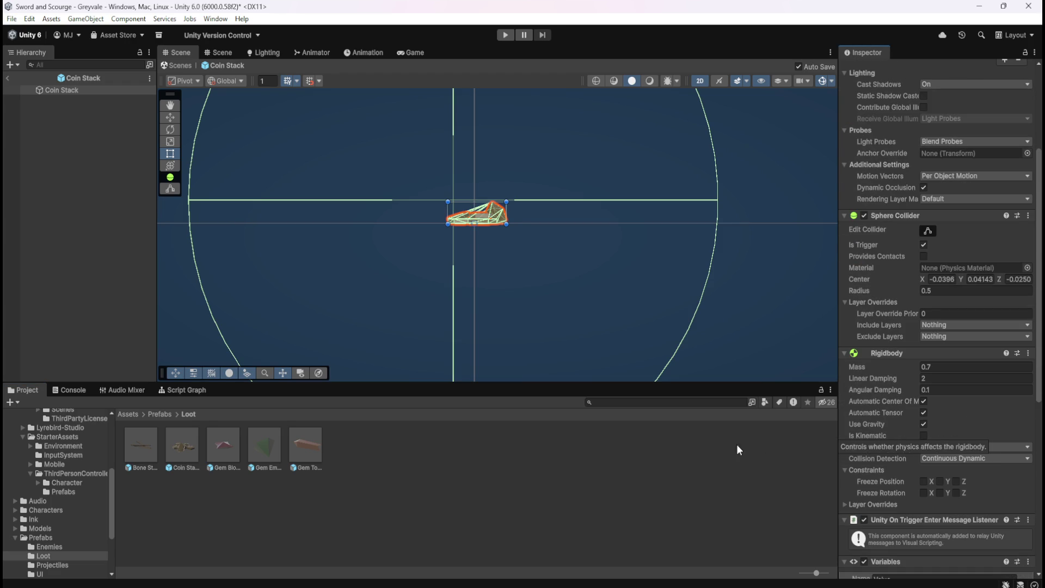
# Check the Coin Stack script graph's object and scene variables, then return to the Loot prefabs
pyautogui.click(193, 390)
pyautogui.hotkey('shift', 'space')
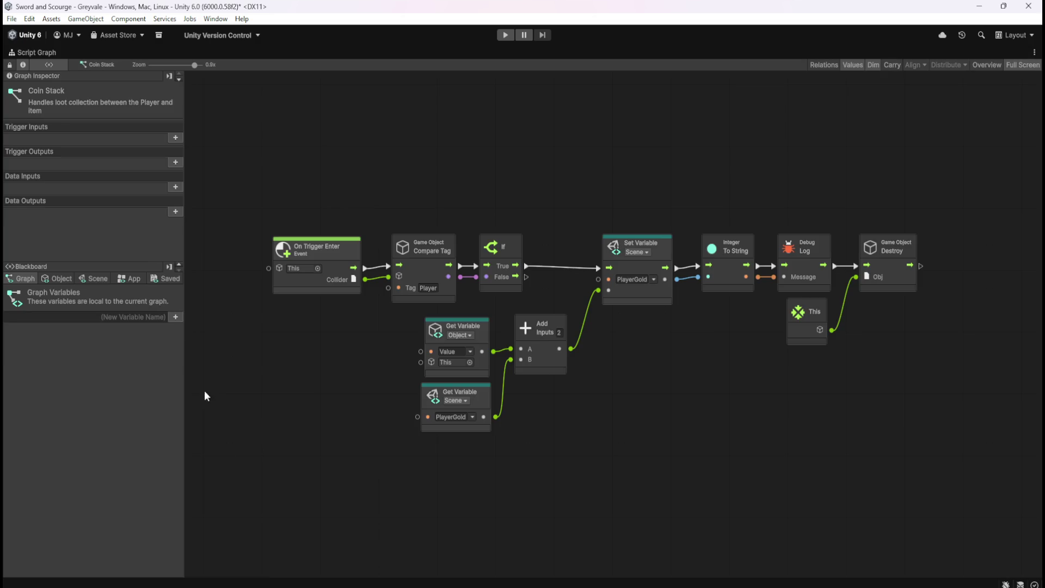
pyautogui.click(63, 279)
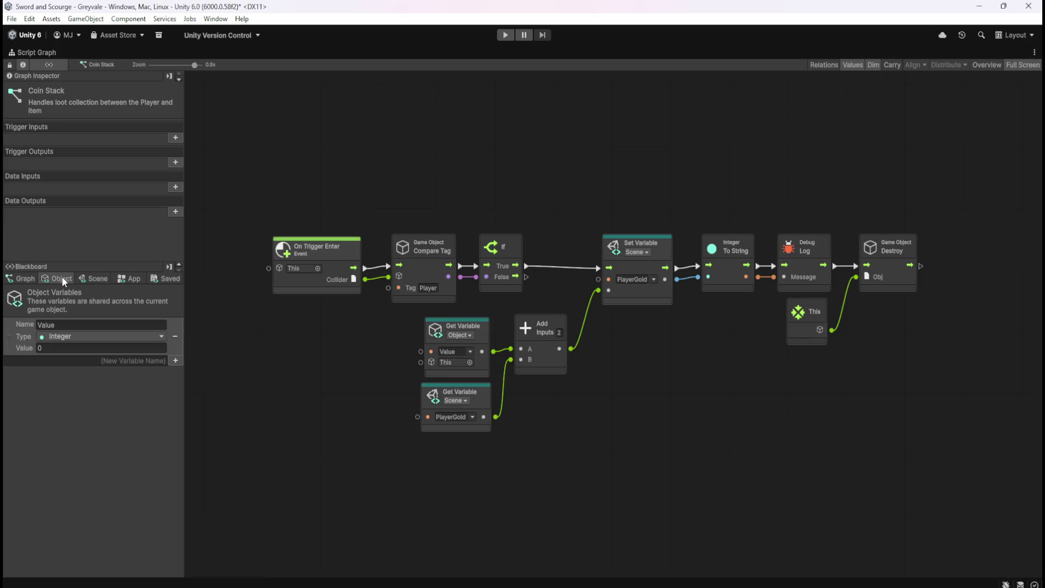
pyautogui.click(97, 277)
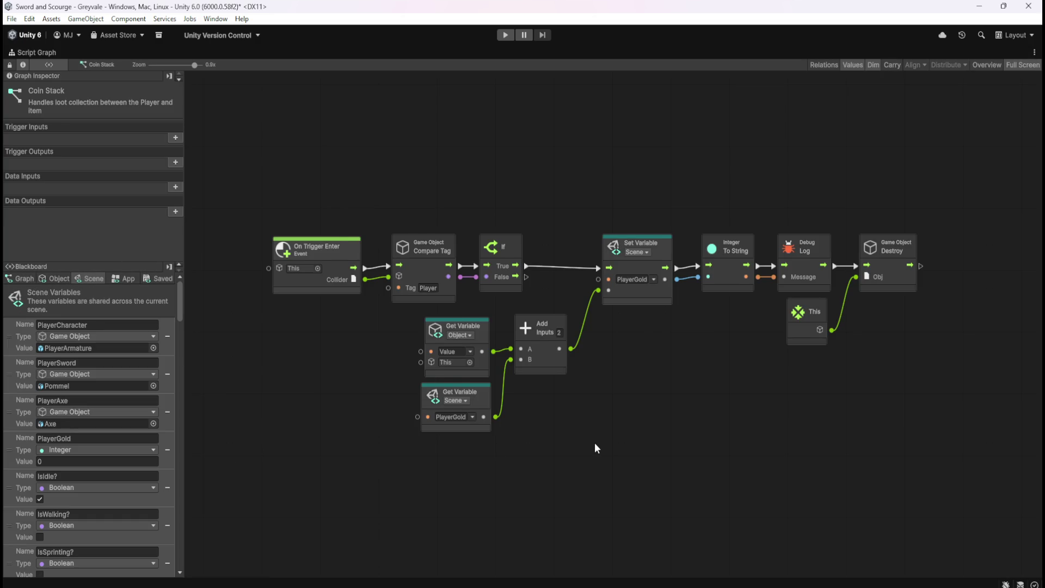
pyautogui.hotkey('shift', 'space')
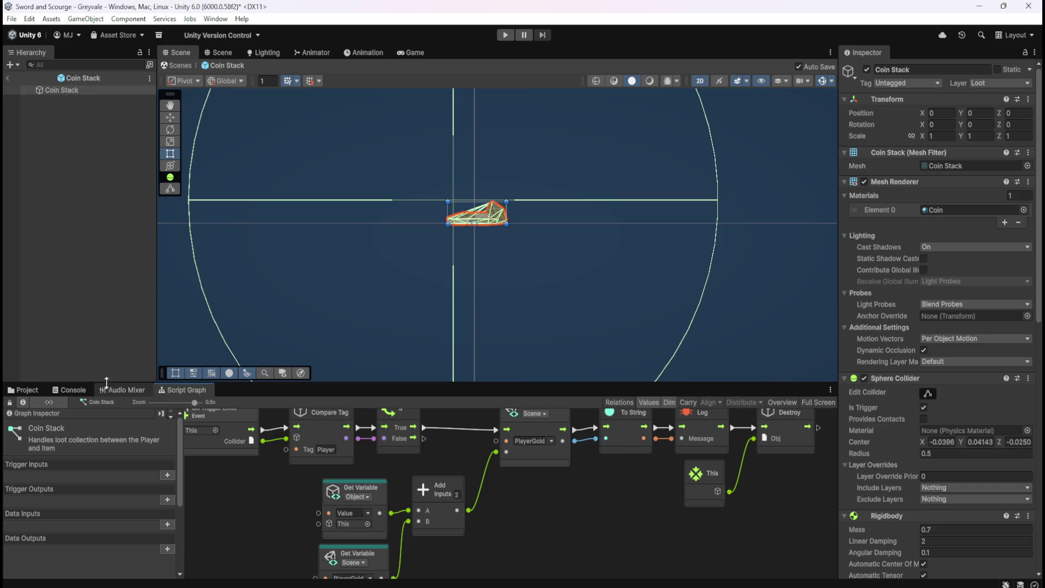
pyautogui.click(34, 387)
# Open Gem Blood Ruby, inspect its Canvas child, briefly reopen Coin Stack, then return to Gem Blood Ruby
pyautogui.doubleClick(221, 442)
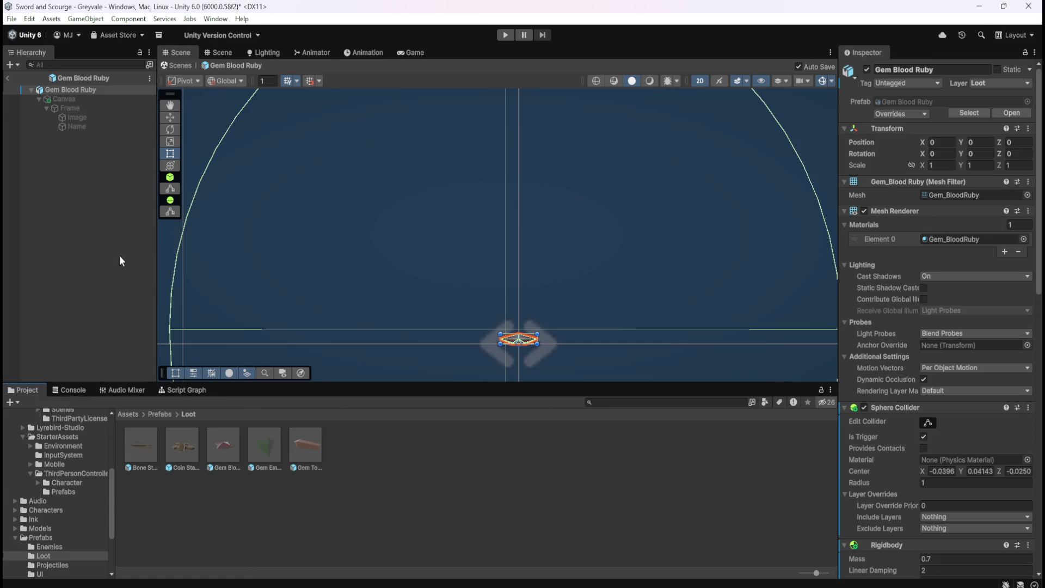
pyautogui.click(70, 100)
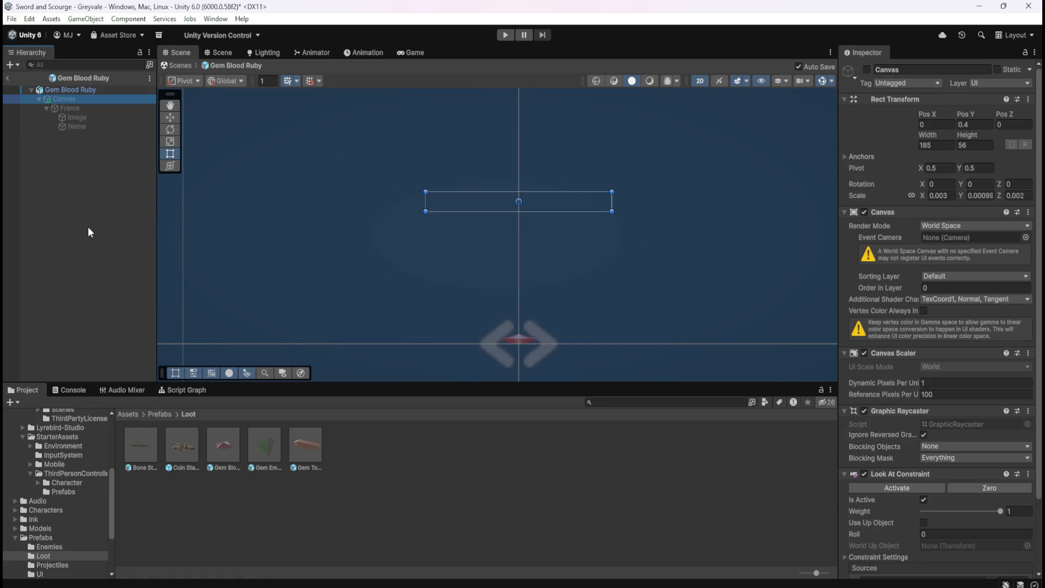
pyautogui.click(106, 92)
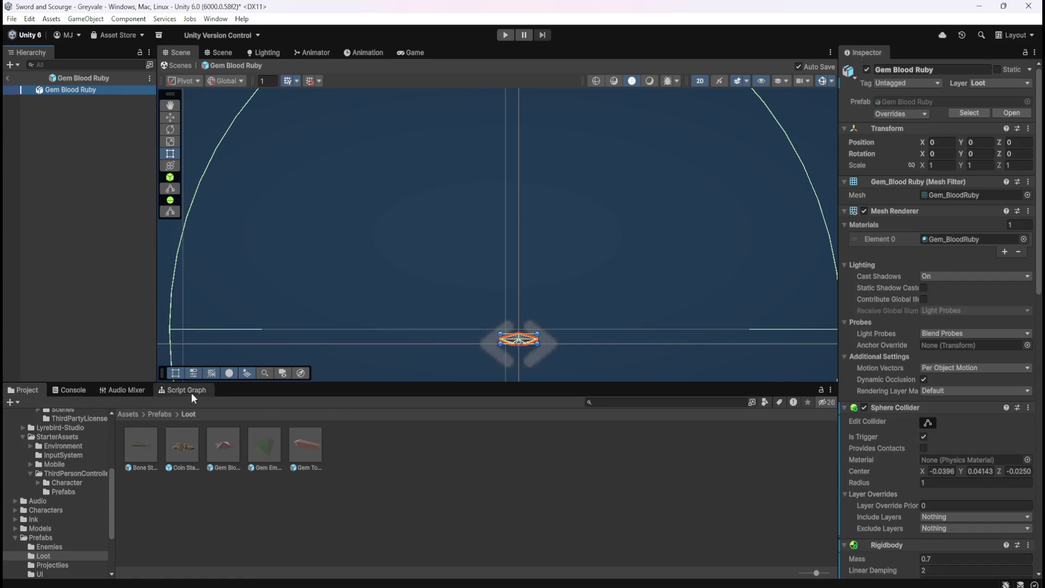
pyautogui.click(180, 456)
pyautogui.doubleClick(177, 452)
pyautogui.scroll(-10, 896, 398)
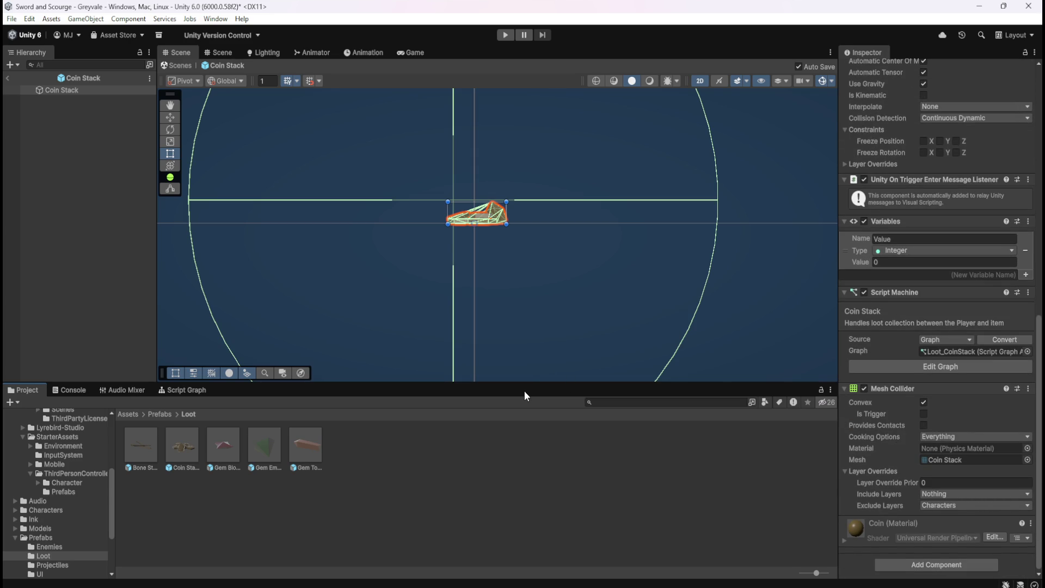
pyautogui.doubleClick(220, 450)
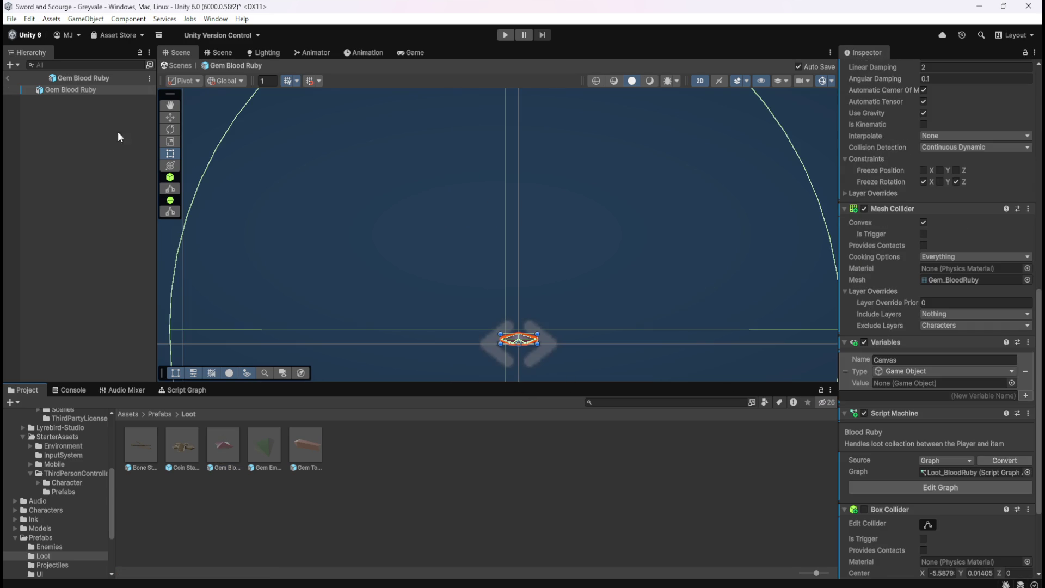
# Remove Gem Blood Ruby's Box Collider and delete the On Start nodes from its script graph
pyautogui.scroll(-5, 868, 384)
pyautogui.rightClick(883, 384)
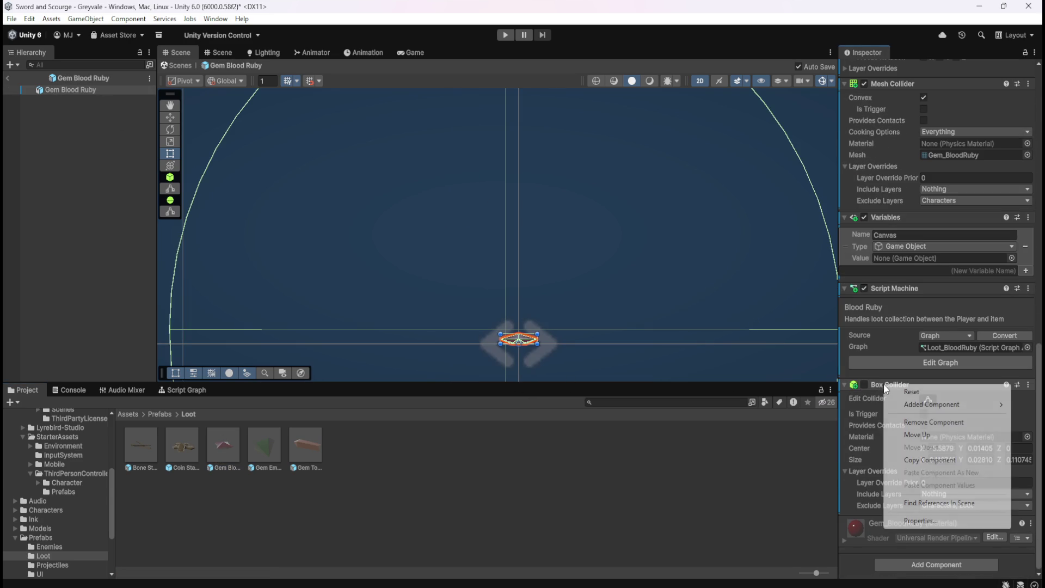
pyautogui.click(933, 423)
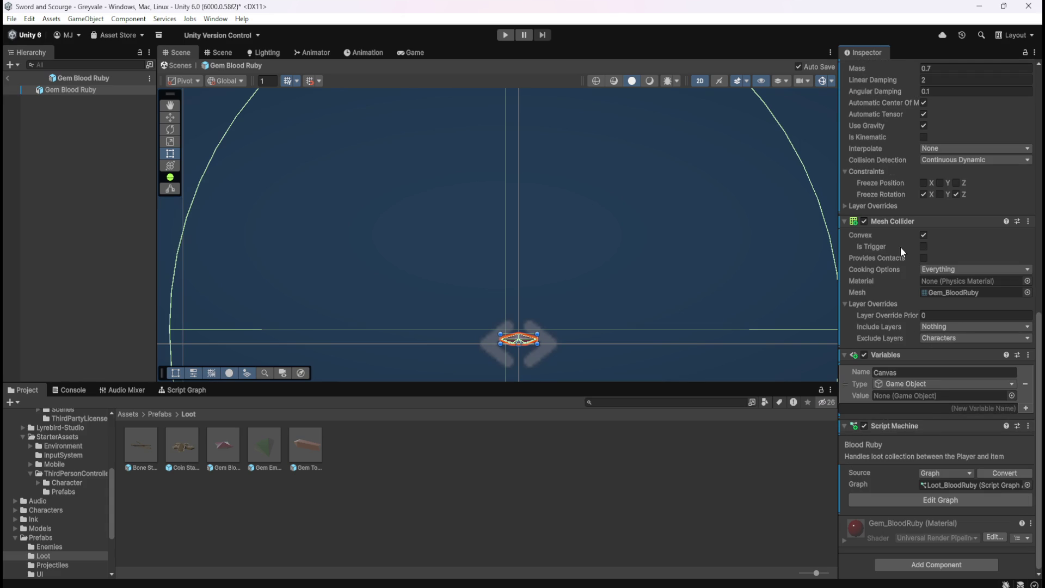
pyautogui.click(191, 389)
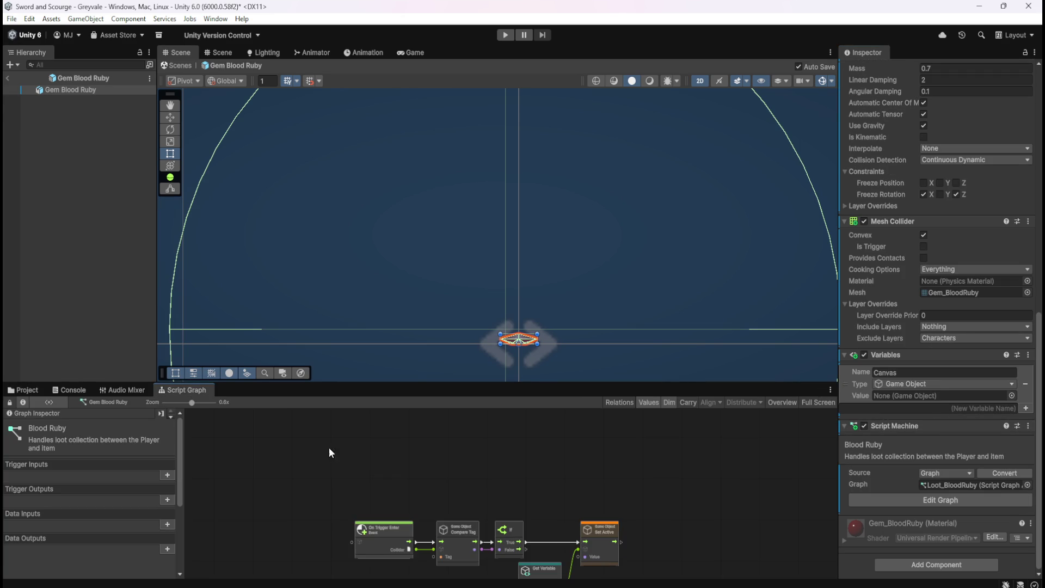
pyautogui.hotkey('shift', 'space')
pyautogui.moveTo(387, 115); pyautogui.dragTo(734, 250)
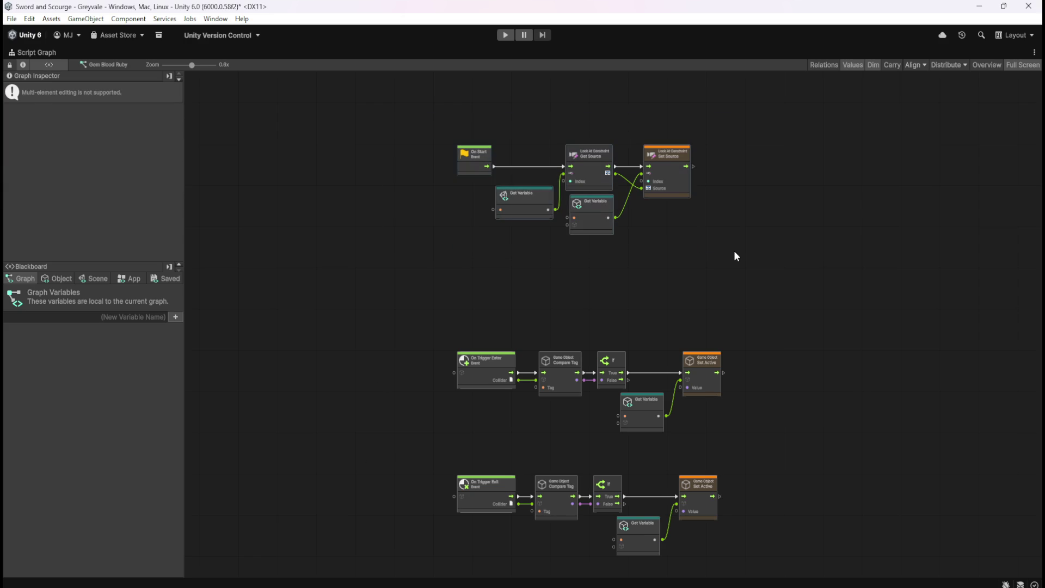
pyautogui.press('Delete')
# Check the graph's object and graph variables, exit Prefab Mode, and reopen Gem Blood Ruby
pyautogui.click(57, 278)
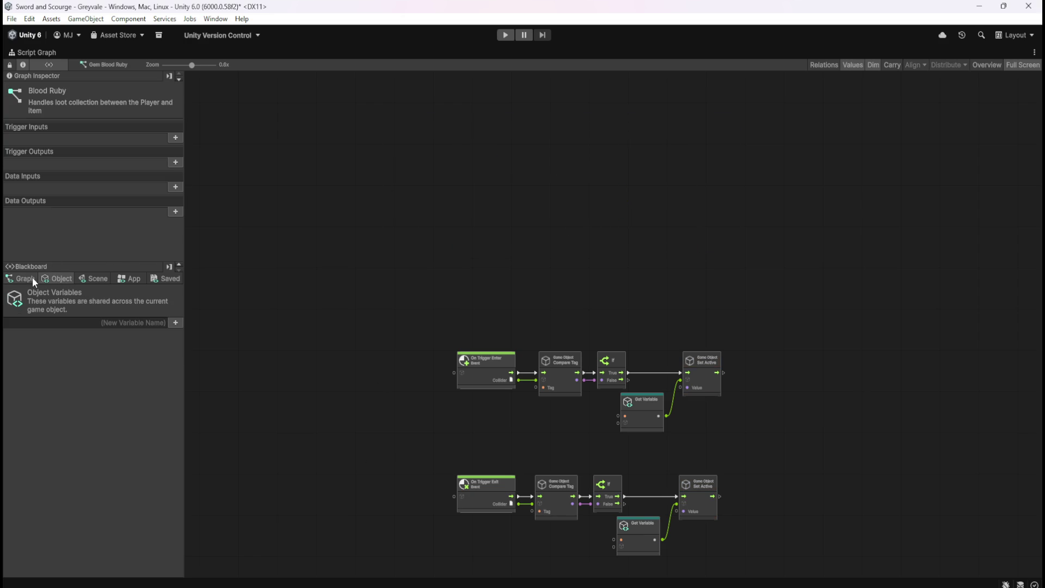
pyautogui.click(32, 279)
pyautogui.hotkey('shift', 'space')
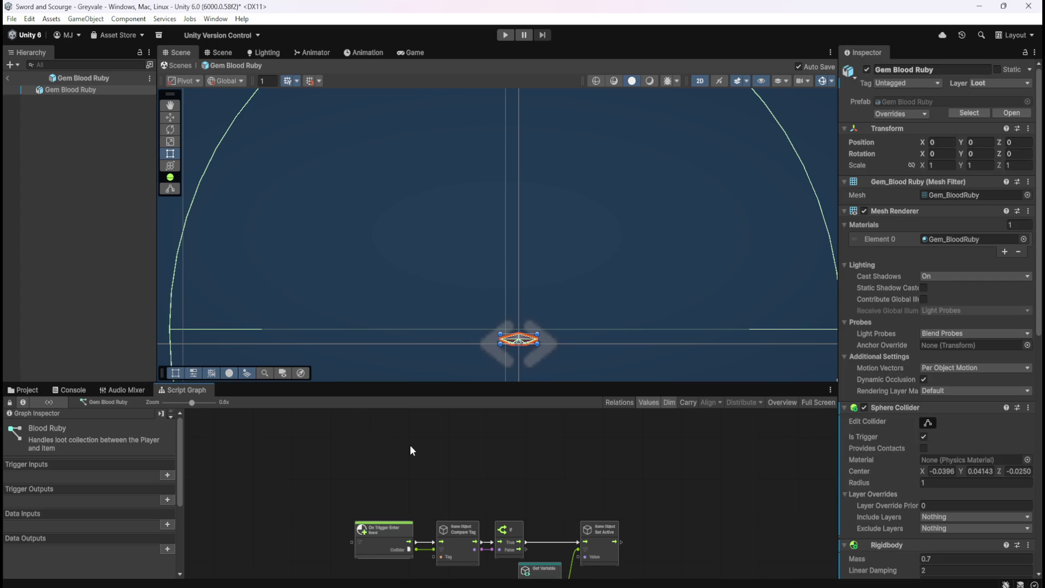
pyautogui.click(9, 78)
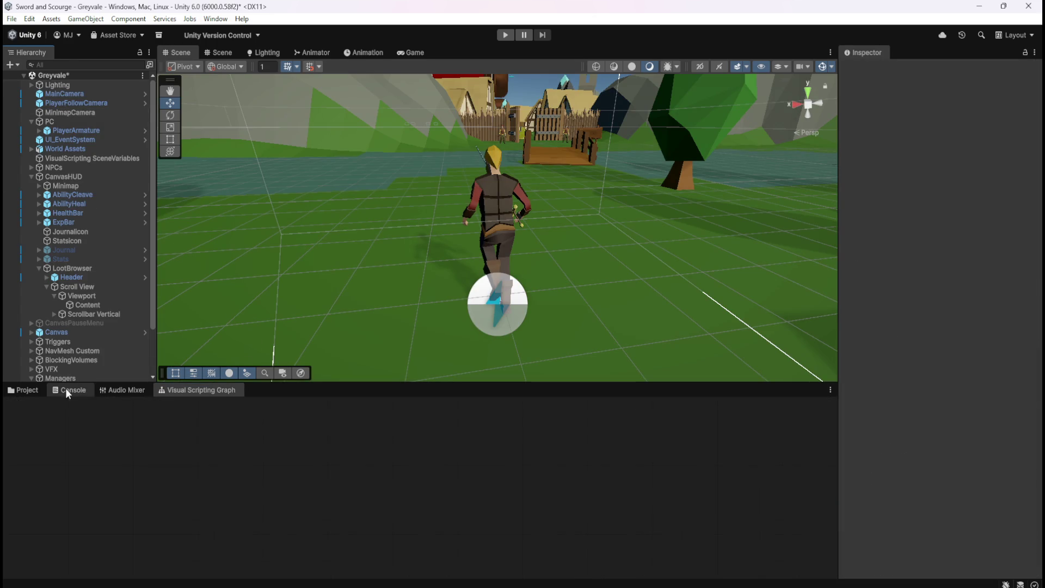
pyautogui.doubleClick(227, 442)
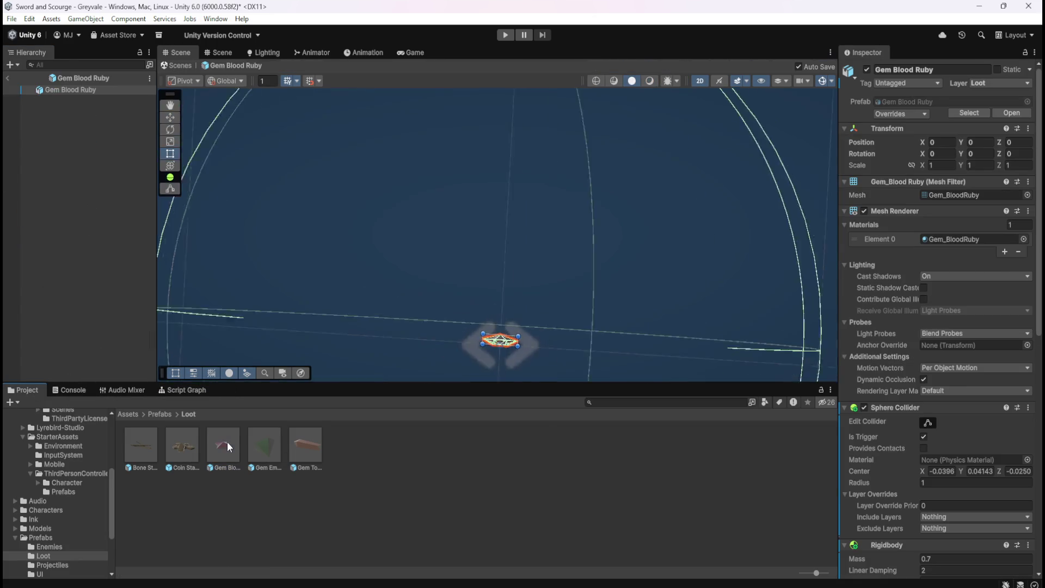
# Delete the Canvas child from the Gem Emerald prefab
pyautogui.doubleClick(262, 445)
pyautogui.click(87, 99)
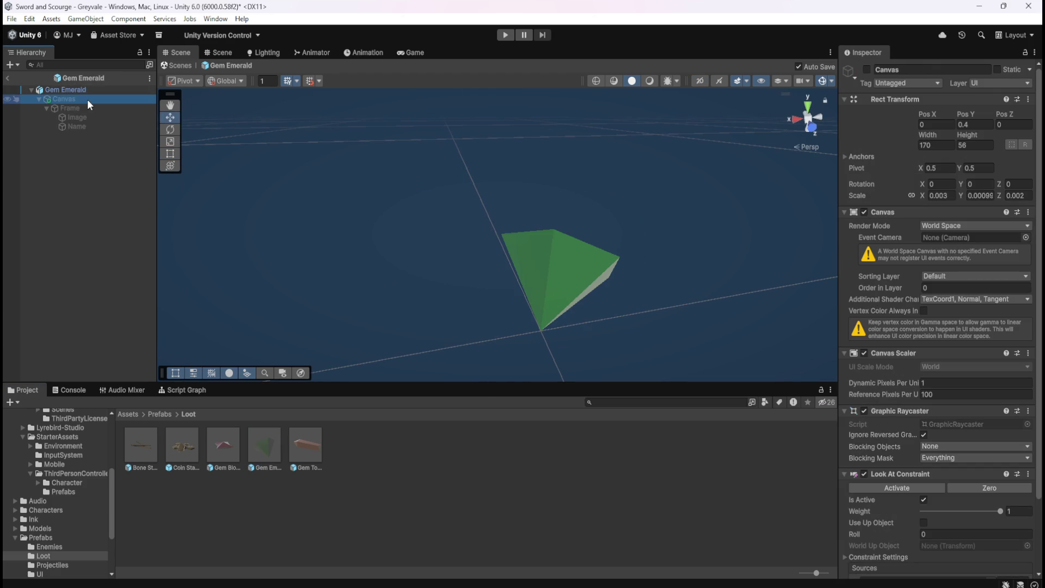
pyautogui.press('Delete')
pyautogui.click(100, 90)
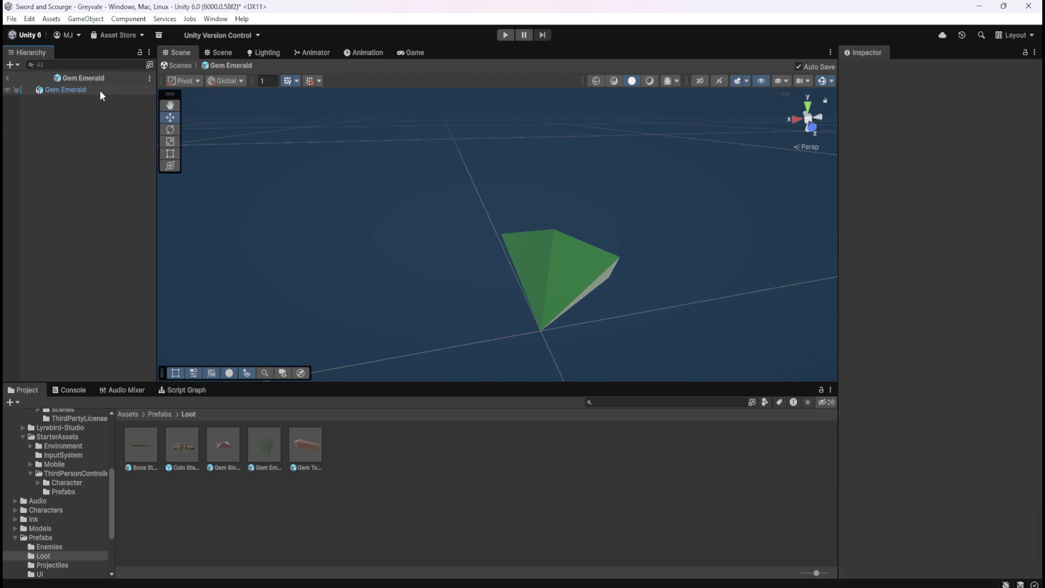
pyautogui.scroll(-15, 881, 393)
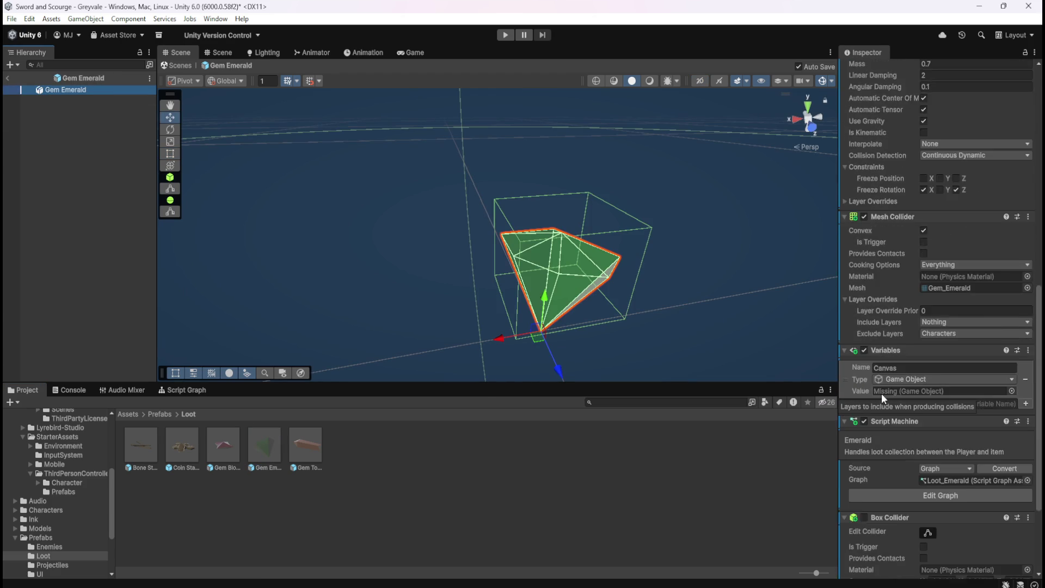
pyautogui.scroll(-2, 884, 398)
# Switch between Gem Blood Ruby and Gem Emerald to compare them, ending on Gem Blood Ruby
pyautogui.doubleClick(226, 454)
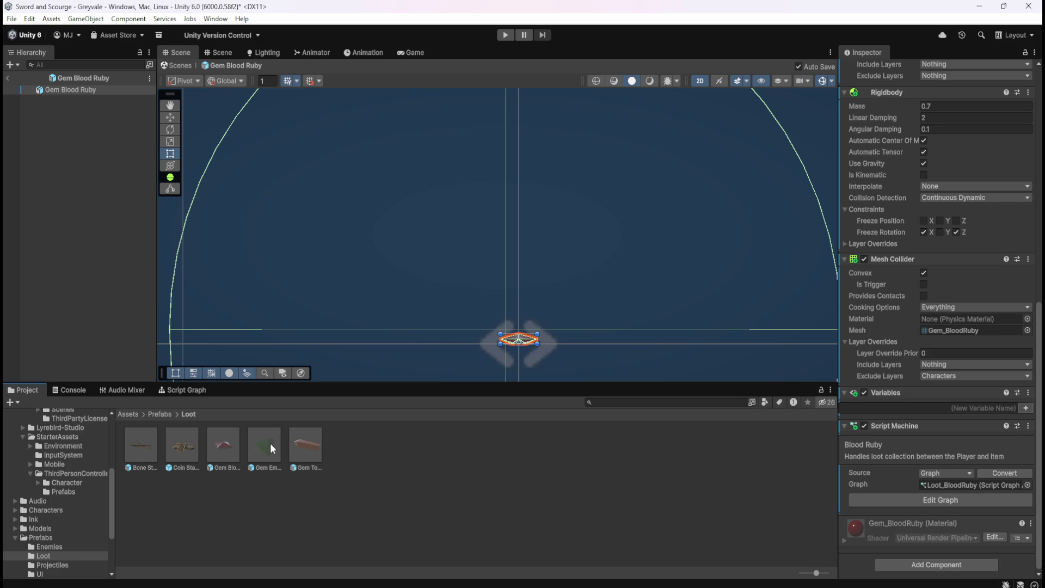
pyautogui.doubleClick(268, 443)
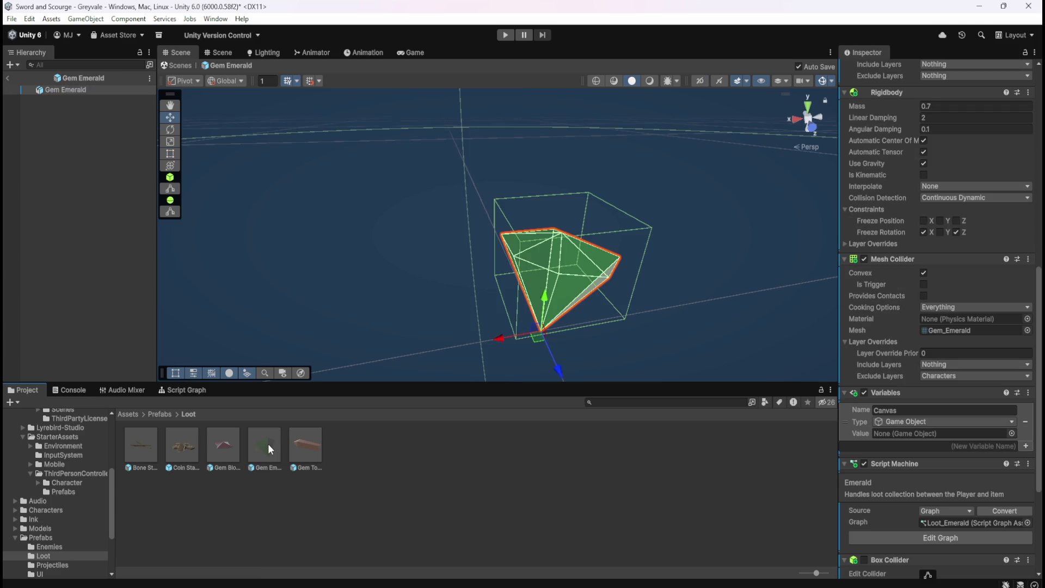
pyautogui.doubleClick(224, 453)
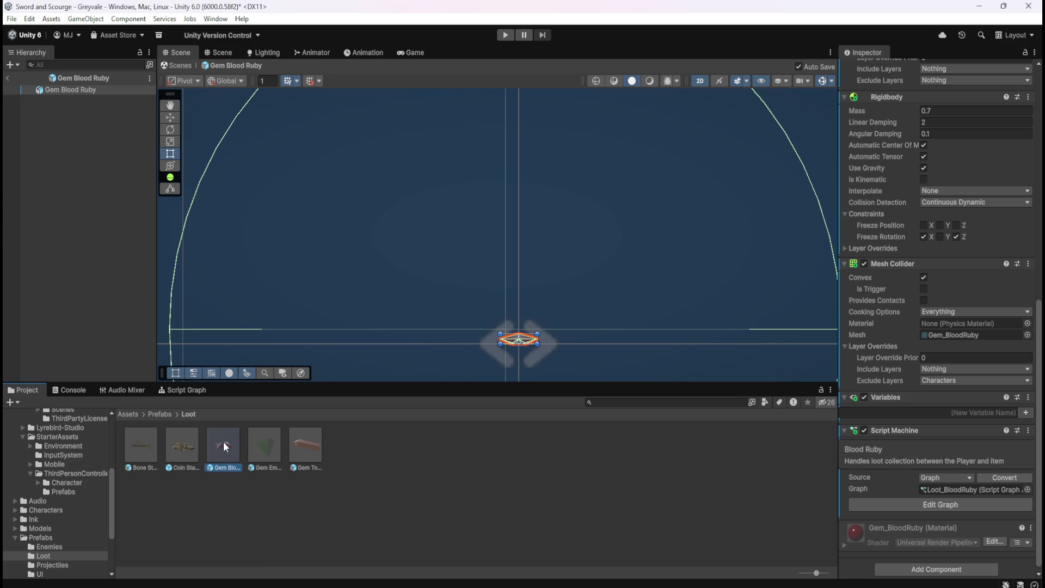
# Review the Blood Ruby script graph full size, then go back to the Loot prefabs
pyautogui.click(195, 391)
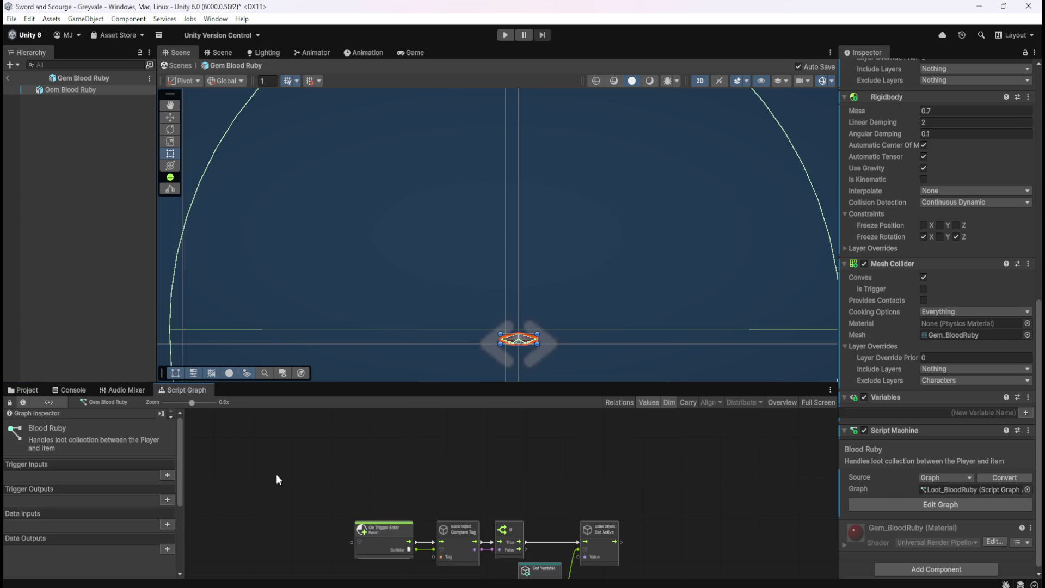
pyautogui.hotkey('shift', 'space')
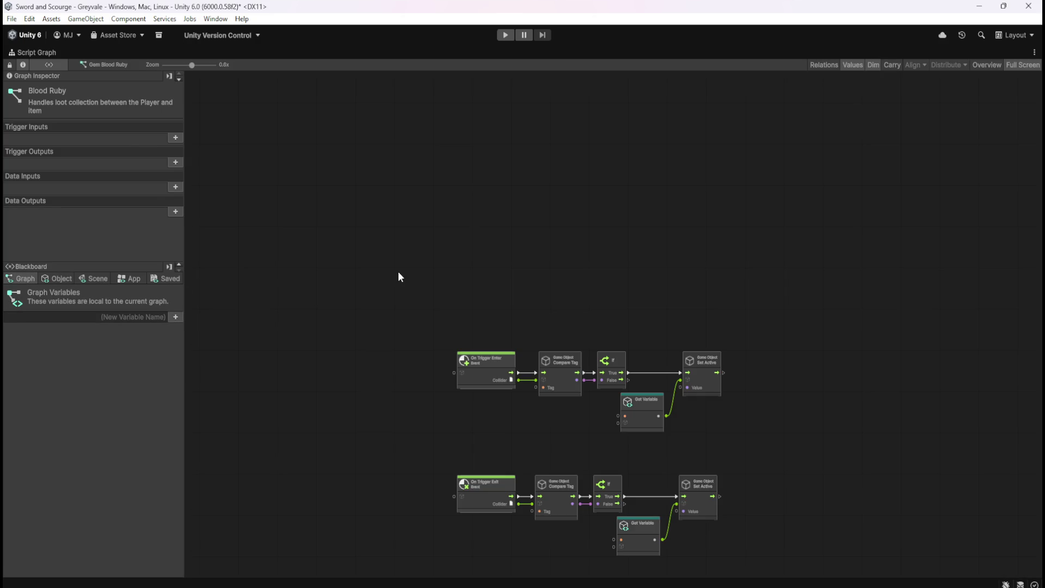
pyautogui.hotkey('shift', 'space')
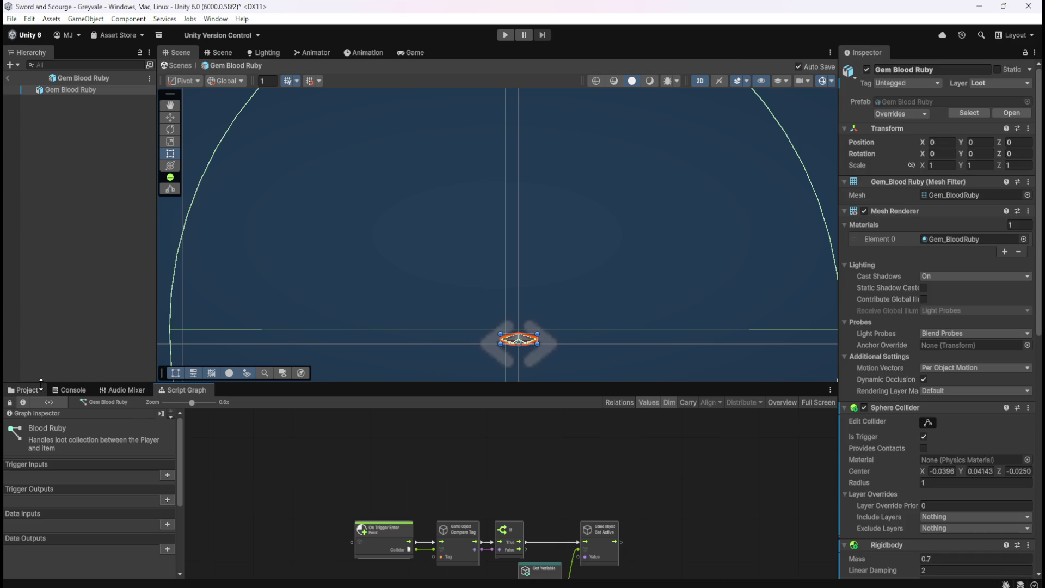
pyautogui.click(28, 390)
pyautogui.scroll(-15, 931, 476)
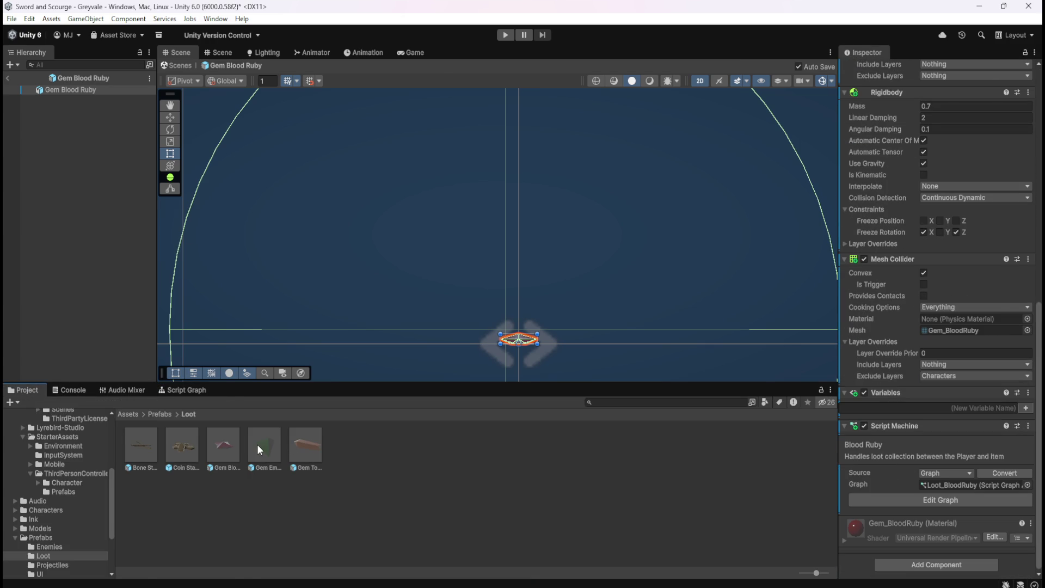
# Open Gem Emerald and remove its Box Collider component
pyautogui.doubleClick(257, 446)
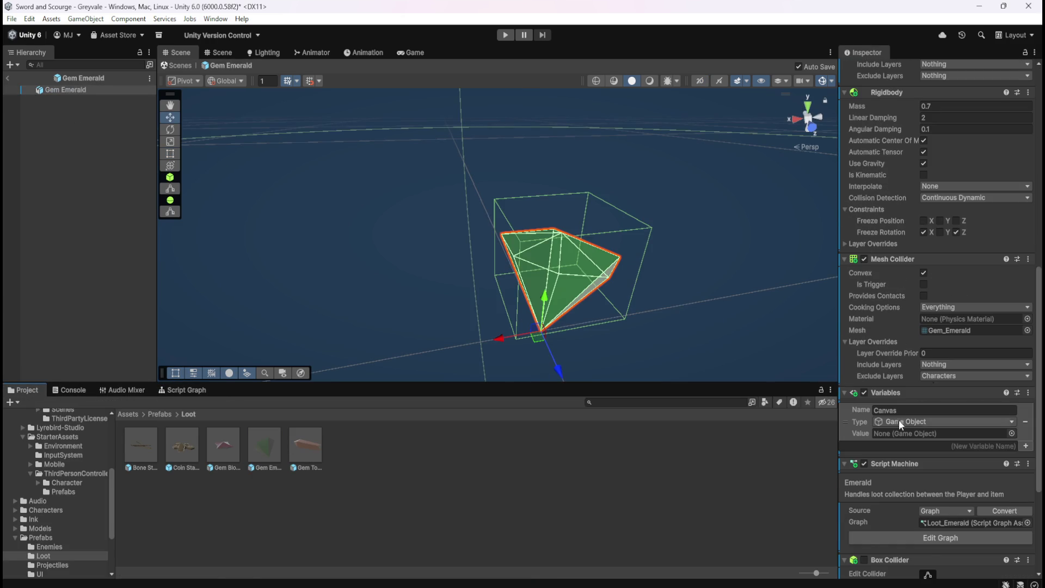
pyautogui.scroll(-5, 899, 419)
pyautogui.rightClick(910, 386)
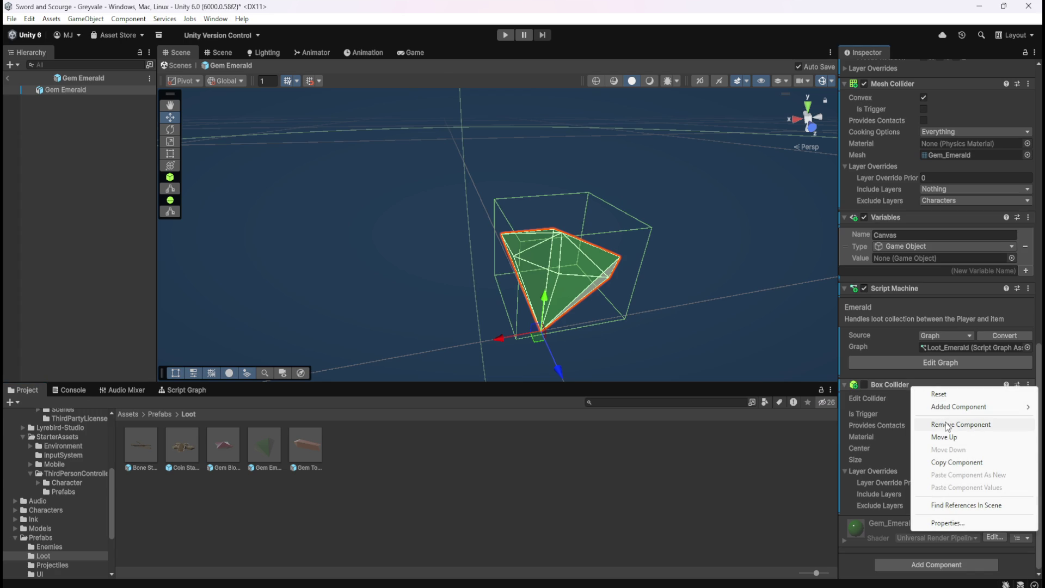
pyautogui.click(947, 425)
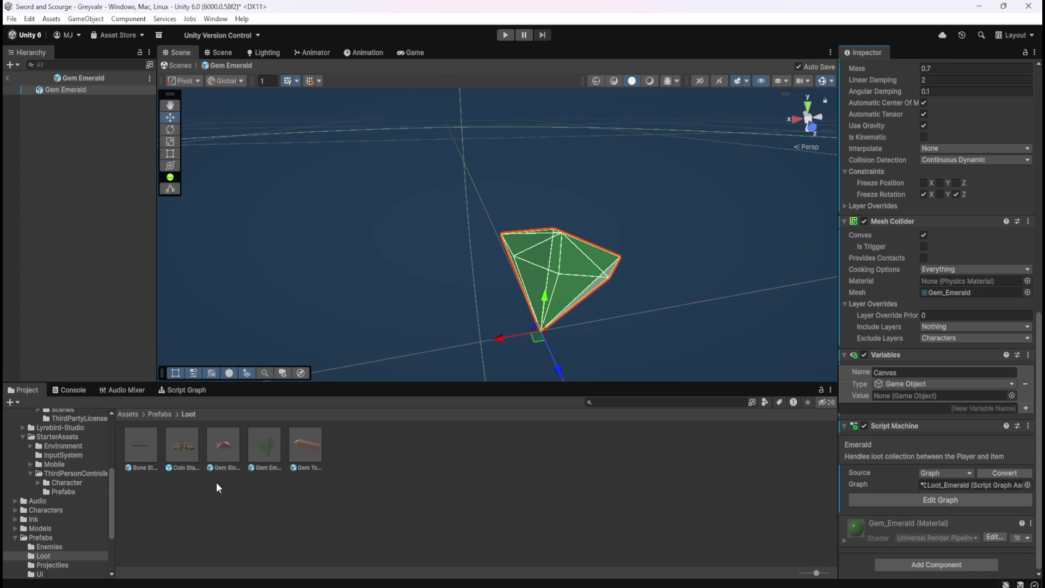
# Delete the On Start look-at-constraint nodes and the Canvas object variable from the Emerald graph
pyautogui.click(185, 391)
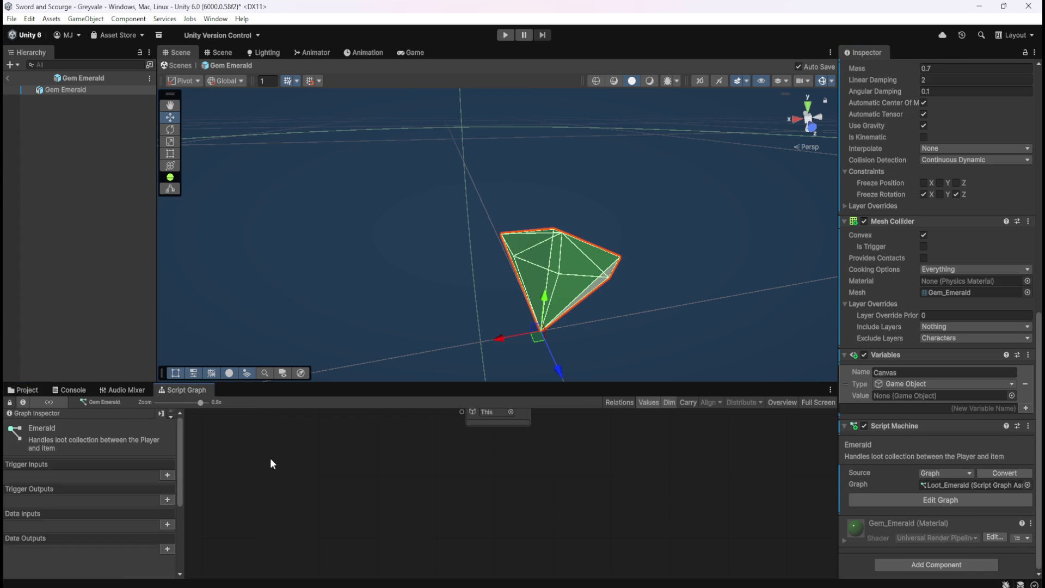
pyautogui.hotkey('shift', 'space')
pyautogui.scroll(-5, 464, 387)
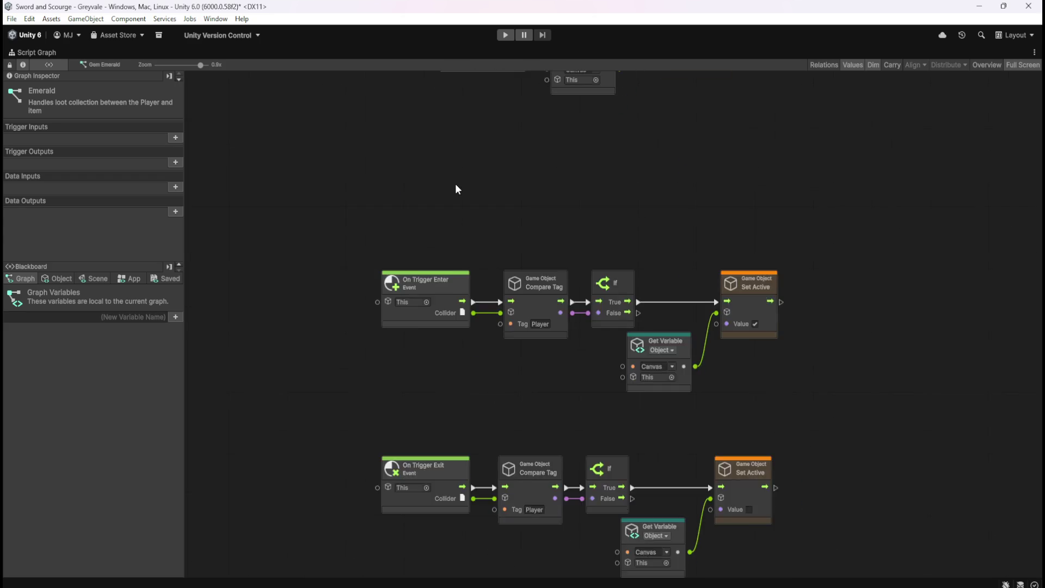
pyautogui.scroll(5, 455, 187)
pyautogui.moveTo(359, 132); pyautogui.dragTo(840, 334)
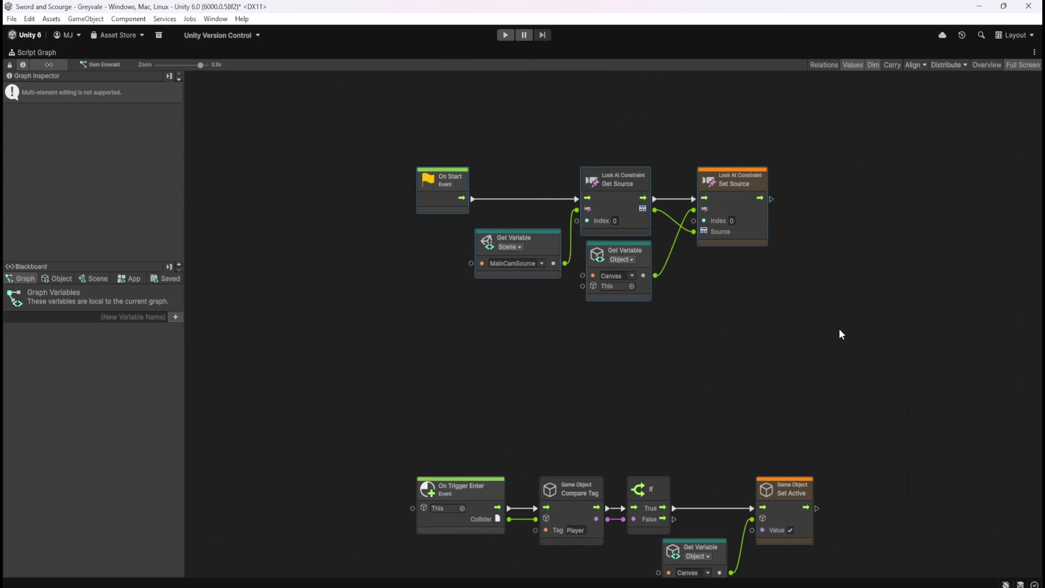
pyautogui.press('Delete')
pyautogui.click(47, 278)
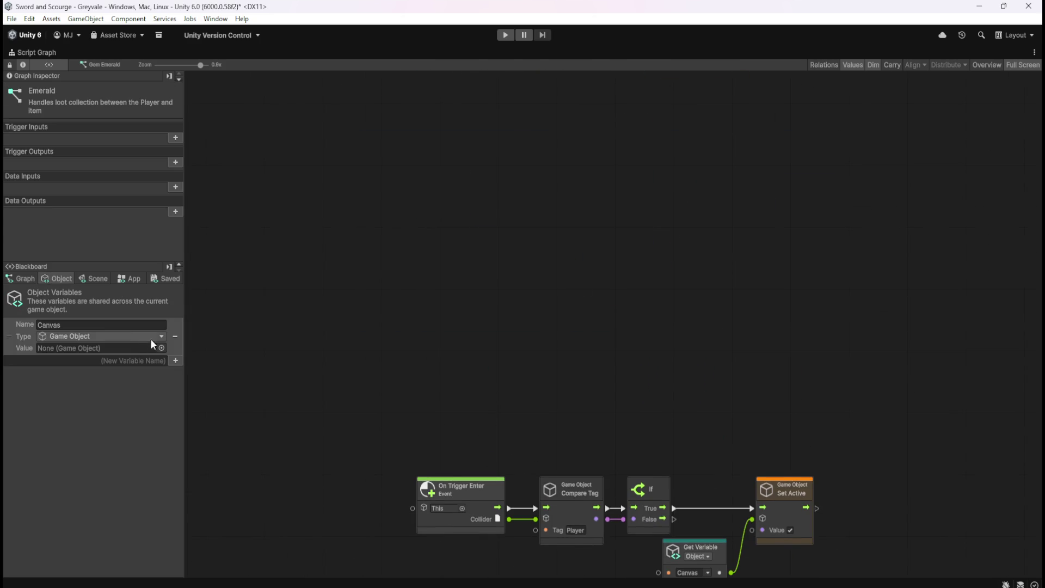
pyautogui.click(174, 343)
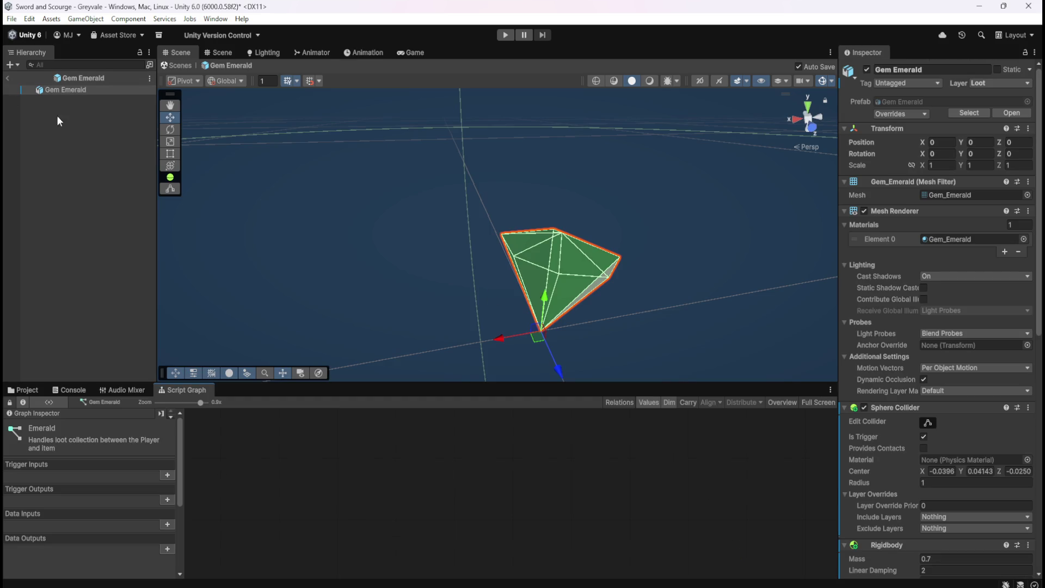
# Open Gem Topaz and delete its Canvas child
pyautogui.click(25, 389)
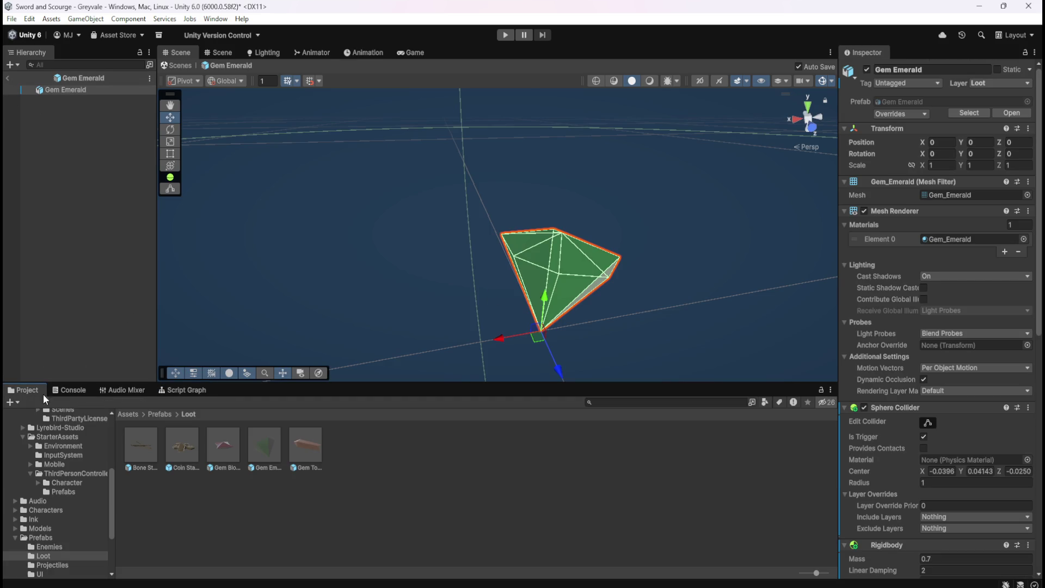
pyautogui.doubleClick(310, 442)
pyautogui.click(89, 100)
pyautogui.press('Delete')
pyautogui.click(71, 90)
# Remove the Box Collider component from Gem Topaz
pyautogui.scroll(-10, 884, 355)
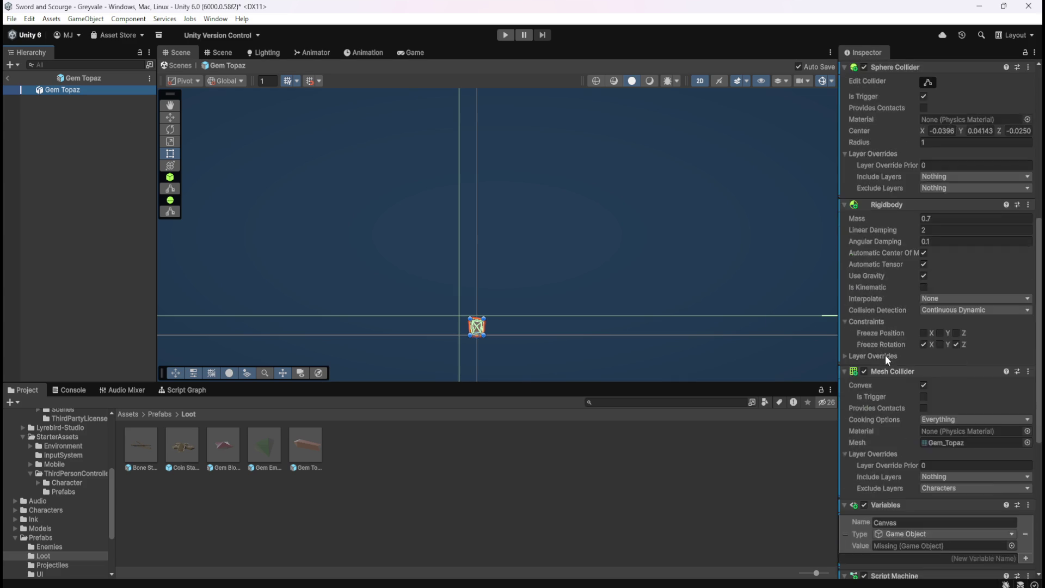
pyautogui.rightClick(884, 386)
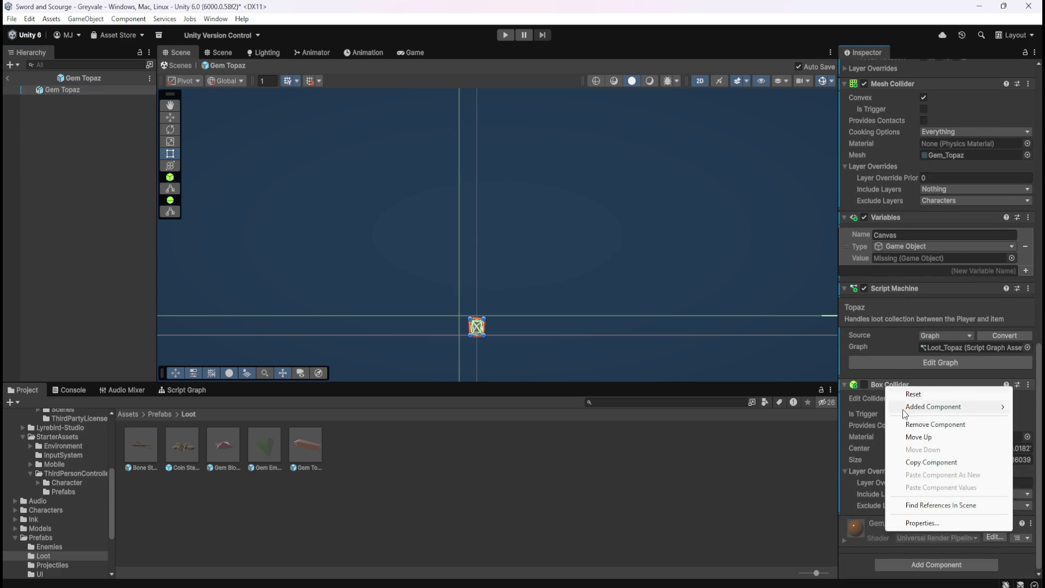
pyautogui.click(917, 425)
# Delete the Canvas object variable from the Topaz script graph and restore the normal layout
pyautogui.click(940, 500)
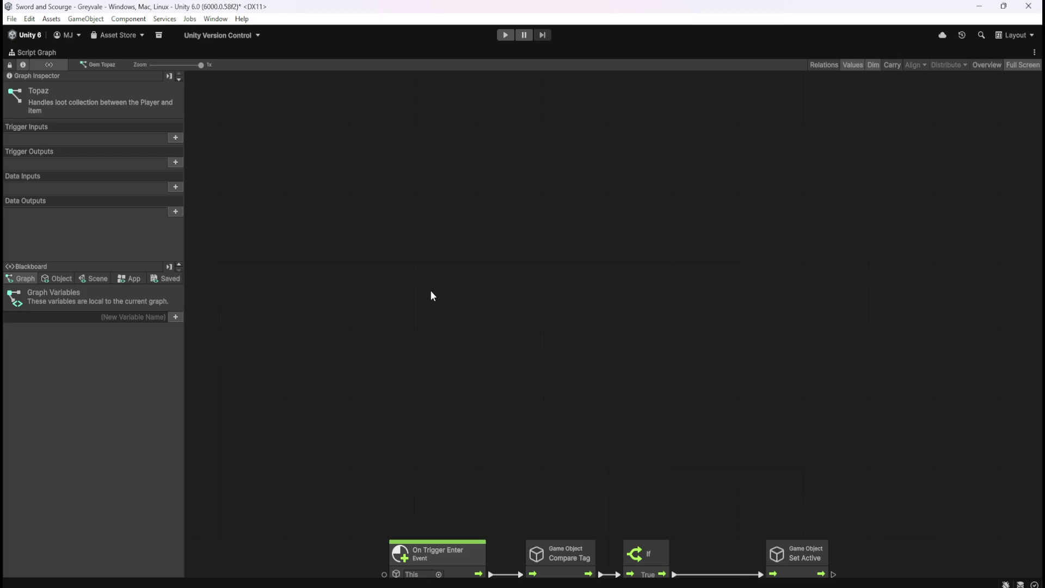
pyautogui.click(58, 278)
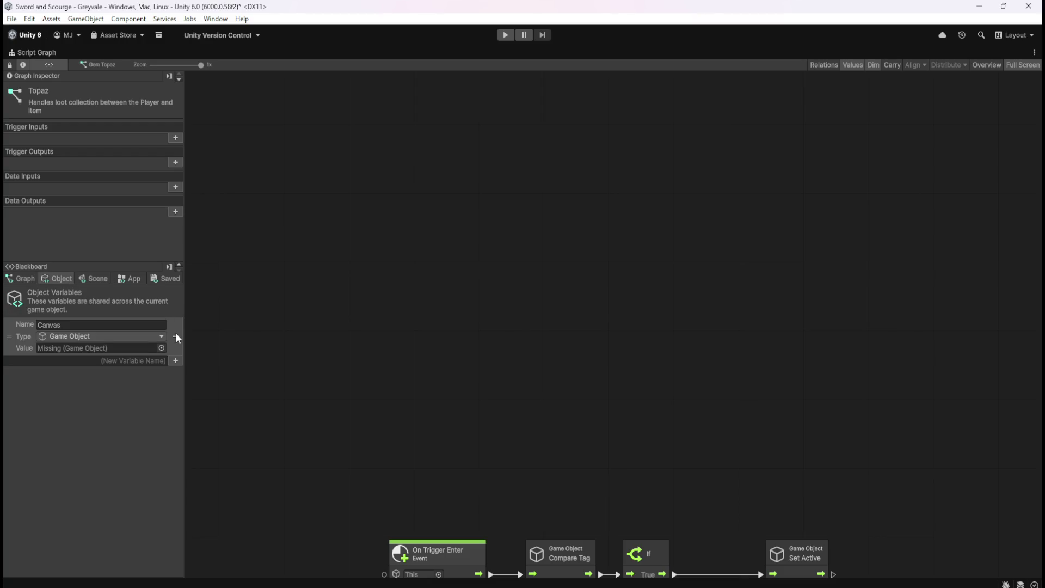
pyautogui.moveTo(678, 404); pyautogui.dragTo(652, 211)
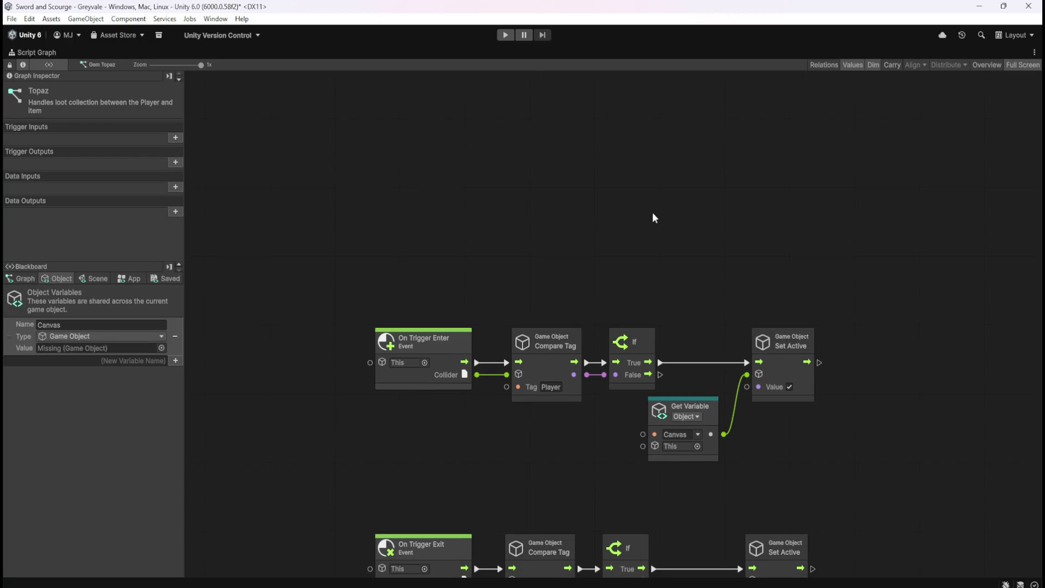
pyautogui.click(175, 337)
pyautogui.hotkey('shift', 'space')
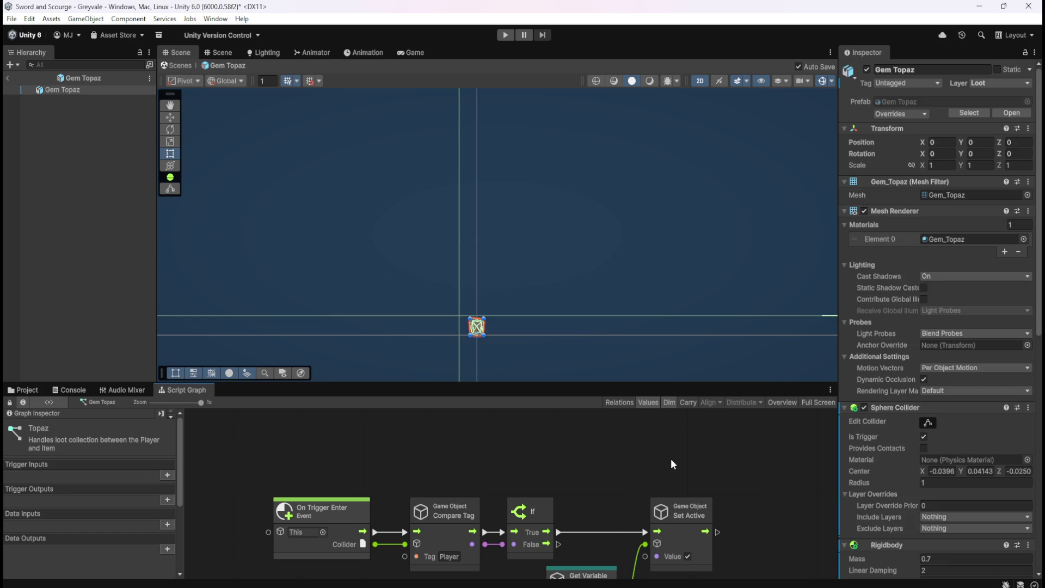
pyautogui.scroll(-10, 919, 471)
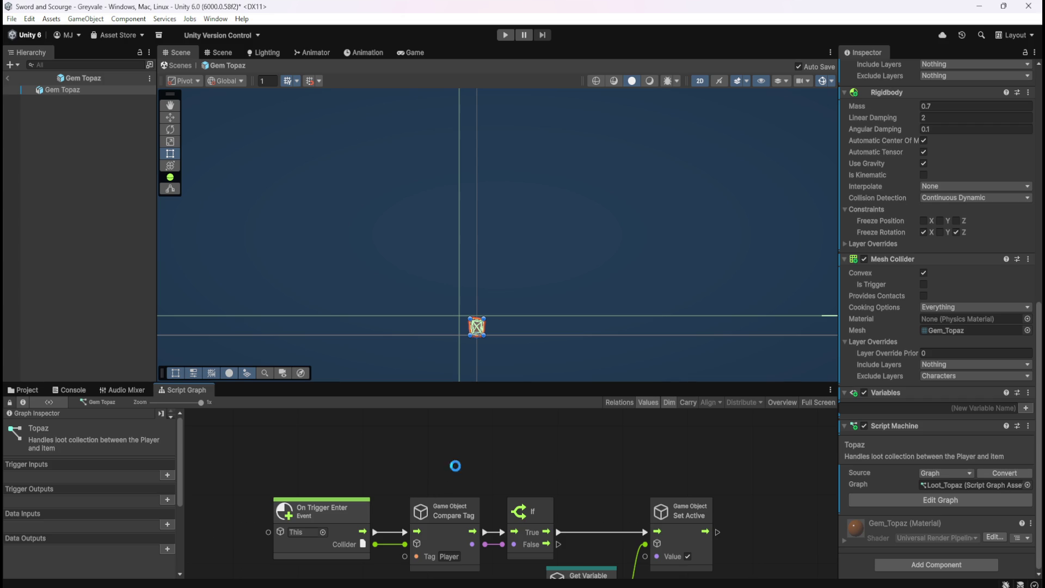
# Exit prefab editing and reopen the Bone Stack prefab from the Loot folder
pyautogui.click(8, 81)
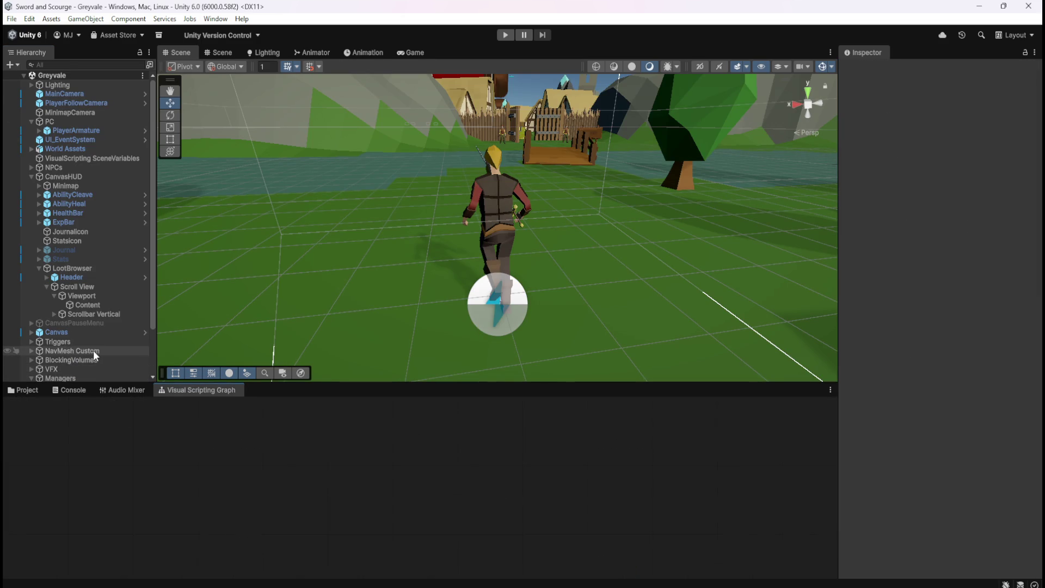
pyautogui.scroll(-3, 93, 350)
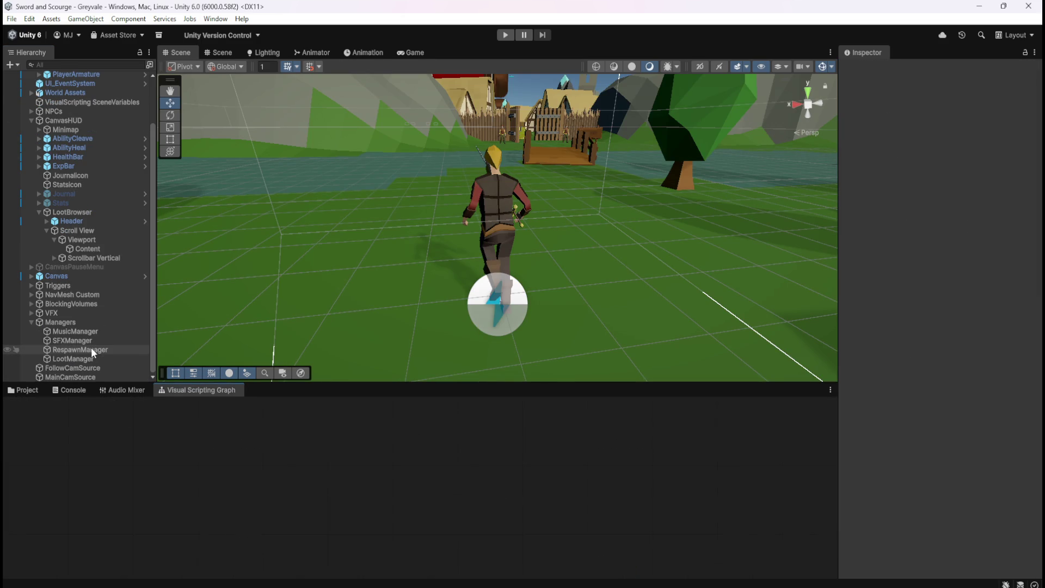
pyautogui.click(30, 389)
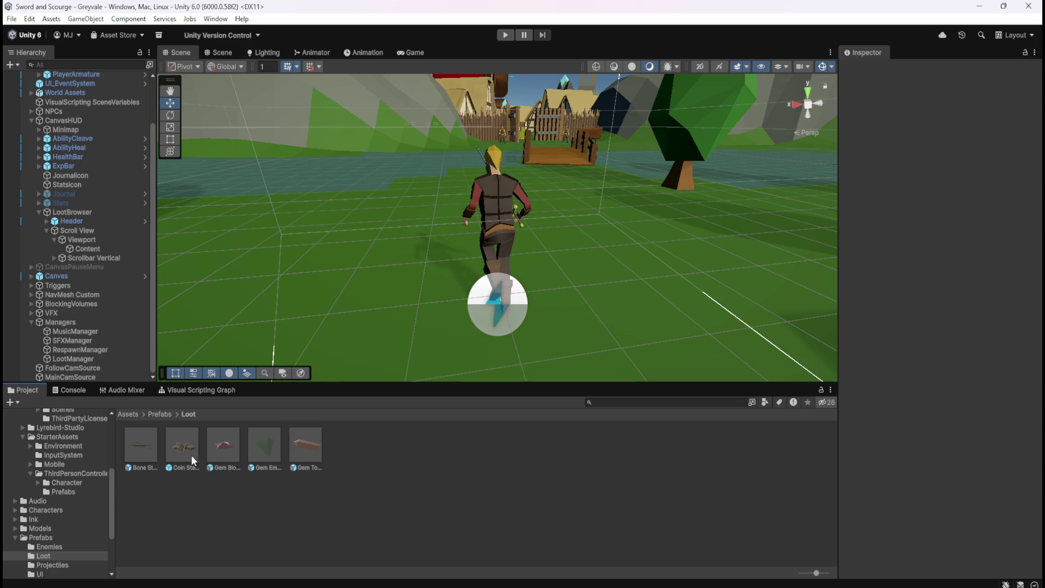
pyautogui.doubleClick(142, 444)
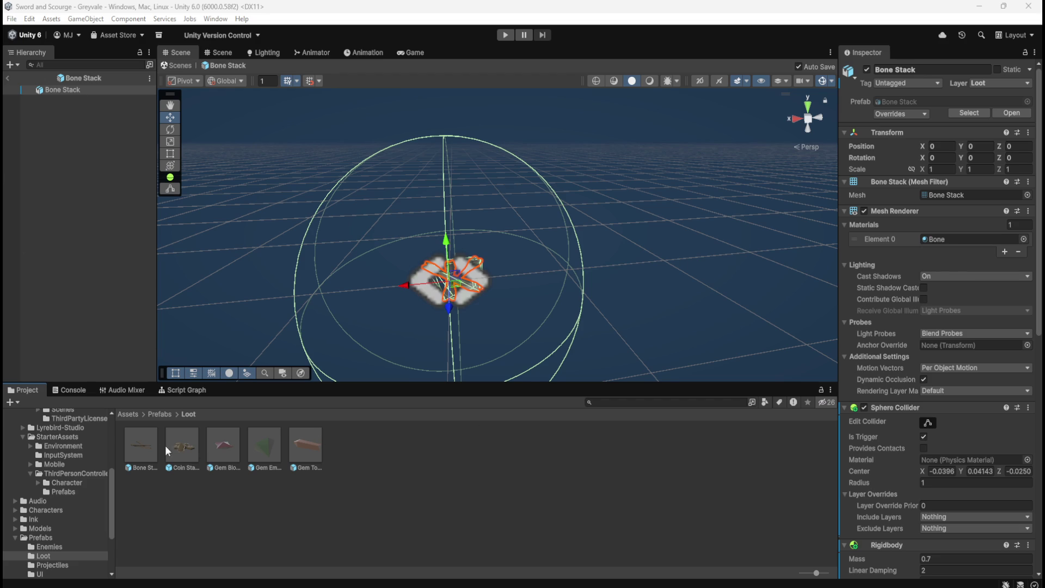
pyautogui.click(194, 392)
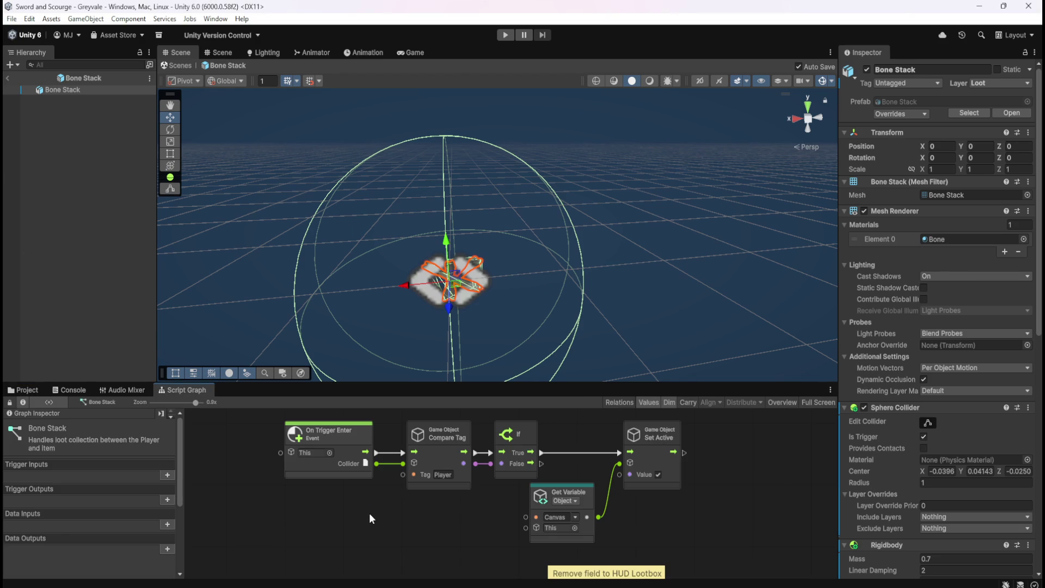
pyautogui.hotkey('shift', 'space')
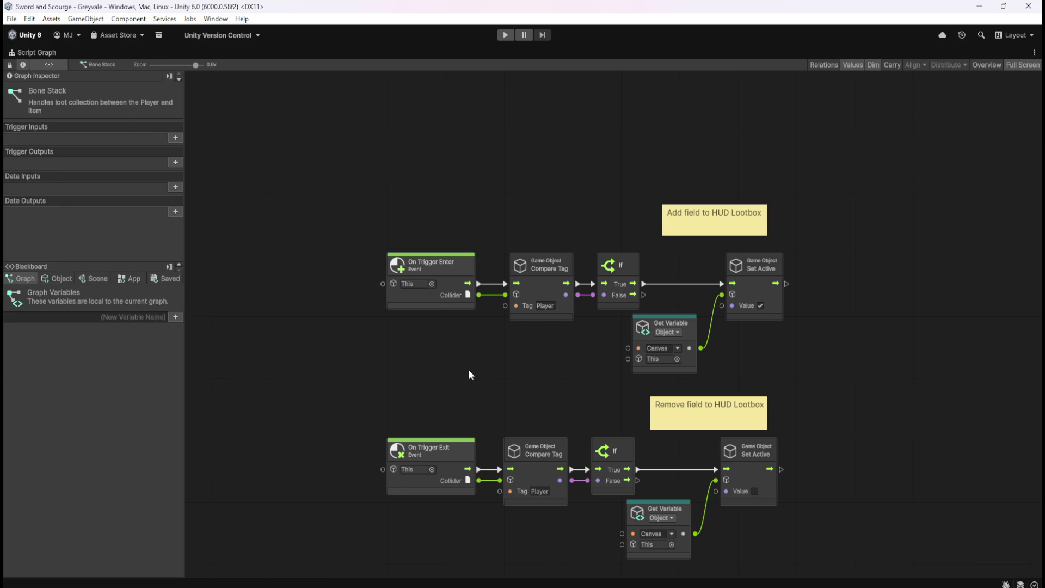
pyautogui.moveTo(507, 377); pyautogui.dragTo(404, 357)
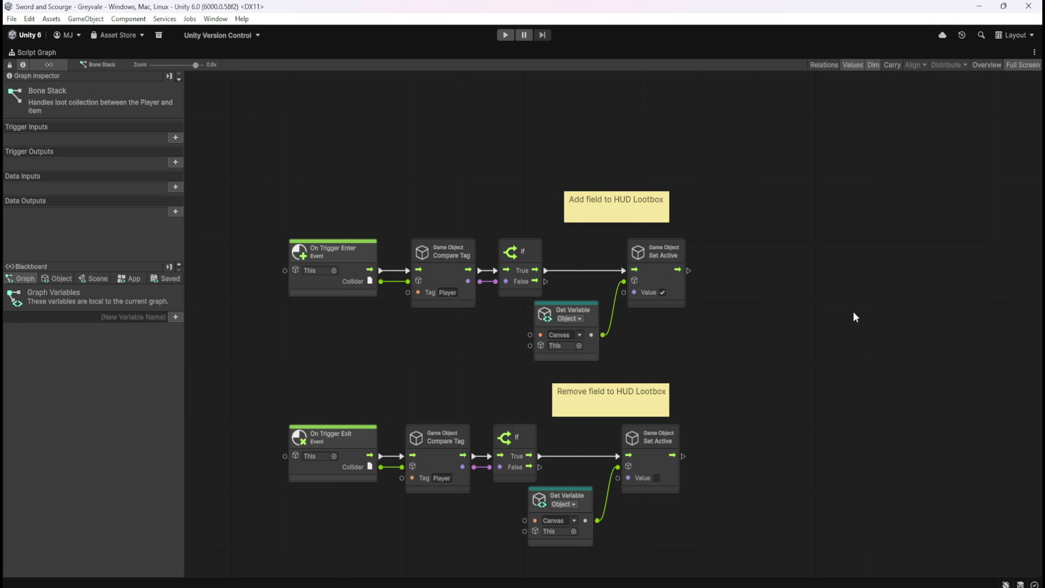
pyautogui.moveTo(828, 305); pyautogui.dragTo(754, 316)
pyautogui.hotkey('shift', 'space')
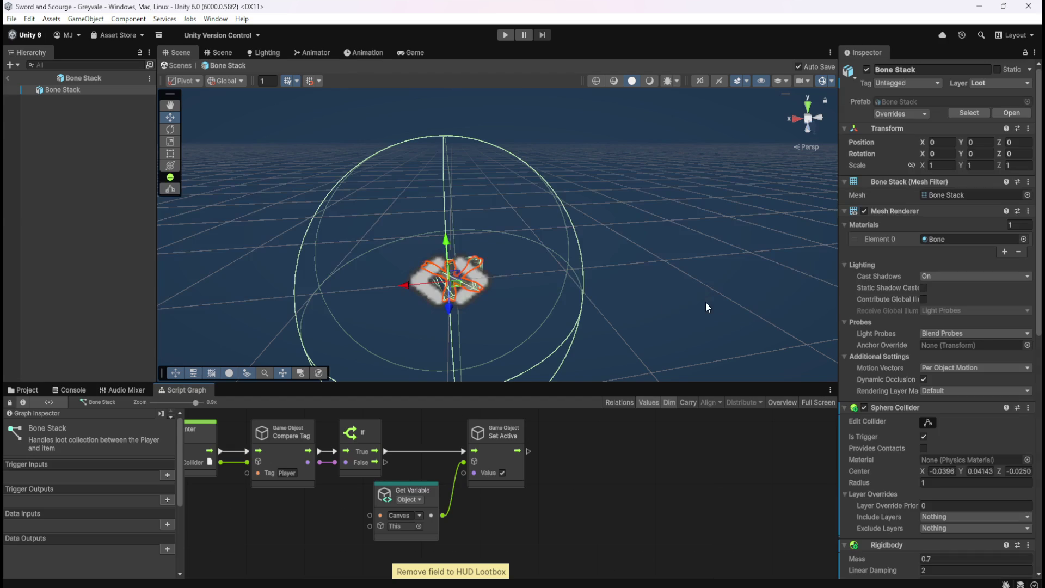
pyautogui.click(29, 390)
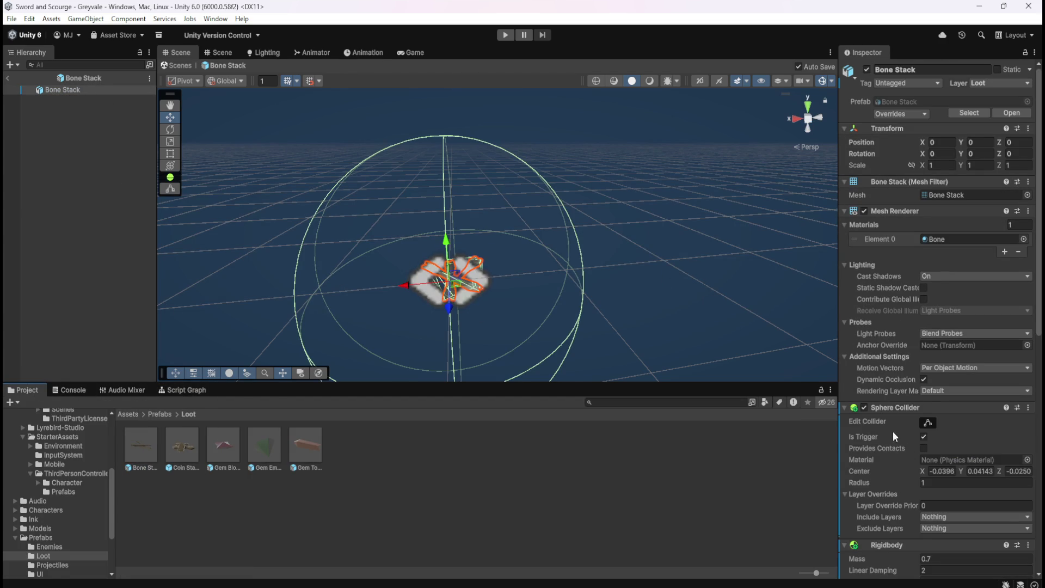
# Open LootCommon from Prefabs/UI, inspect its Text (TMP) child, then return to the scene
pyautogui.click(154, 414)
pyautogui.doubleClick(261, 444)
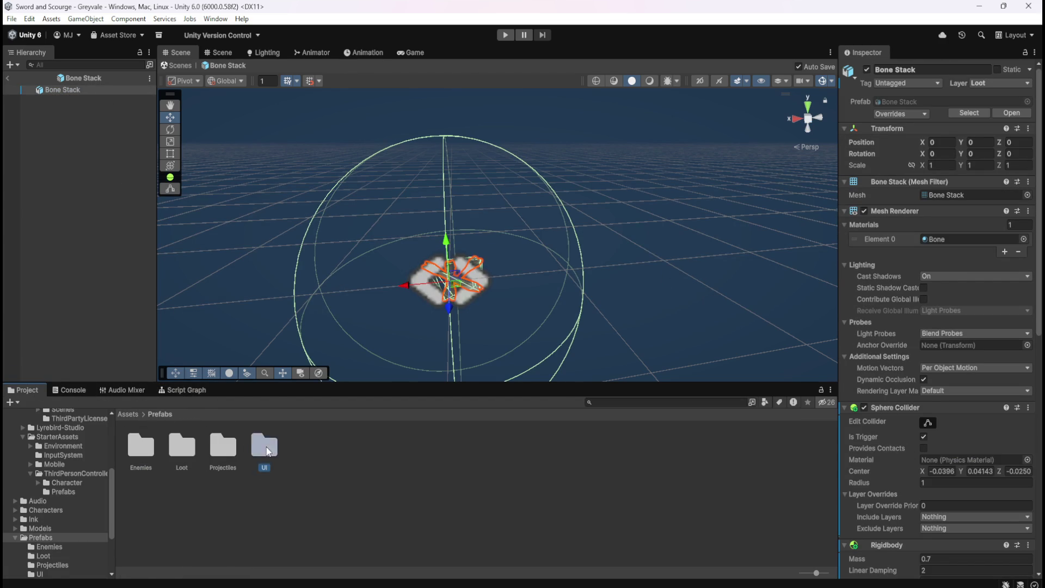
pyautogui.click(147, 451)
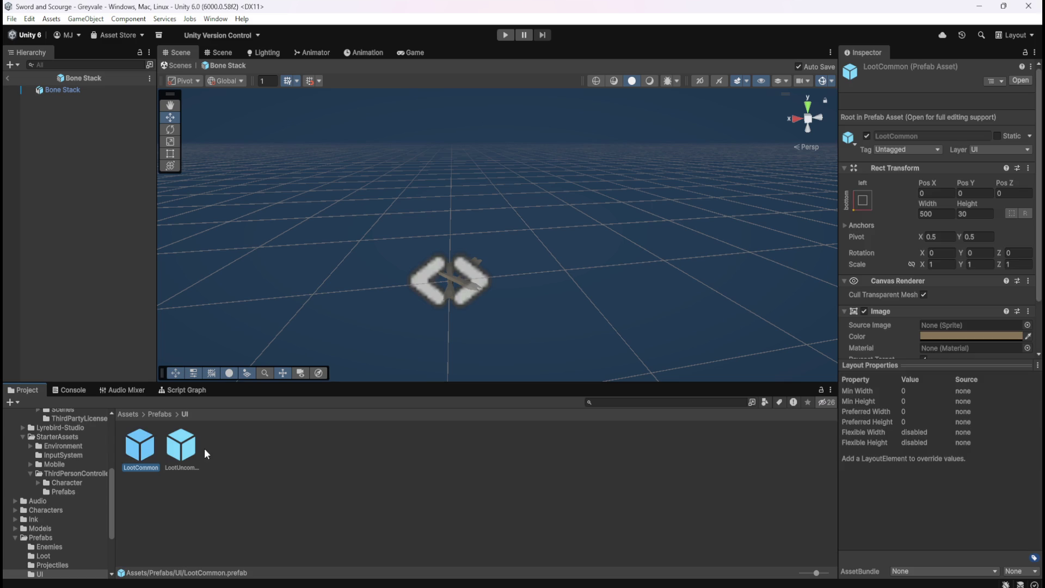
pyautogui.scroll(-3, 871, 309)
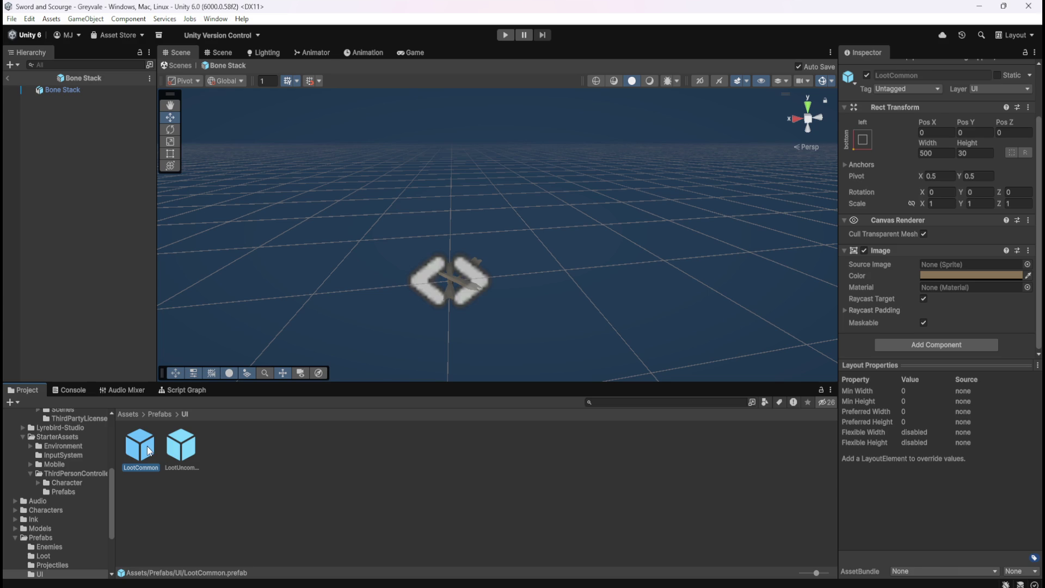
pyautogui.doubleClick(148, 450)
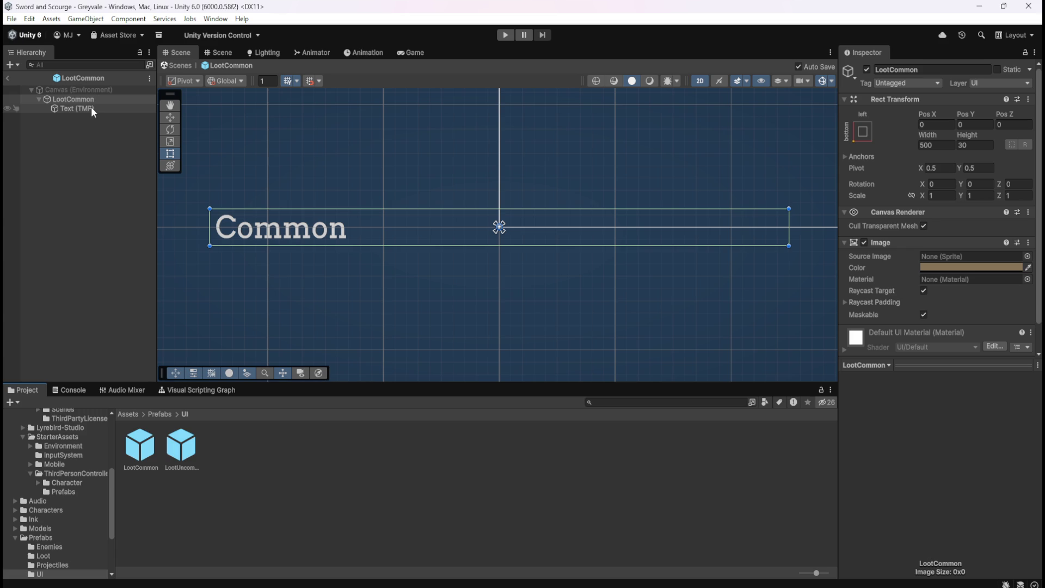
pyautogui.click(92, 111)
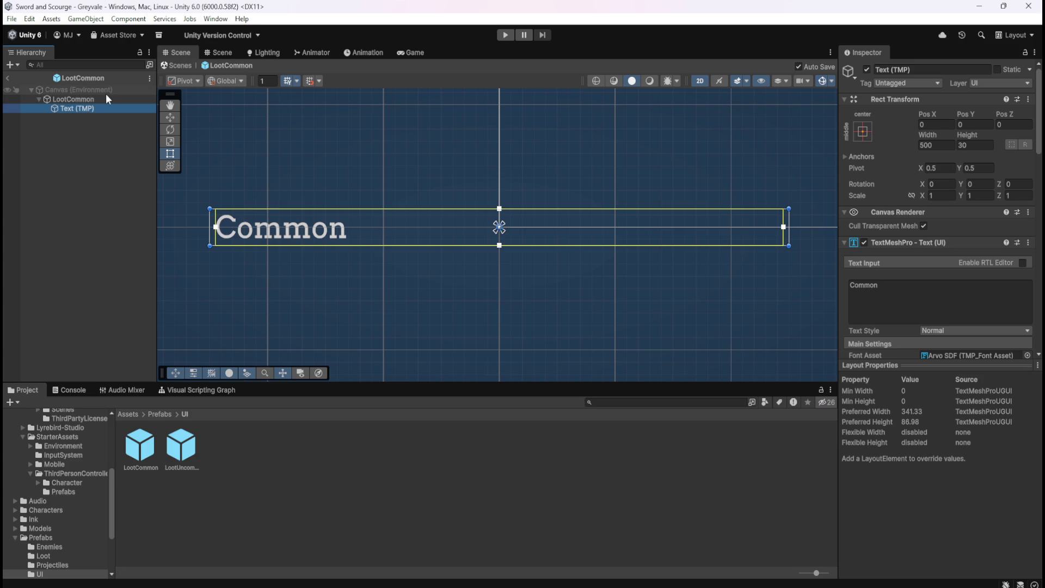
pyautogui.click(9, 78)
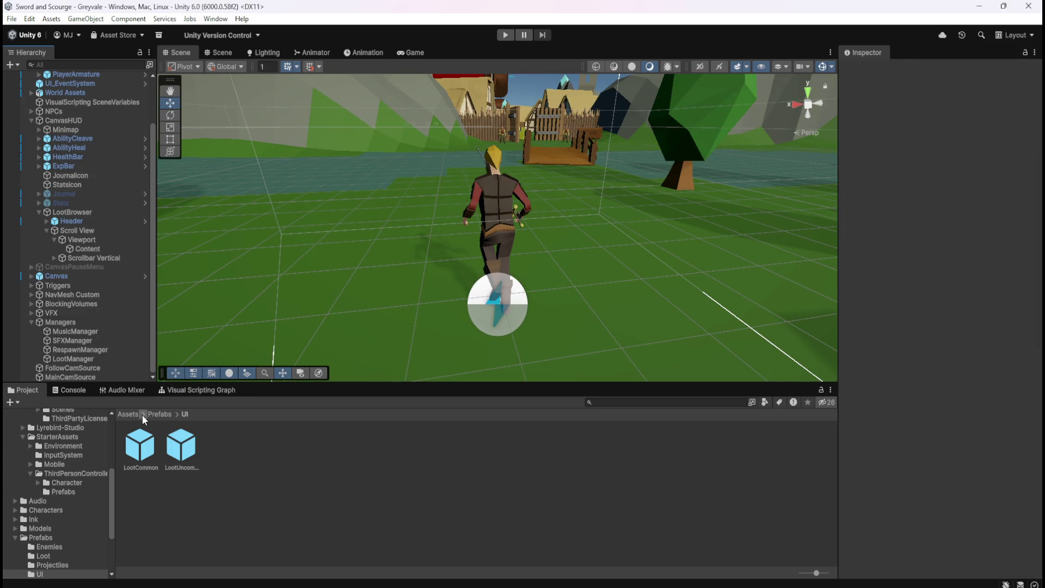
# Select Bone Stack in the Loot folder and show its script graph full size
pyautogui.click(156, 414)
pyautogui.doubleClick(181, 445)
pyautogui.click(136, 449)
pyautogui.click(180, 390)
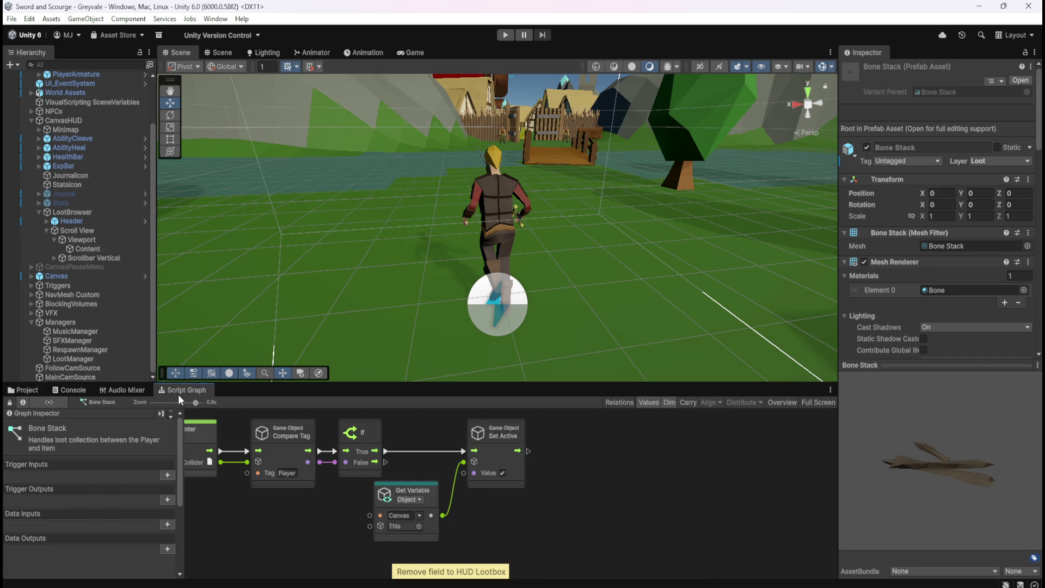
pyautogui.hotkey('shift', 'space')
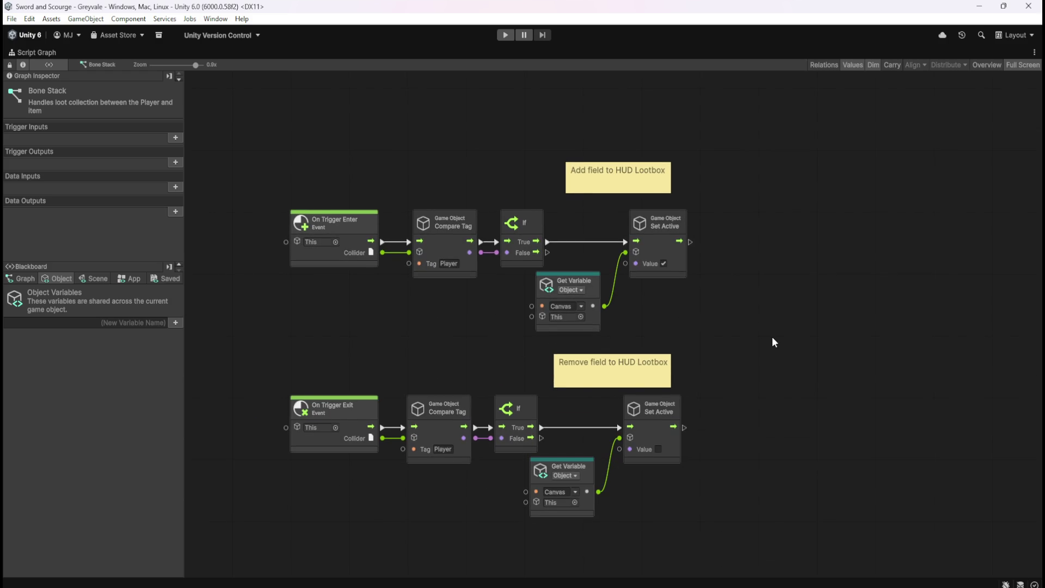
# Move the On Trigger Enter node group higher up in the graph
pyautogui.moveTo(297, 170)
pyautogui.mouseDown()
pyautogui.moveTo(350, 221)
pyautogui.moveTo(813, 421)
pyautogui.mouseUp()
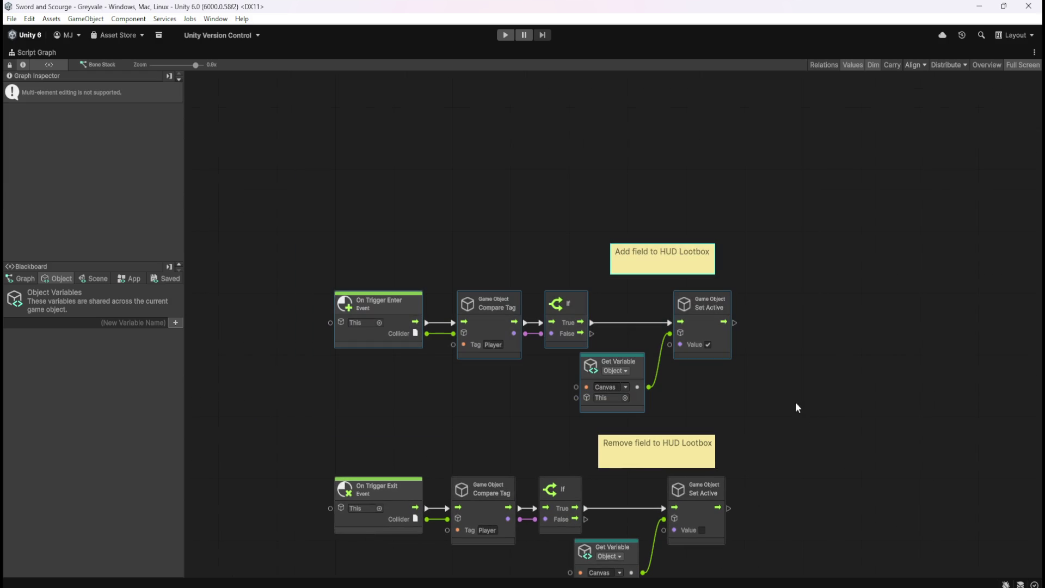
pyautogui.moveTo(635, 376); pyautogui.dragTo(629, 376)
pyautogui.click(644, 369)
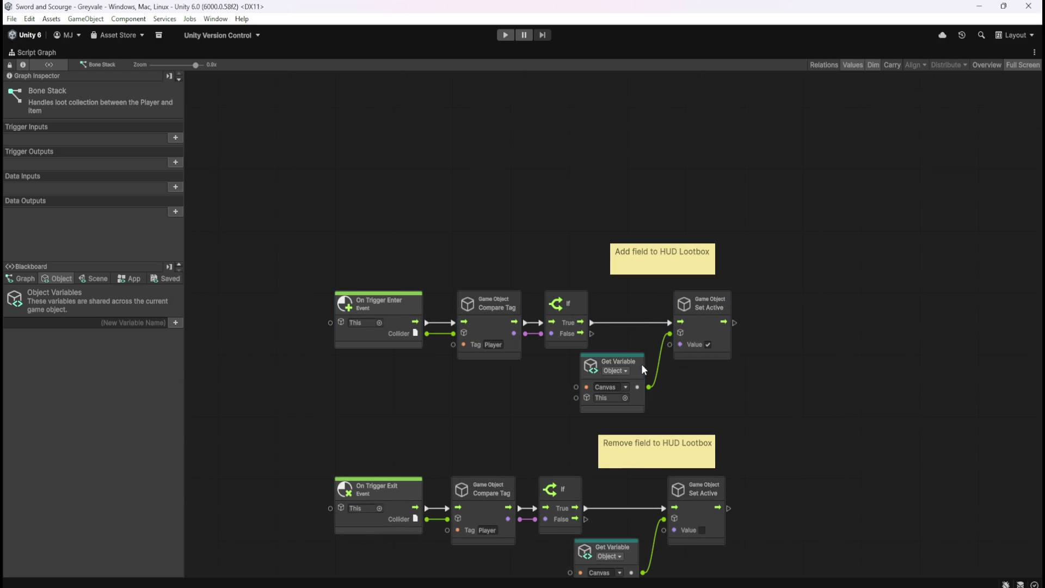
pyautogui.moveTo(306, 208); pyautogui.dragTo(827, 427)
pyautogui.hotkey('ctrl', 'z')
pyautogui.click(707, 343)
pyautogui.moveTo(711, 329); pyautogui.dragTo(712, 207)
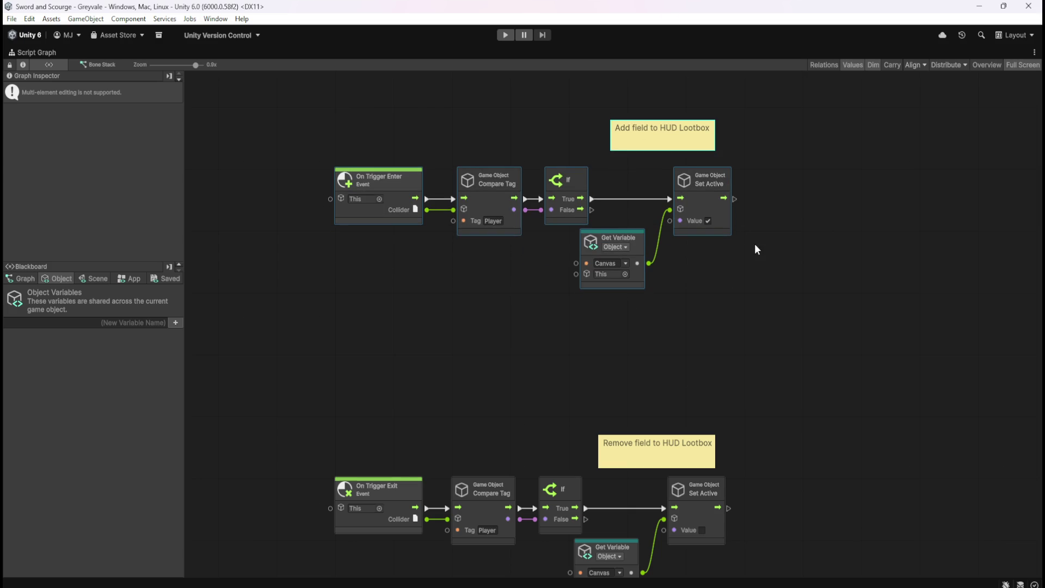
pyautogui.click(757, 248)
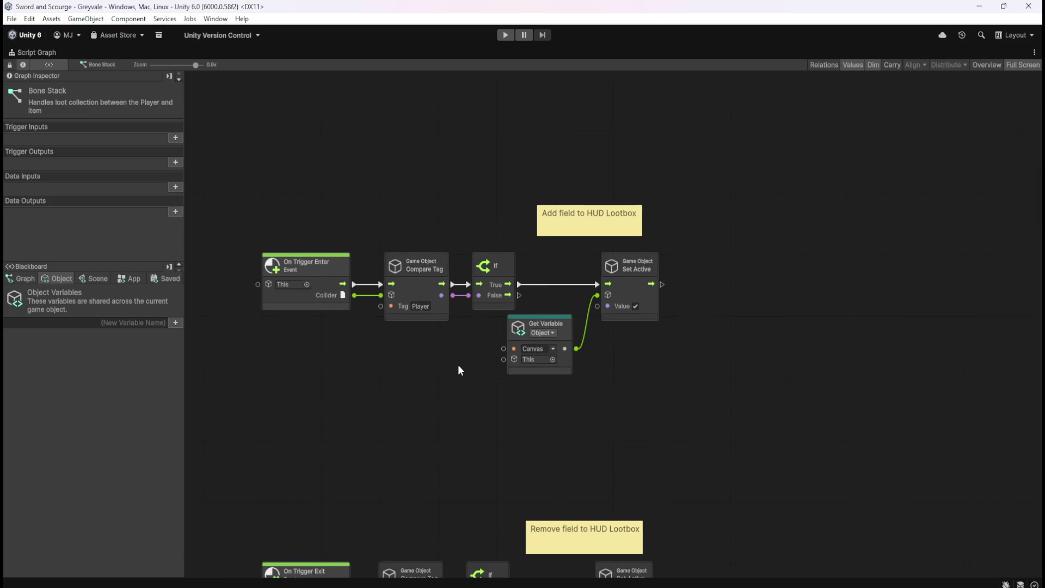
# Restore the layout and show the LootManager's script graph full size
pyautogui.hotkey('shift', 'space')
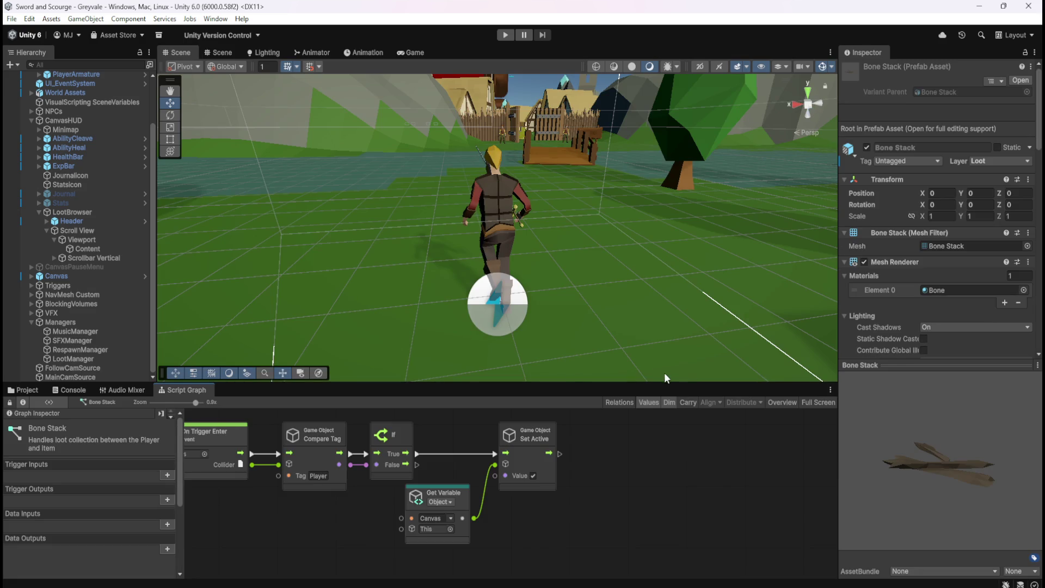
pyautogui.click(68, 358)
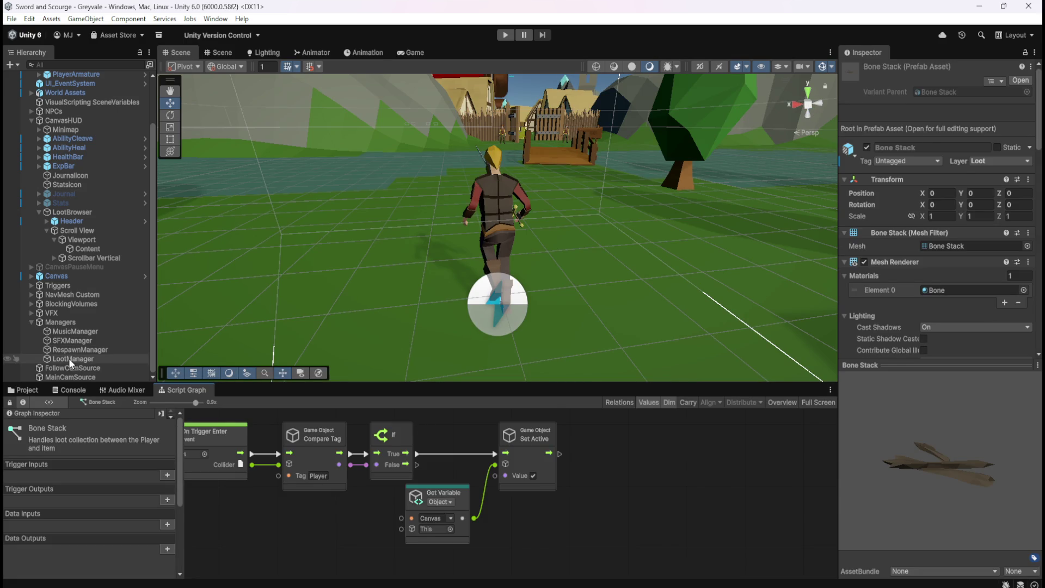
pyautogui.hotkey('shift', 'space')
# Inspect the Instantiate node spawning Bone Stack among the Loot Manager graph's Primary Loot nodes
pyautogui.scroll(-3, 641, 332)
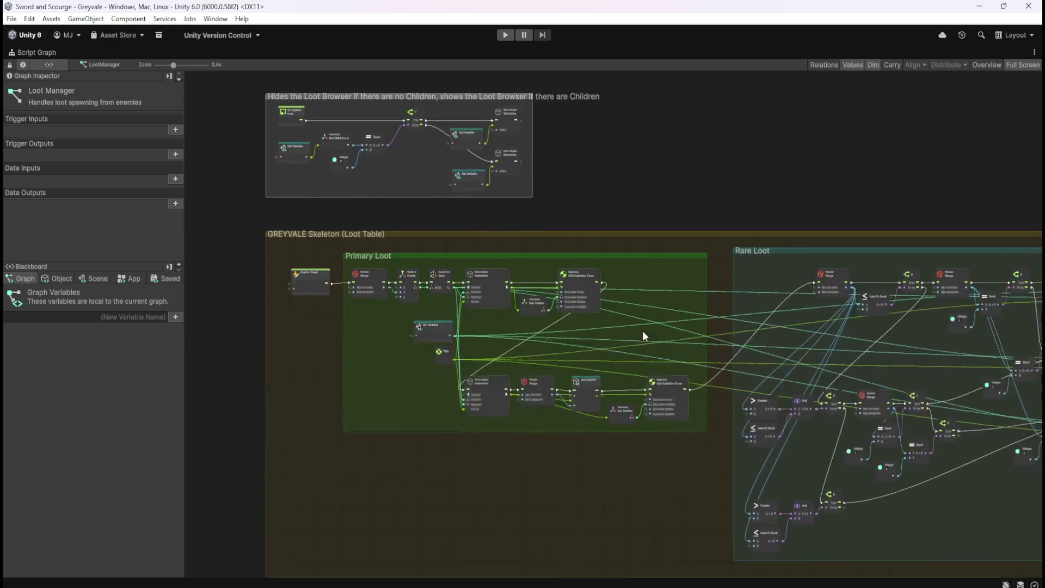
pyautogui.scroll(6, 376, 287)
pyautogui.click(655, 246)
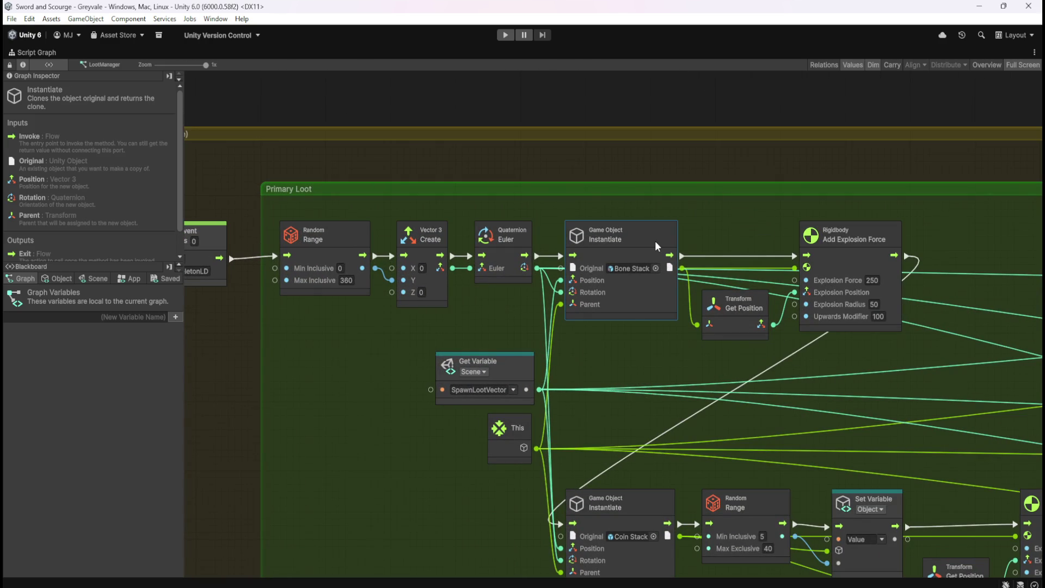
pyautogui.moveTo(629, 357)
pyautogui.mouseDown()
pyautogui.moveTo(645, 390)
pyautogui.moveTo(667, 403)
pyautogui.moveTo(686, 383)
pyautogui.mouseUp()
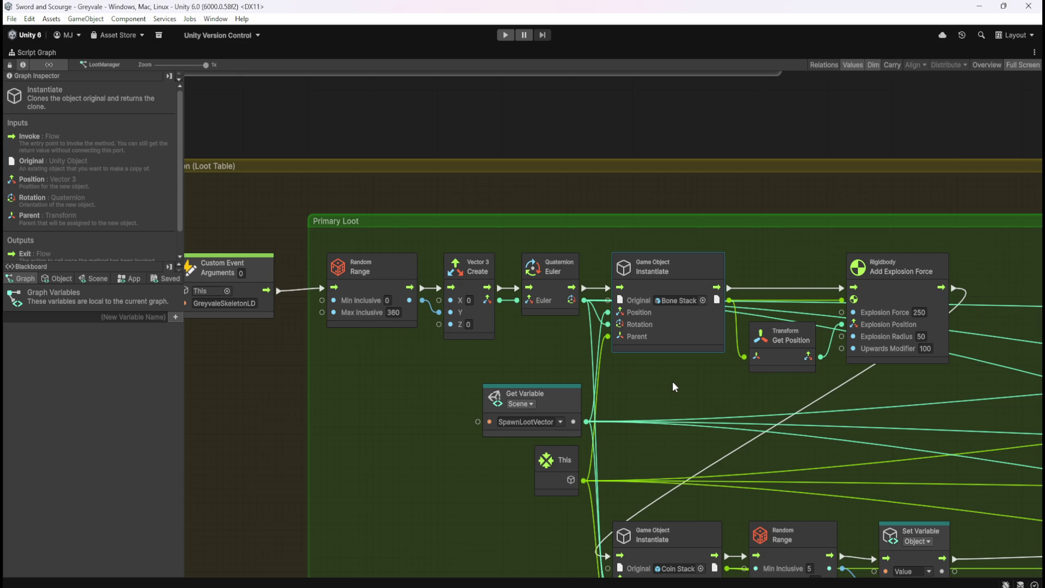
pyautogui.click(663, 352)
pyautogui.click(680, 325)
pyautogui.click(685, 380)
# Restore the graph layout and reopen the Bone Stack prefab from the Loot prefabs folder
pyautogui.hotkey('shift', 'space')
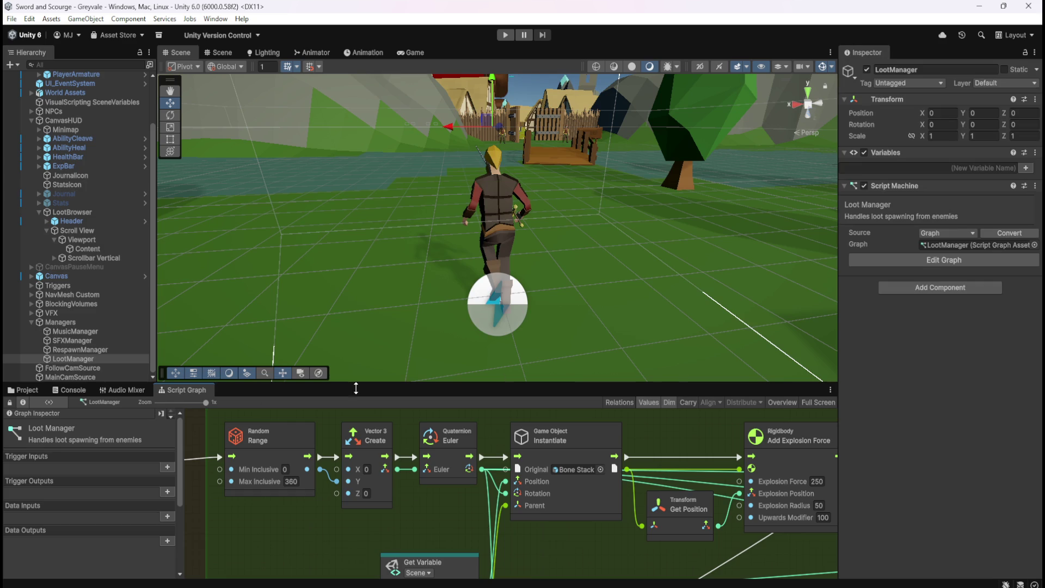
pyautogui.click(34, 393)
pyautogui.doubleClick(145, 443)
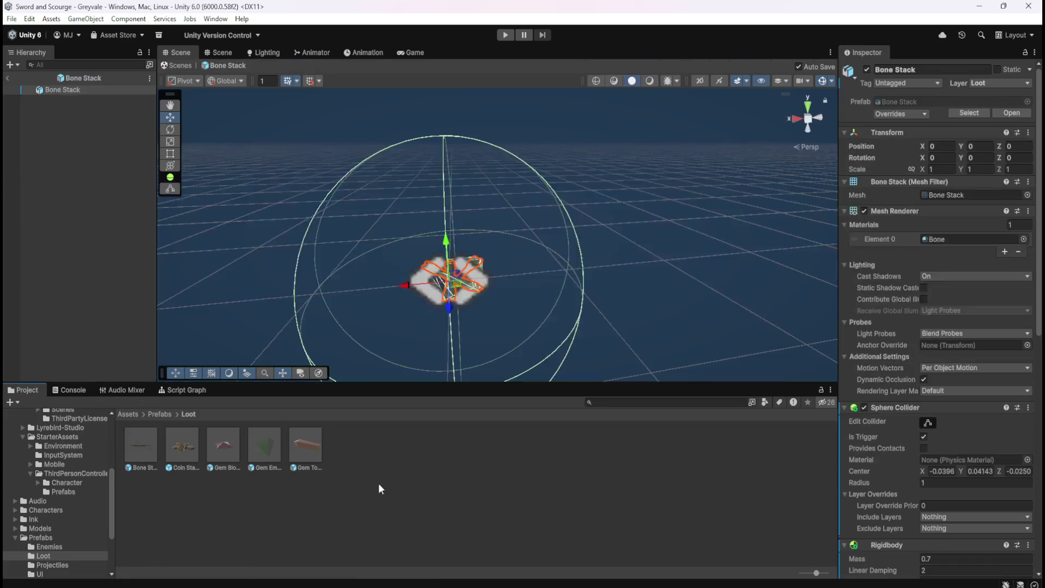
# Paste the copied Instantiate node into Bone Stack's maximized graph, right of Set Active
pyautogui.click(187, 390)
pyautogui.hotkey('shift', 'space')
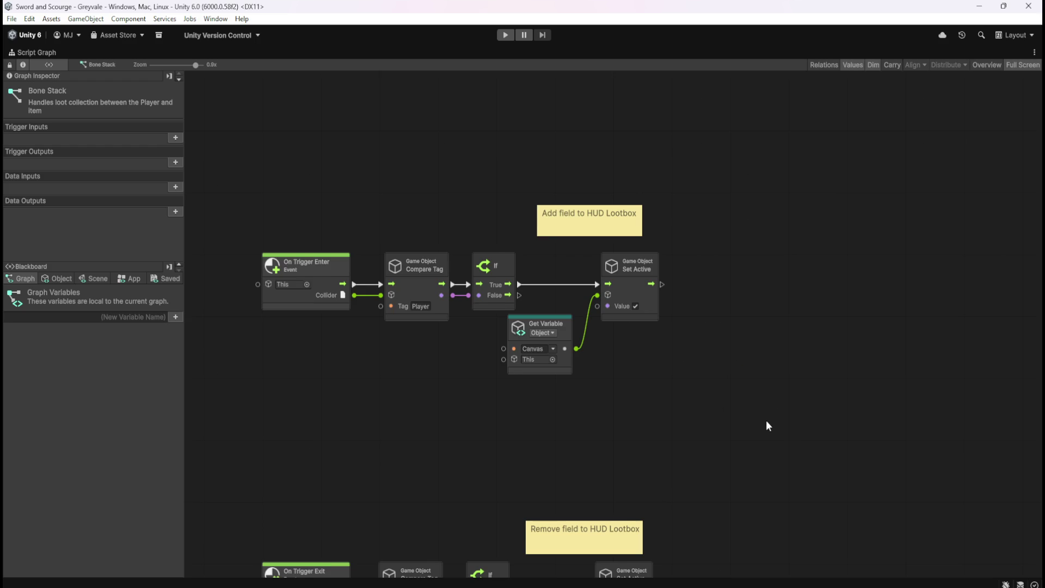
pyautogui.scroll(-1, 768, 414)
pyautogui.hotkey('ctrl', 'v')
pyautogui.moveTo(628, 341)
pyautogui.mouseDown()
pyautogui.moveTo(753, 315)
pyautogui.moveTo(770, 299)
pyautogui.mouseUp()
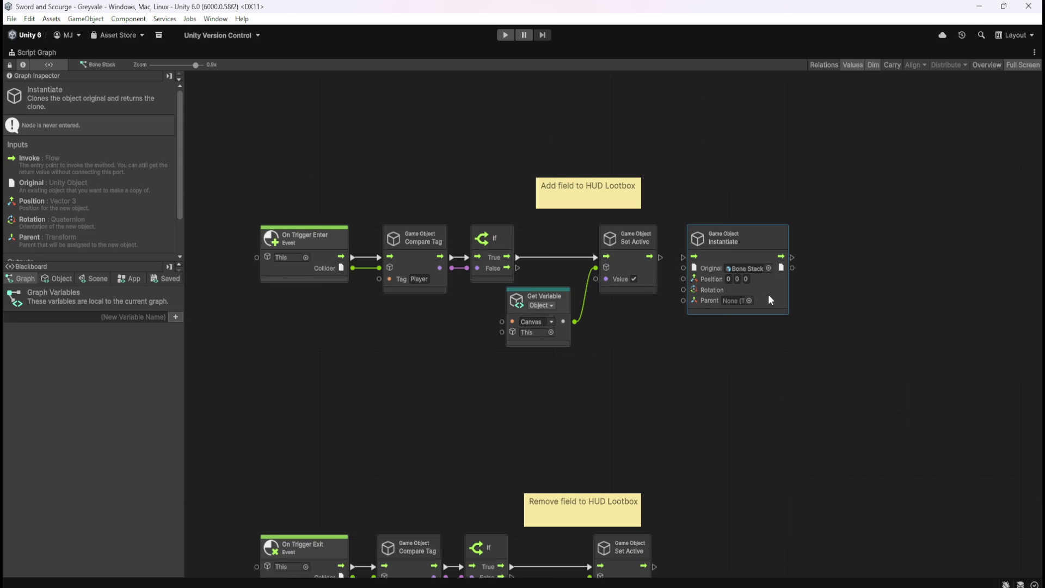
# Set the Instantiate node's Original object to LootCommon
pyautogui.click(768, 268)
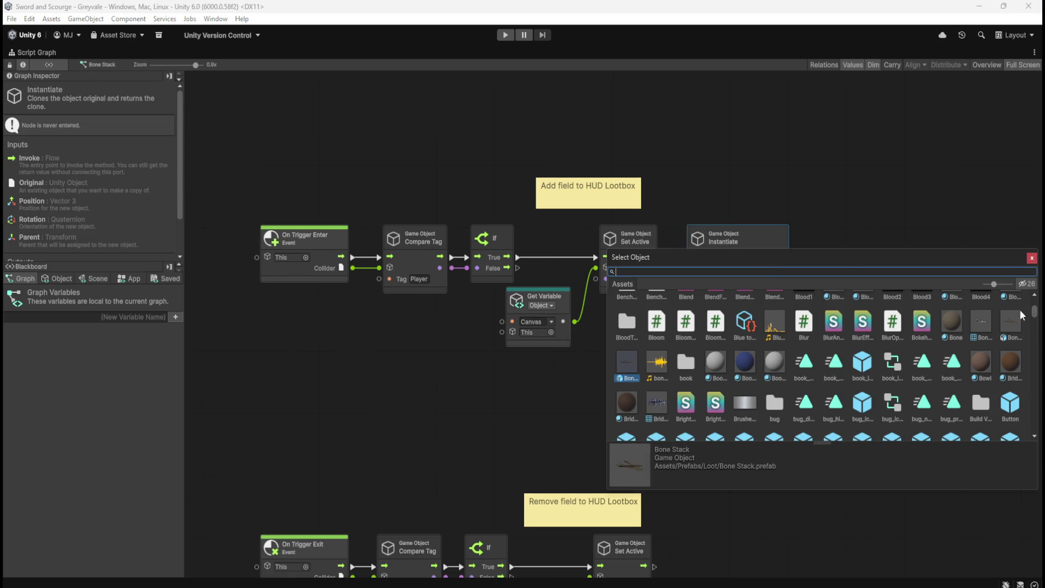
pyautogui.write('loot')
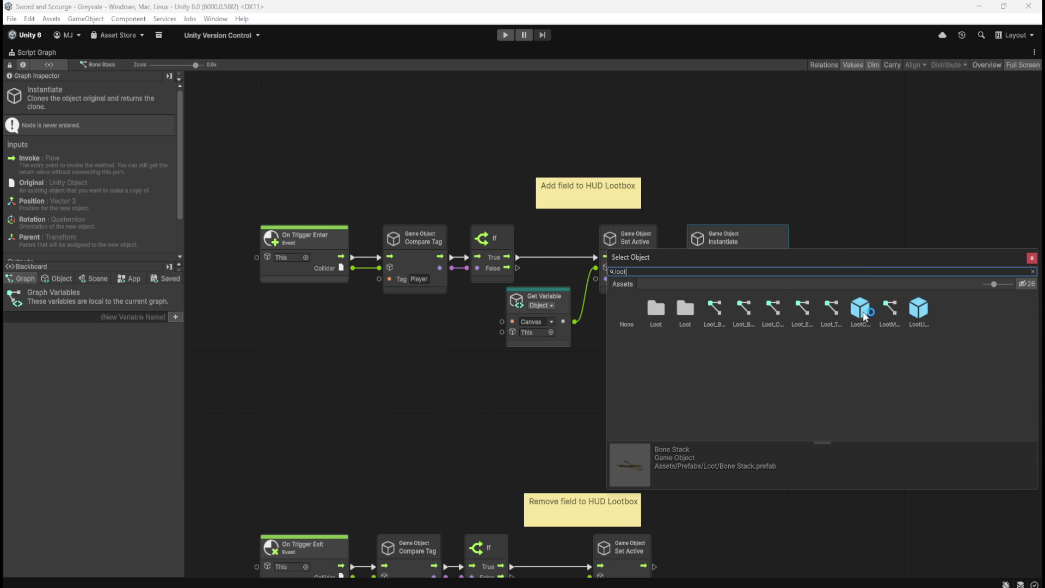
pyautogui.click(864, 317)
pyautogui.click(864, 187)
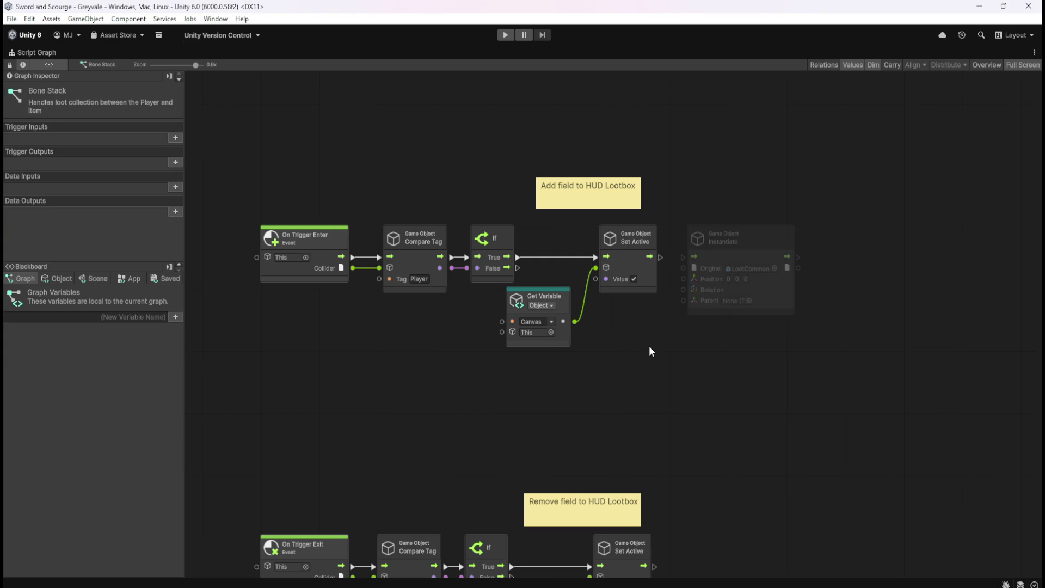
# Delete the Canvas Get Variable and Set Active nodes, then connect If True to Instantiate
pyautogui.moveTo(649, 346); pyautogui.dragTo(558, 267)
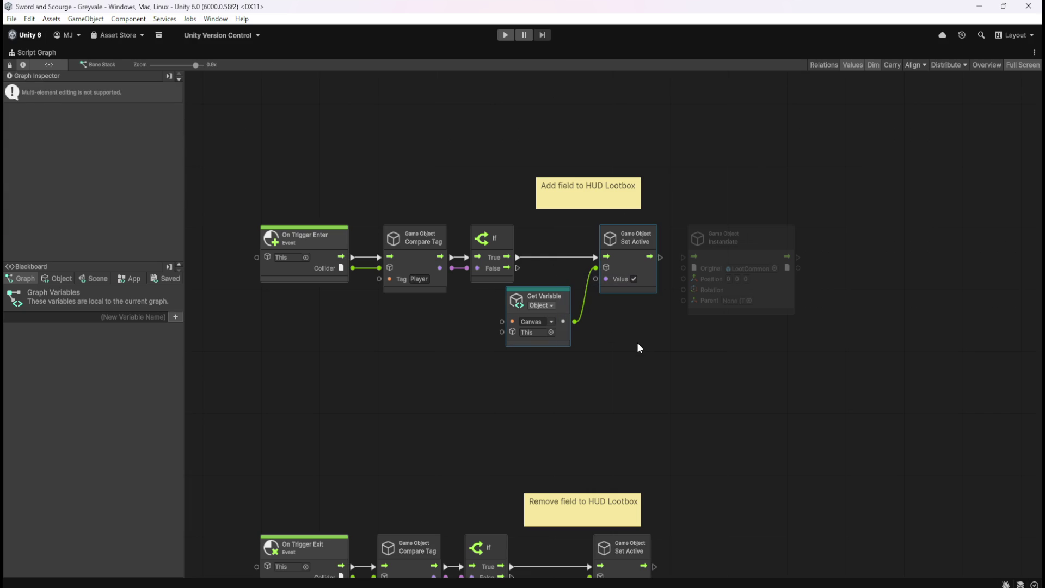
pyautogui.press('Delete')
pyautogui.moveTo(729, 255); pyautogui.dragTo(604, 252)
pyautogui.moveTo(507, 257); pyautogui.dragTo(549, 257)
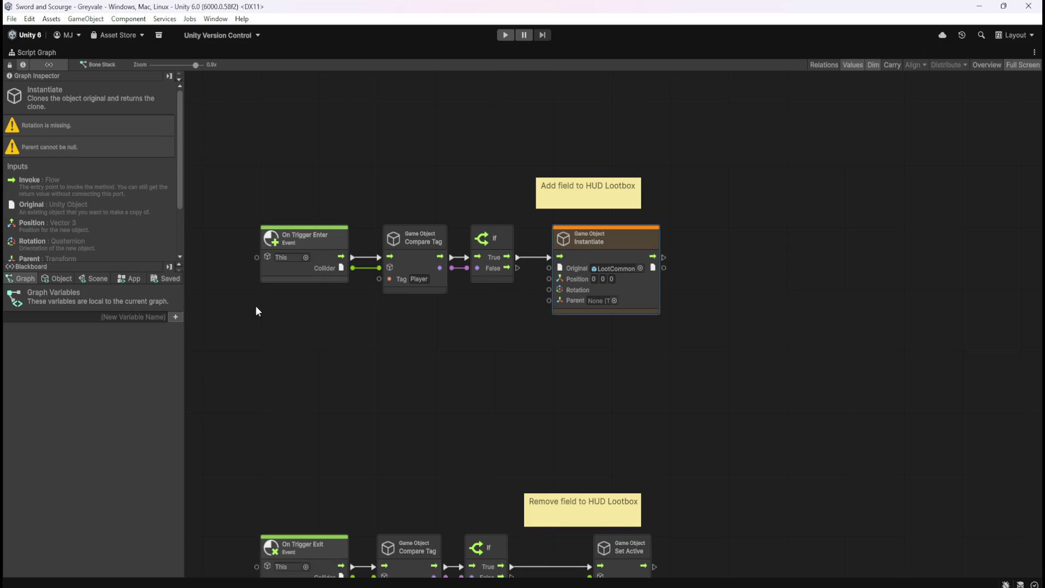
# Add a LootParent Get Variable node and wire it into Instantiate's Parent and Position inputs
pyautogui.click(52, 279)
pyautogui.moveTo(178, 304)
pyautogui.mouseDown()
pyautogui.moveTo(206, 495)
pyautogui.moveTo(192, 577)
pyautogui.mouseUp()
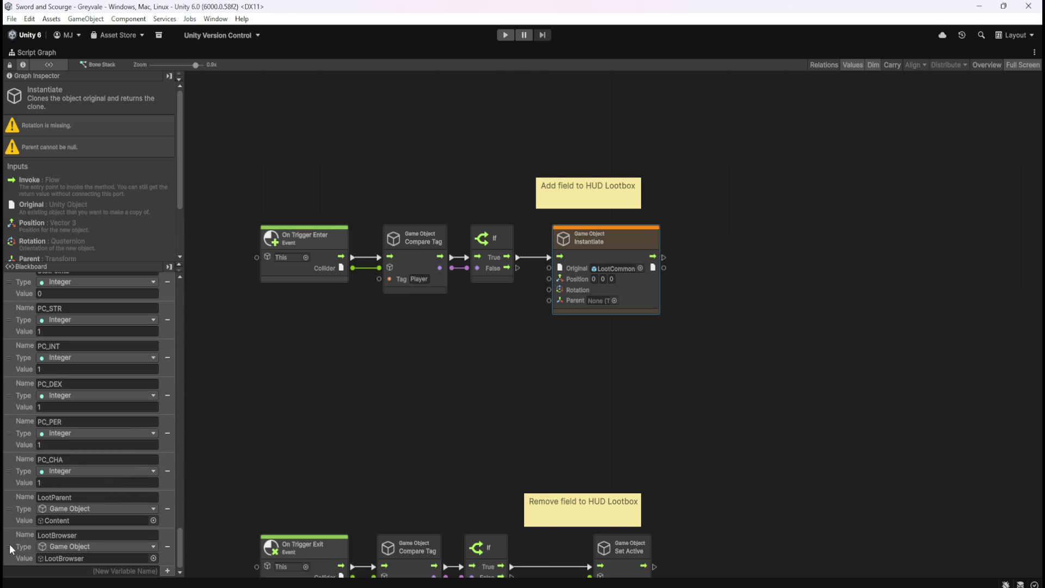
pyautogui.moveTo(18, 507)
pyautogui.mouseDown()
pyautogui.moveTo(351, 444)
pyautogui.moveTo(453, 316)
pyautogui.mouseUp()
pyautogui.moveTo(504, 339); pyautogui.dragTo(544, 317)
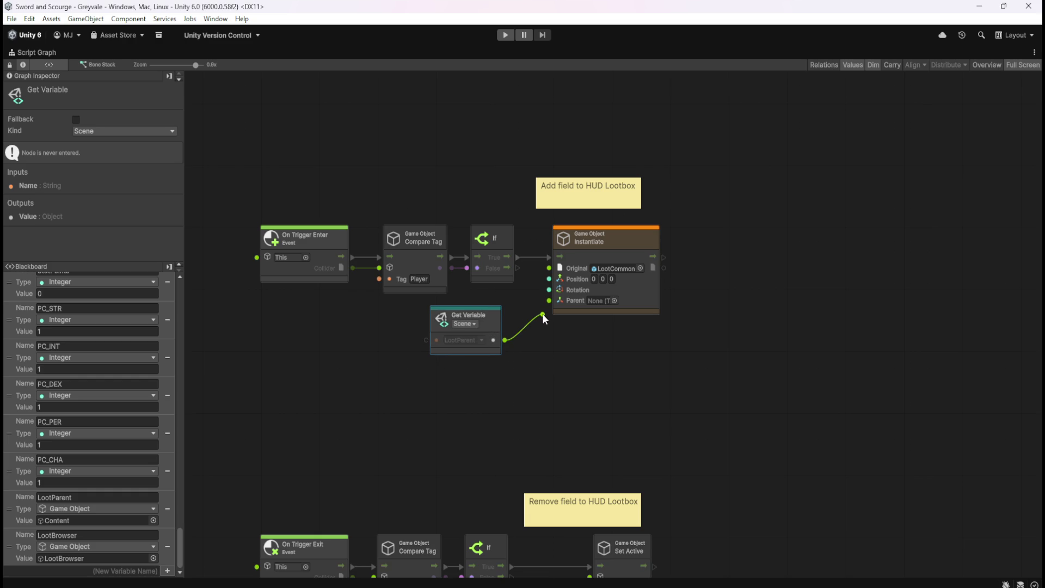
pyautogui.moveTo(543, 306); pyautogui.dragTo(550, 303)
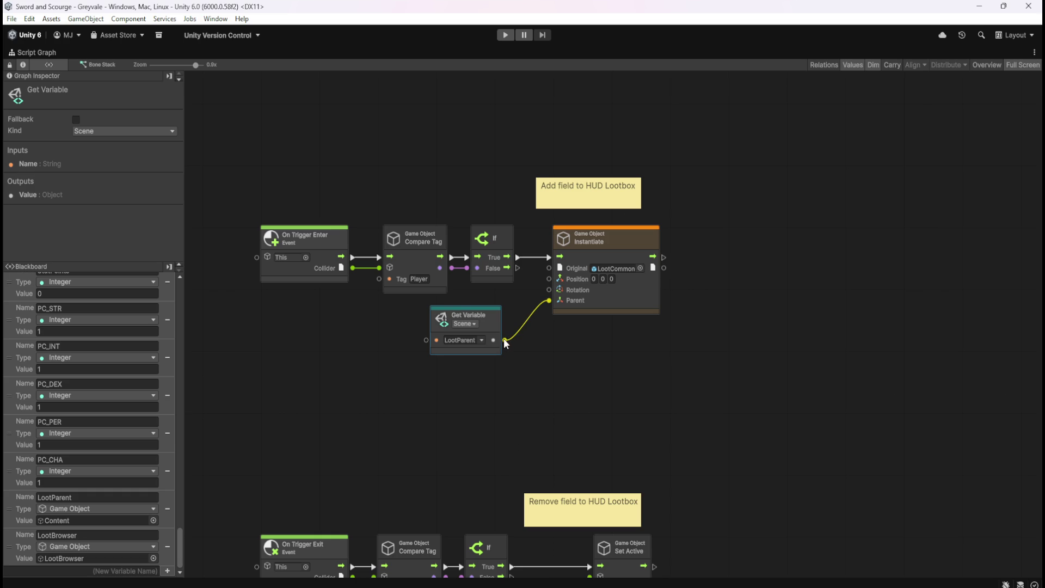
pyautogui.moveTo(504, 338); pyautogui.dragTo(550, 279)
# Wire LootParent into Instantiate's Rotation input and browse node choices from Instantiate's output
pyautogui.moveTo(503, 338); pyautogui.dragTo(549, 289)
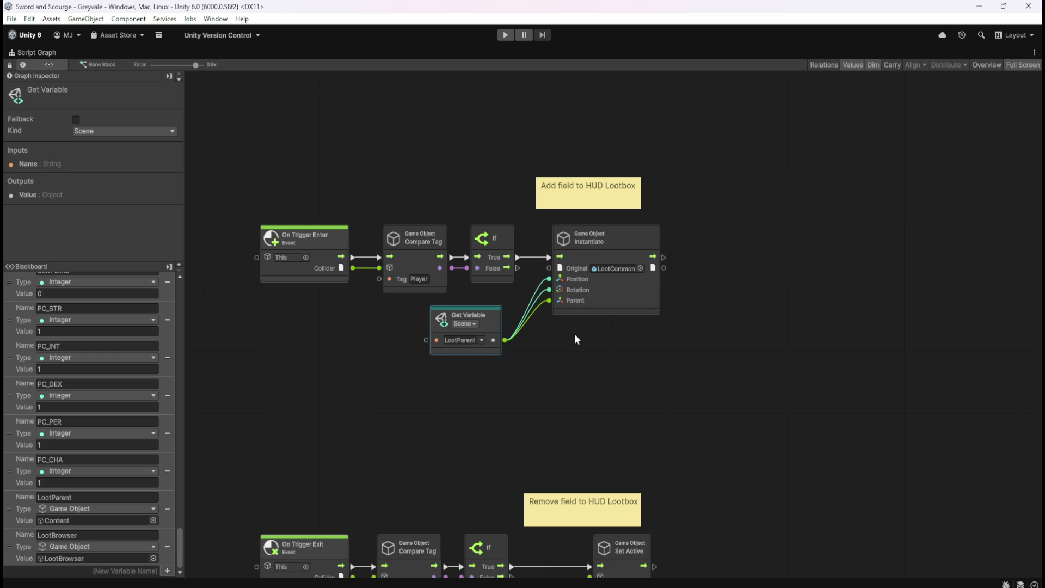
pyautogui.click(581, 349)
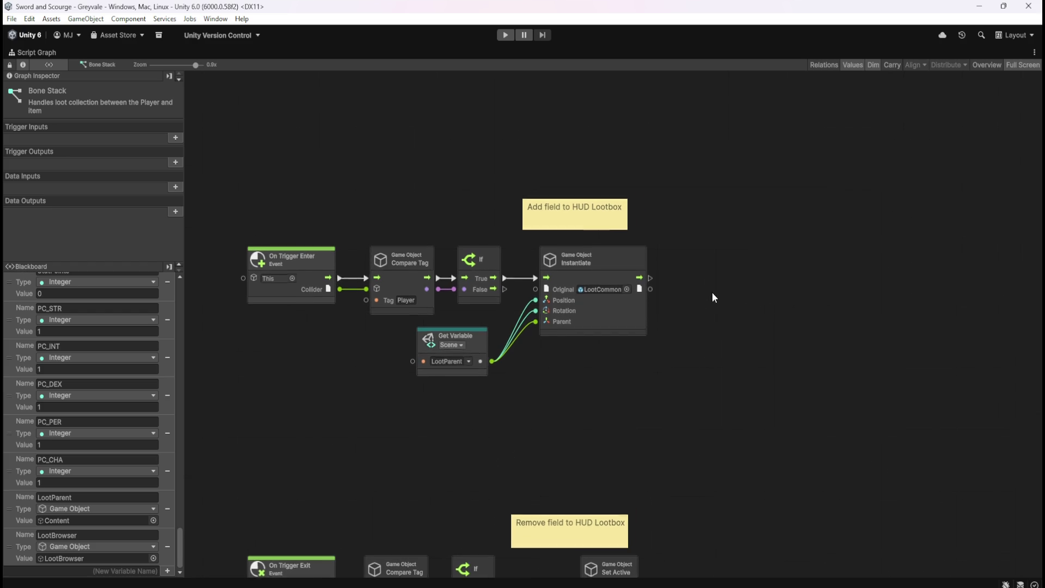
pyautogui.moveTo(630, 292); pyautogui.dragTo(683, 295)
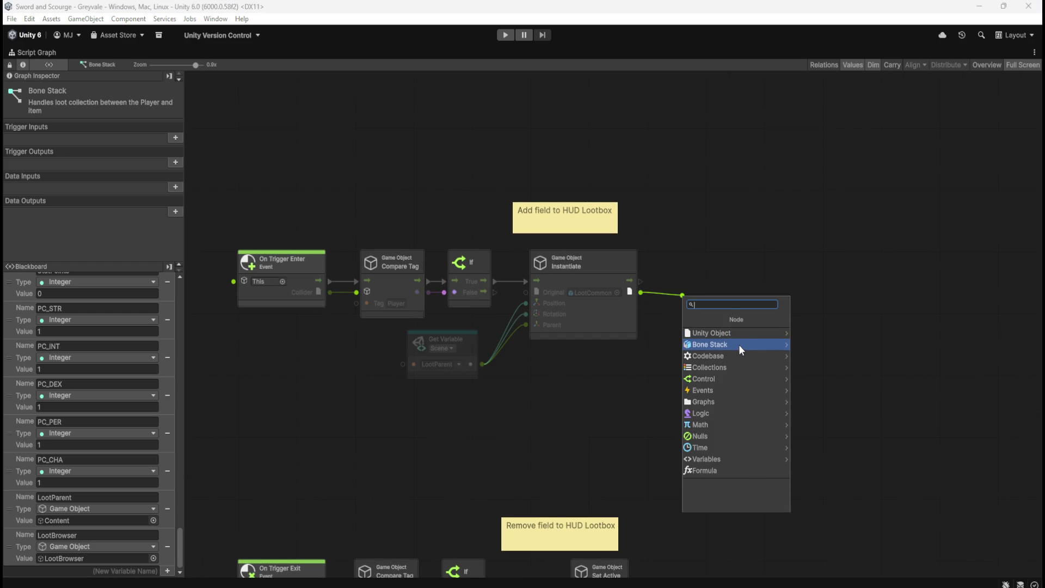
pyautogui.click(752, 344)
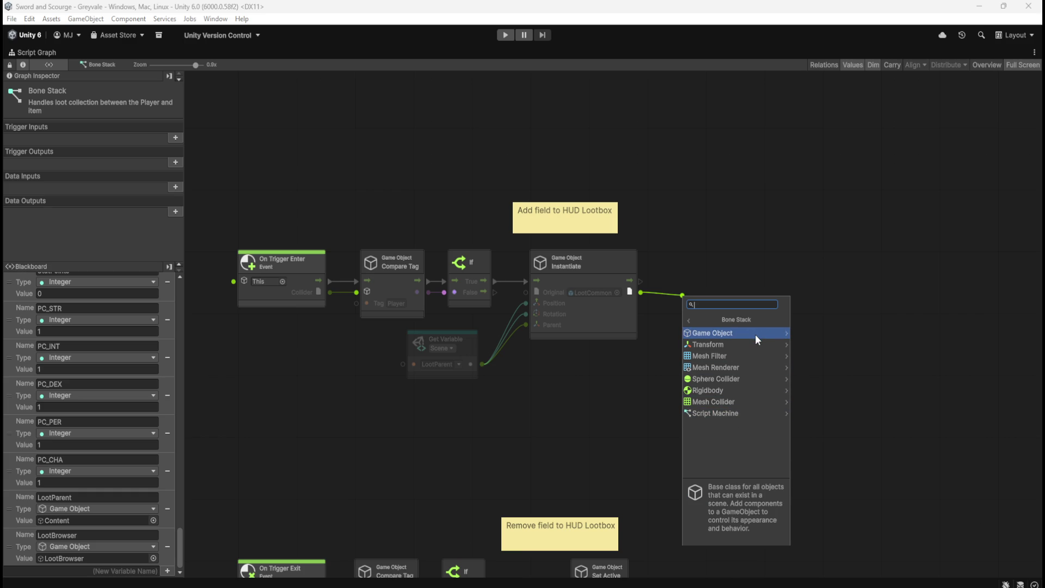
pyautogui.press('Escape')
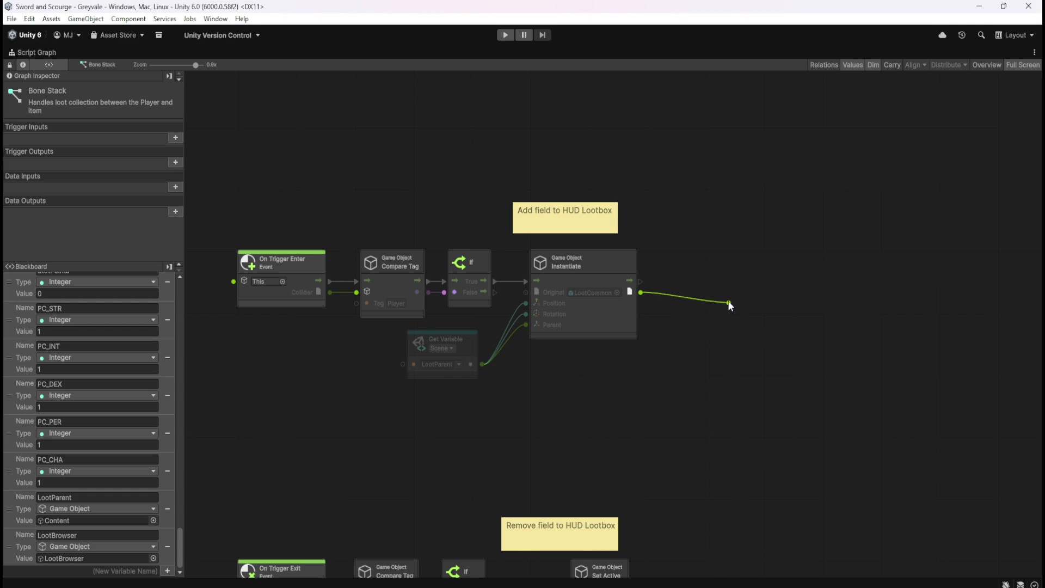
# Reframe the graph and reopen the node finder from Instantiate's output
pyautogui.moveTo(641, 293); pyautogui.dragTo(675, 294)
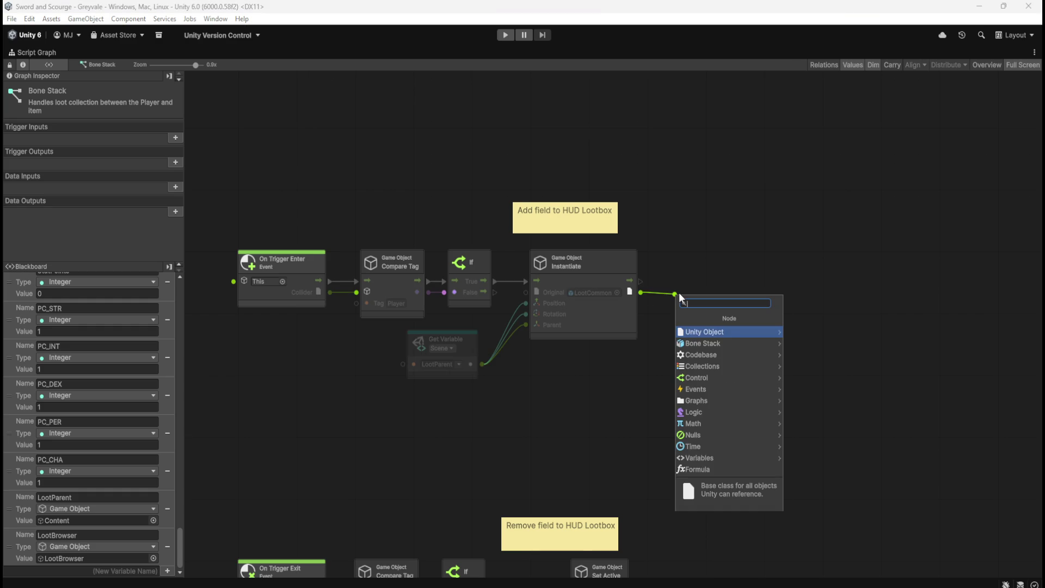
pyautogui.click(747, 332)
pyautogui.press('Escape')
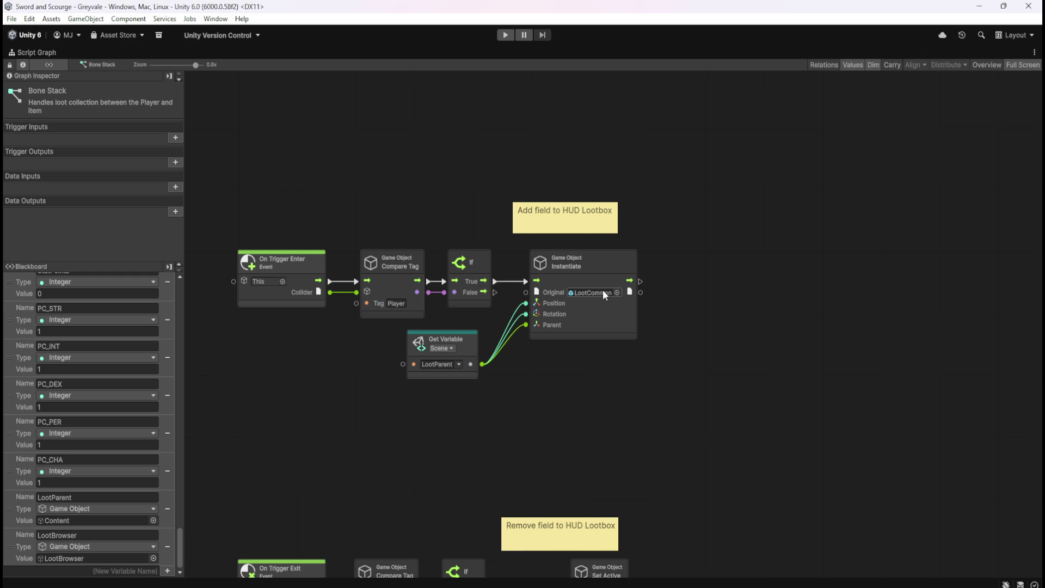
pyautogui.scroll(1, 508, 304)
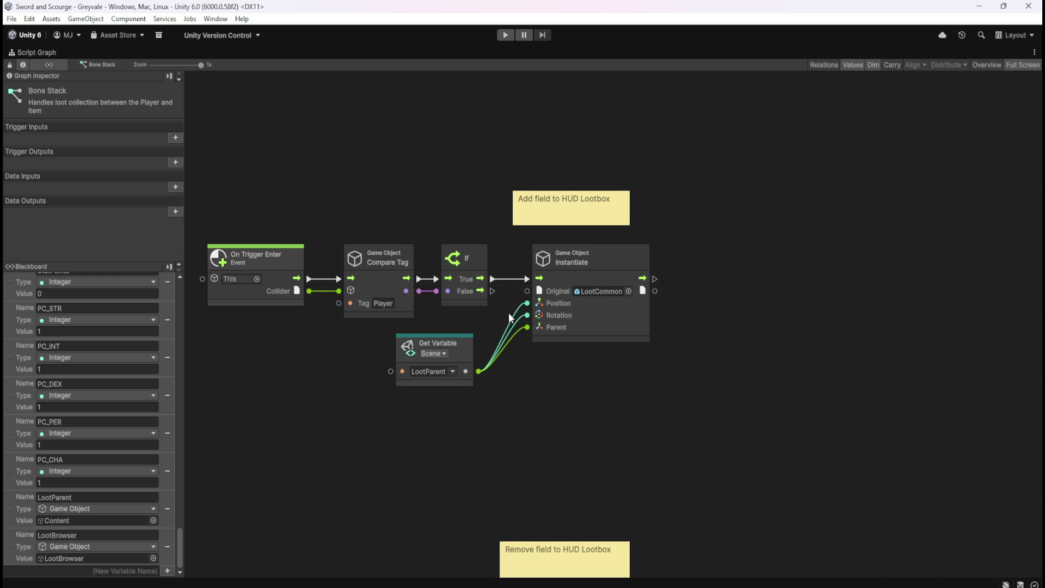
pyautogui.moveTo(558, 396); pyautogui.dragTo(644, 401)
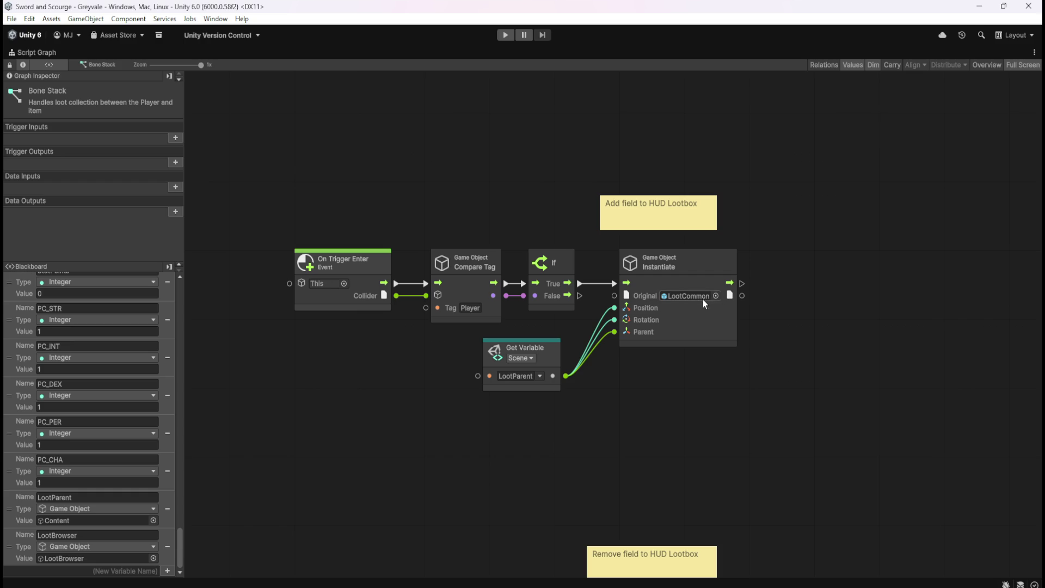
pyautogui.moveTo(742, 295); pyautogui.dragTo(769, 300)
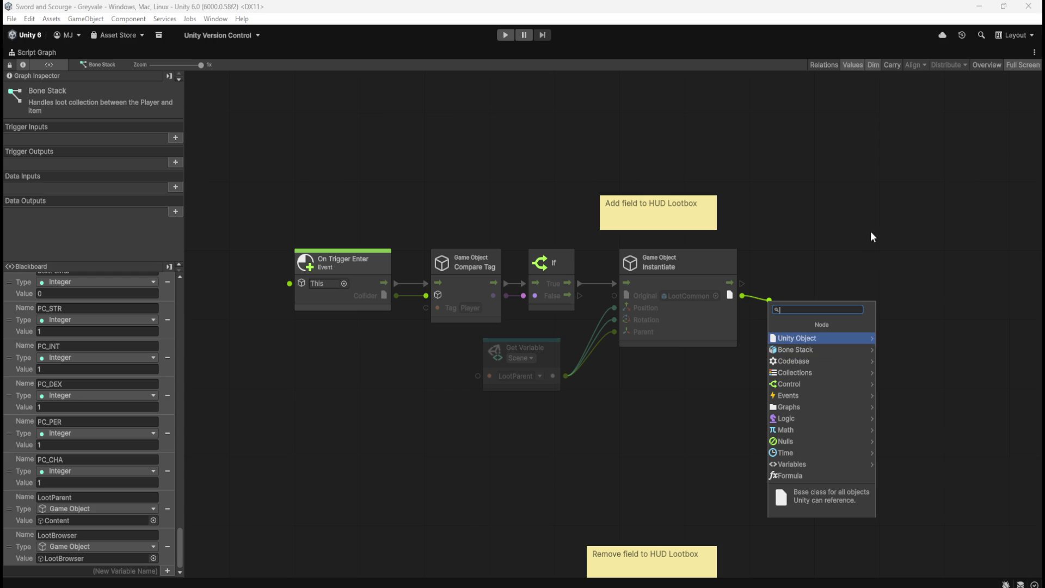
# Search the node finder for 'text' and browse the Text Mesh Pro category
pyautogui.write('text')
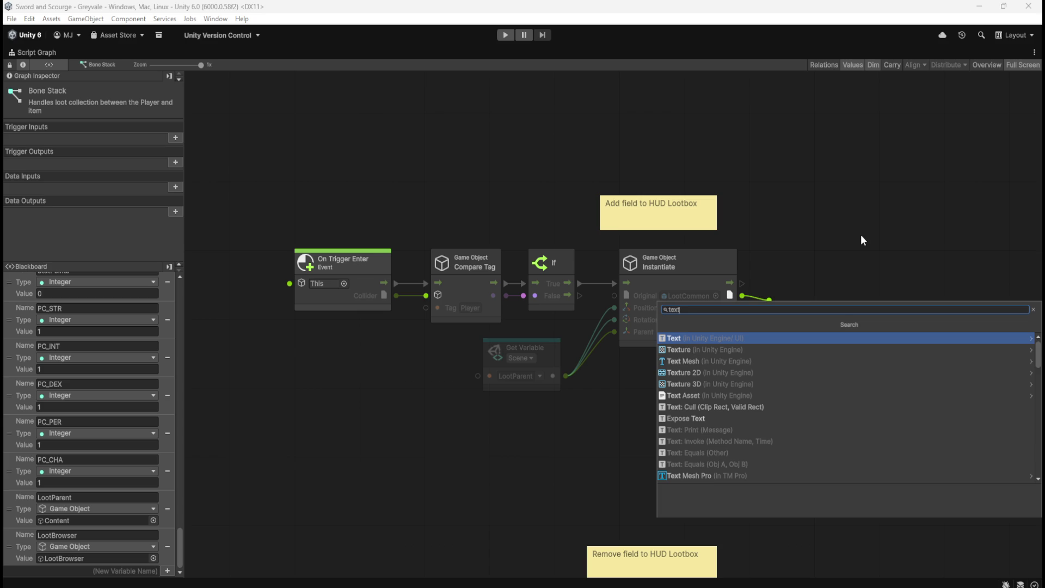
pyautogui.press('Down')
pyautogui.press('Down')
pyautogui.press('Down')
pyautogui.press('Down')
pyautogui.press('Down')
pyautogui.press('Down')
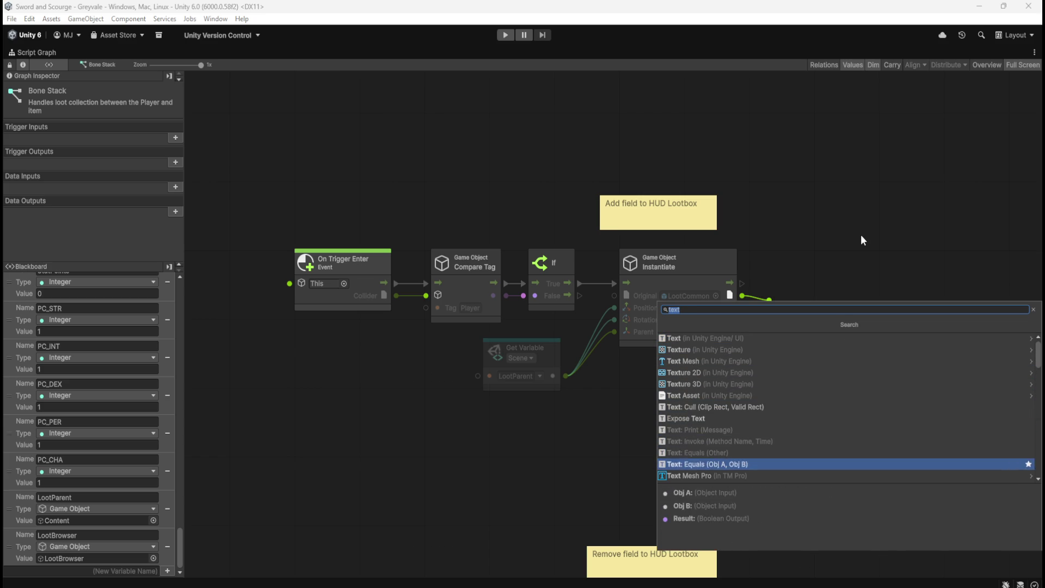
pyautogui.press('Return')
pyautogui.scroll(-4, 870, 418)
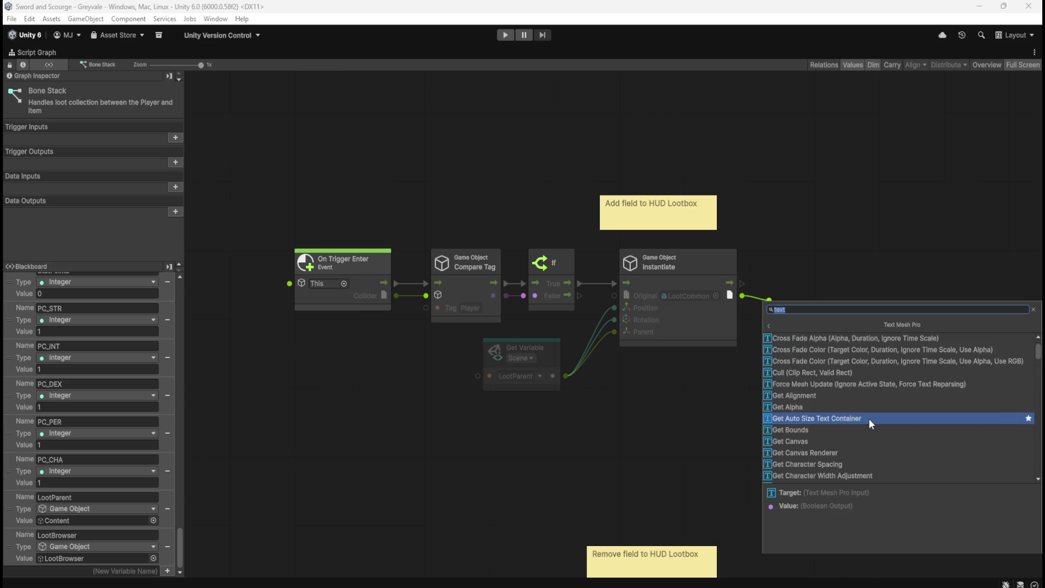
pyautogui.press('Escape')
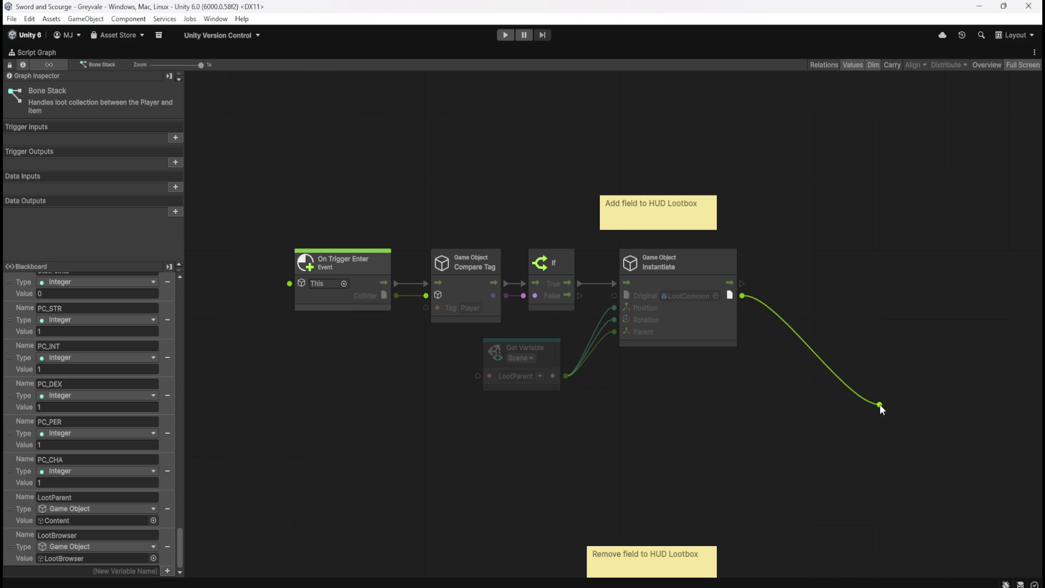
# Add a Get Component In Children node from Instantiate's output via 'get compon'
pyautogui.click(790, 309)
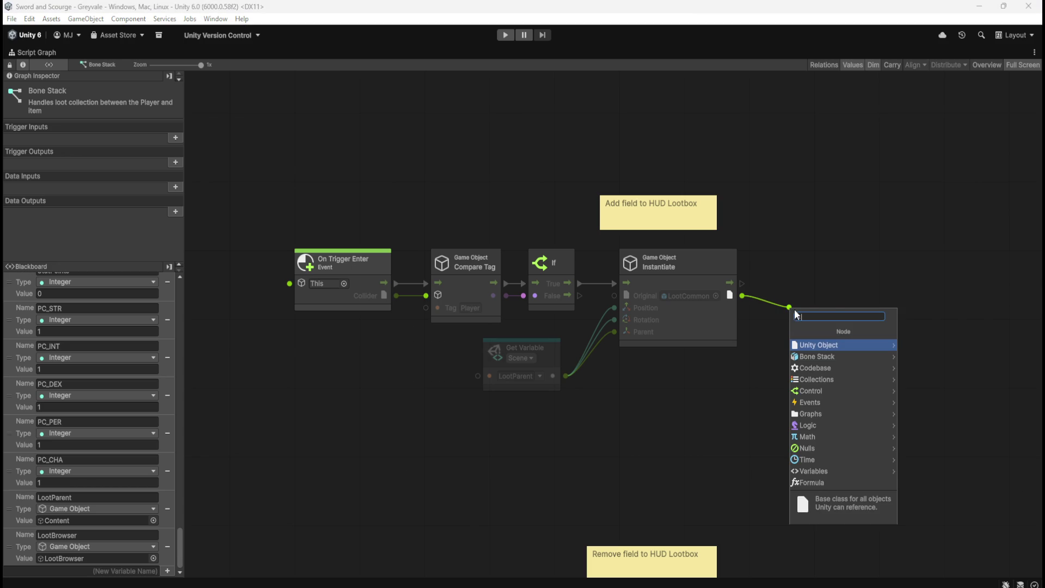
pyautogui.write('get compon')
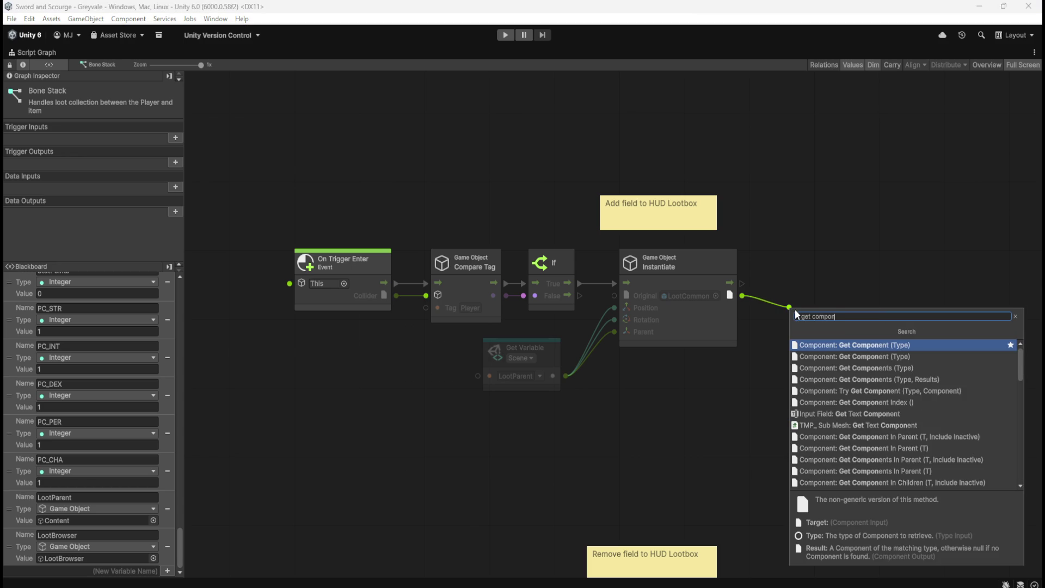
pyautogui.press('Down')
pyautogui.press('Down')
pyautogui.press('Down')
pyautogui.press('Up')
pyautogui.press('Up')
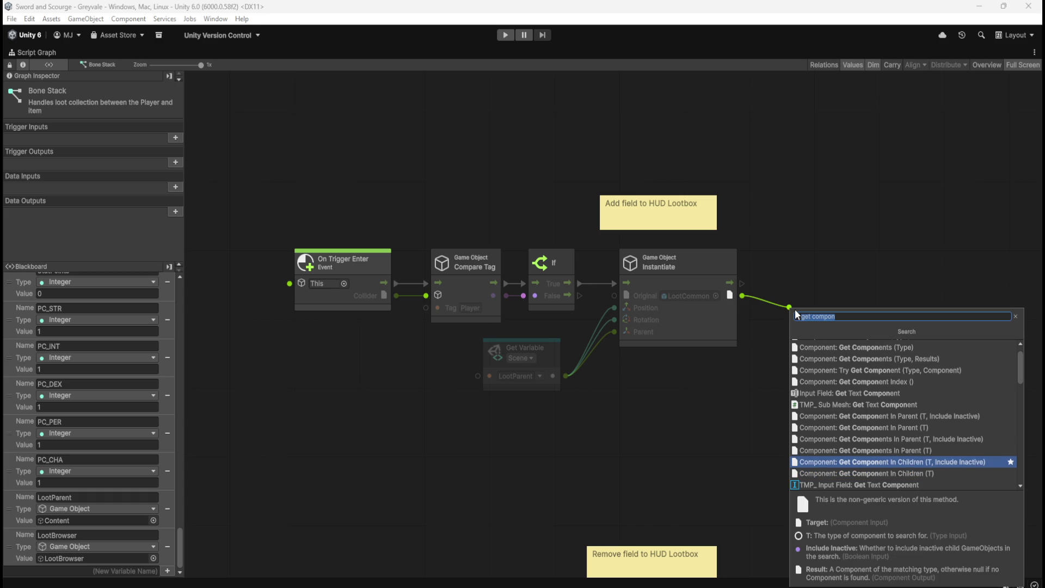
pyautogui.press('Down')
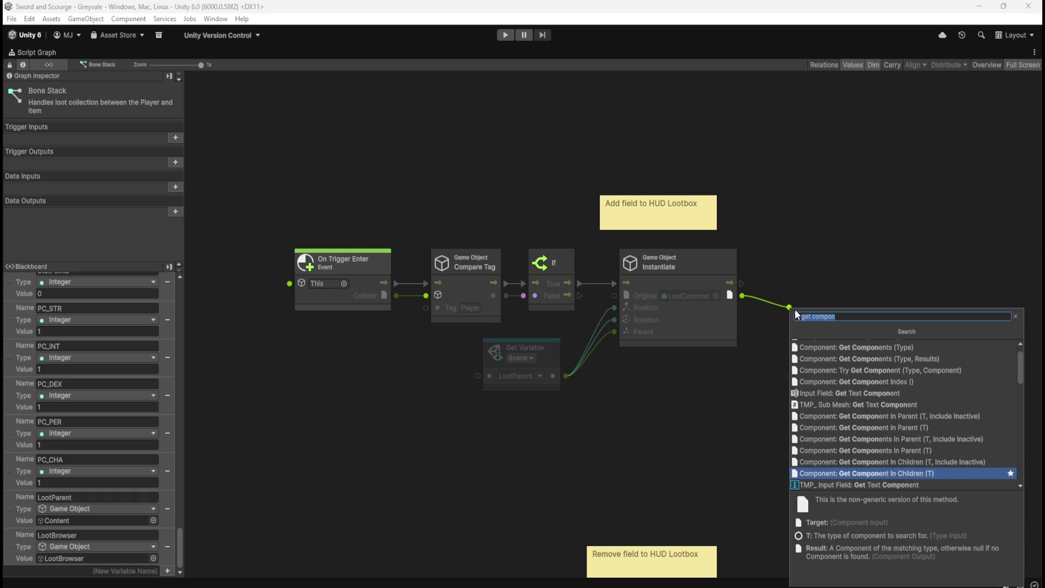
pyautogui.press('Return')
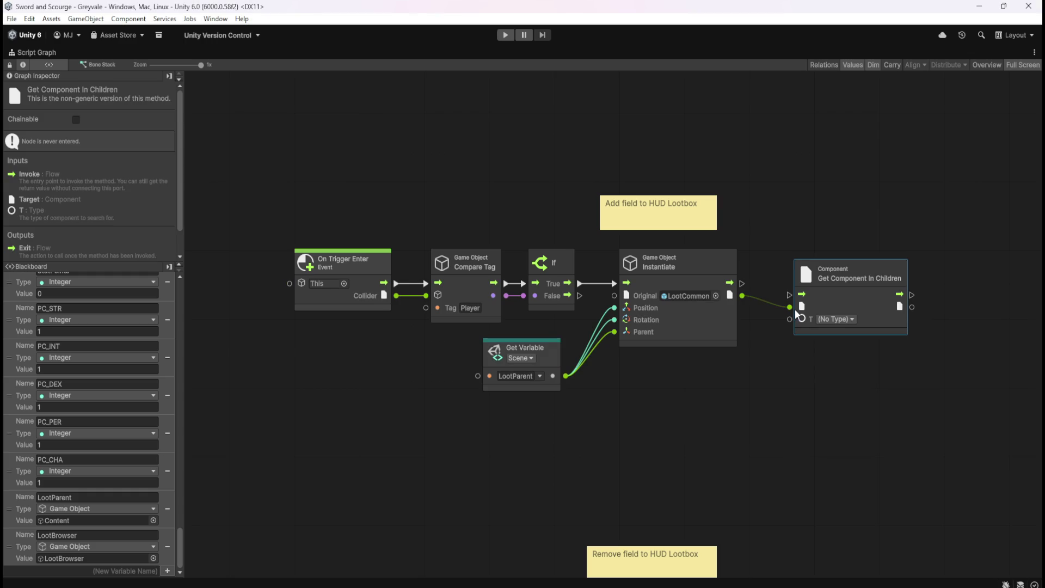
# Set Get Component In Children's type T to Text Mesh Pro
pyautogui.click(834, 320)
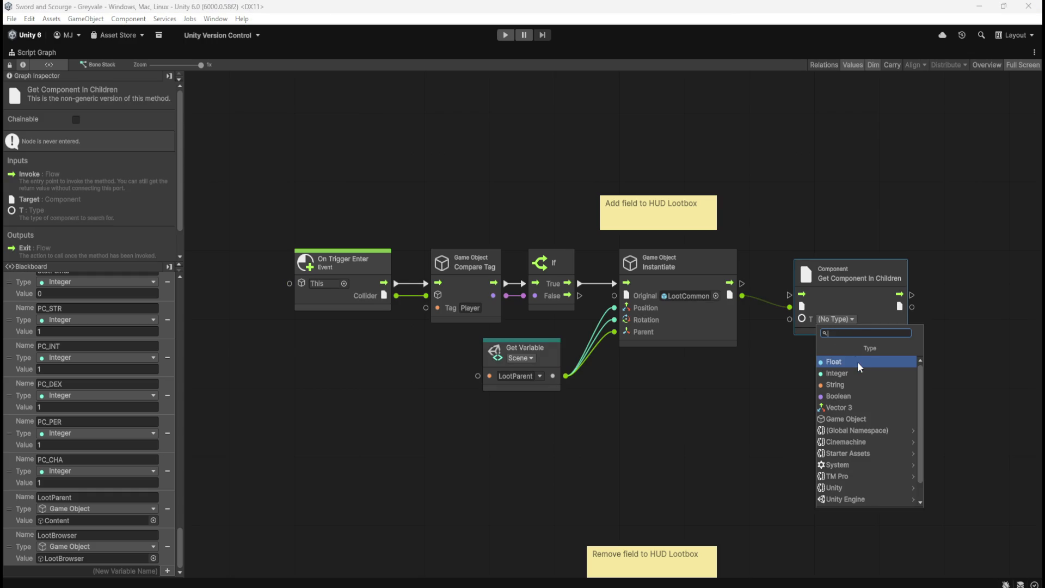
pyautogui.write('te')
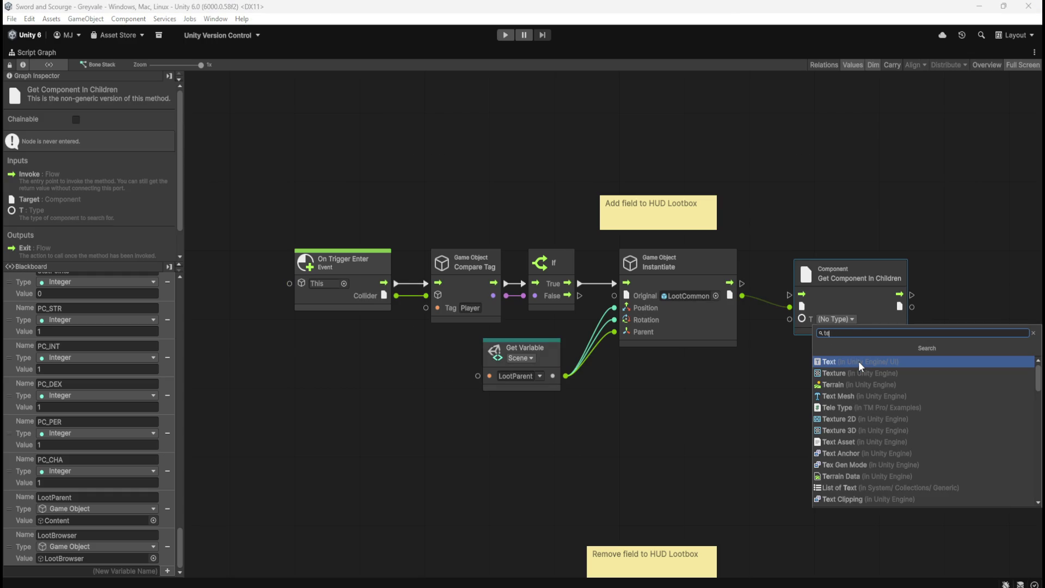
pyautogui.write('x')
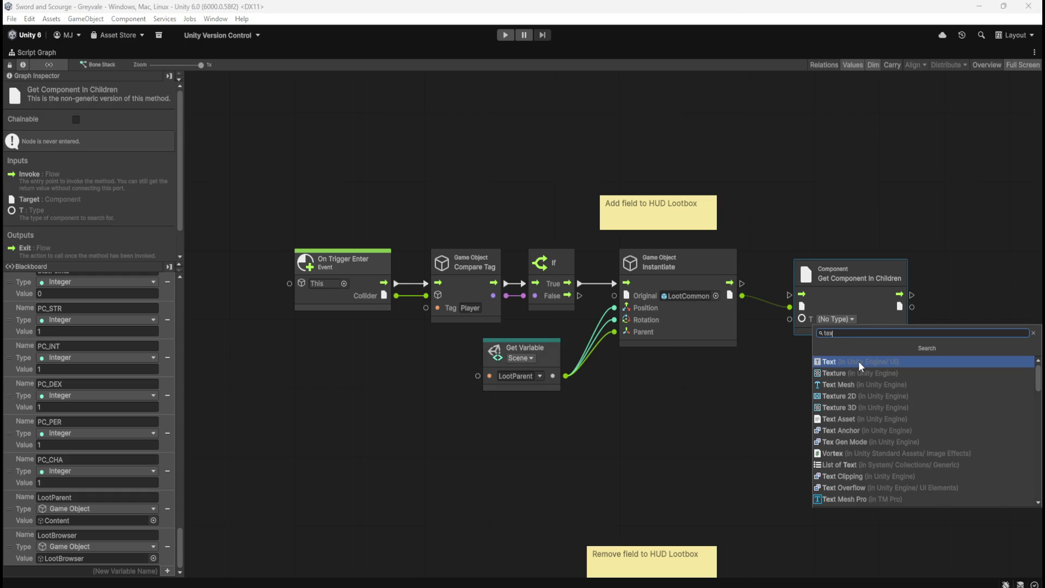
pyautogui.click(893, 385)
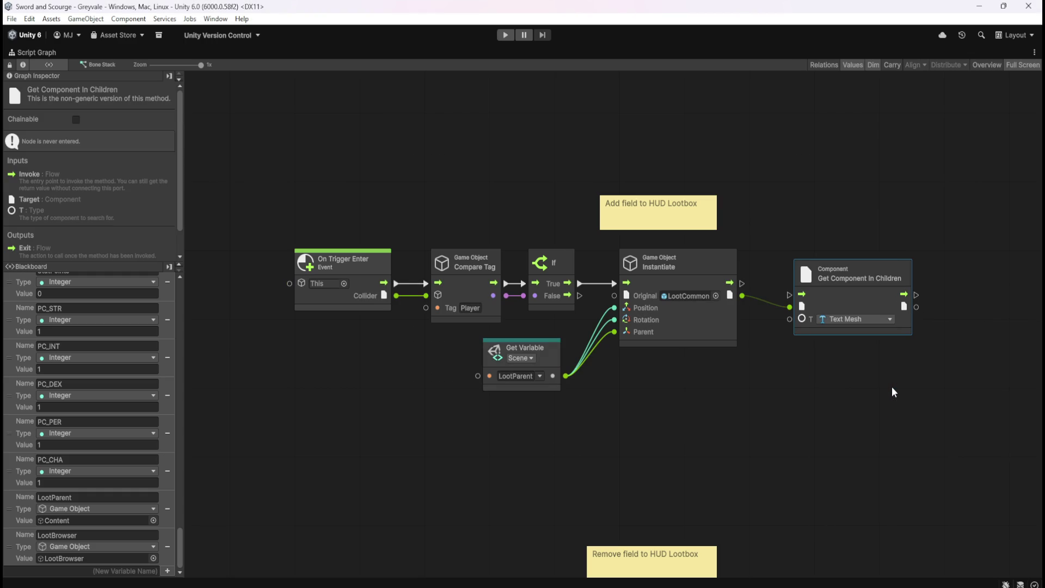
pyautogui.click(878, 319)
pyautogui.write('text')
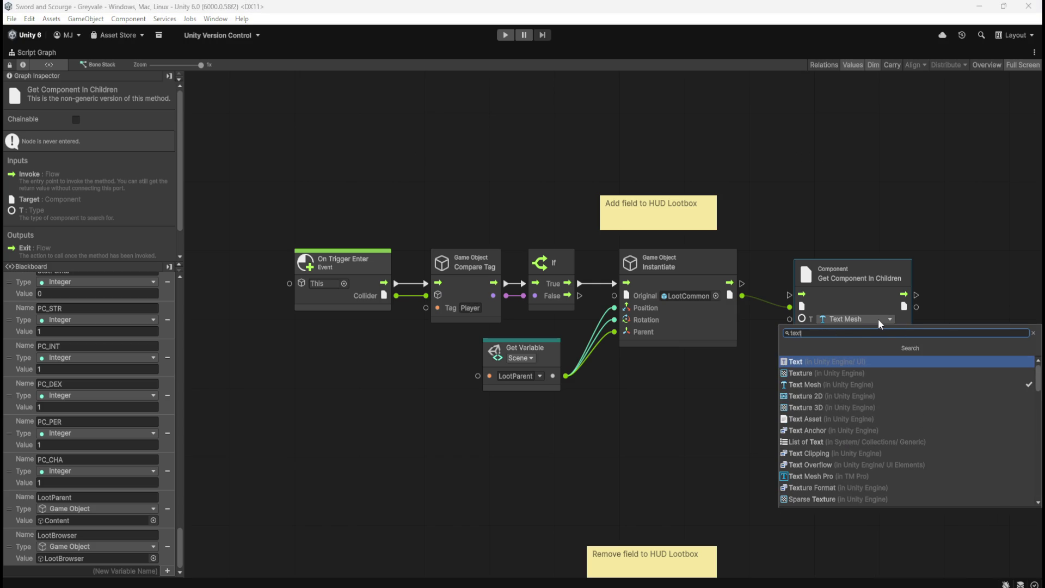
pyautogui.click(838, 475)
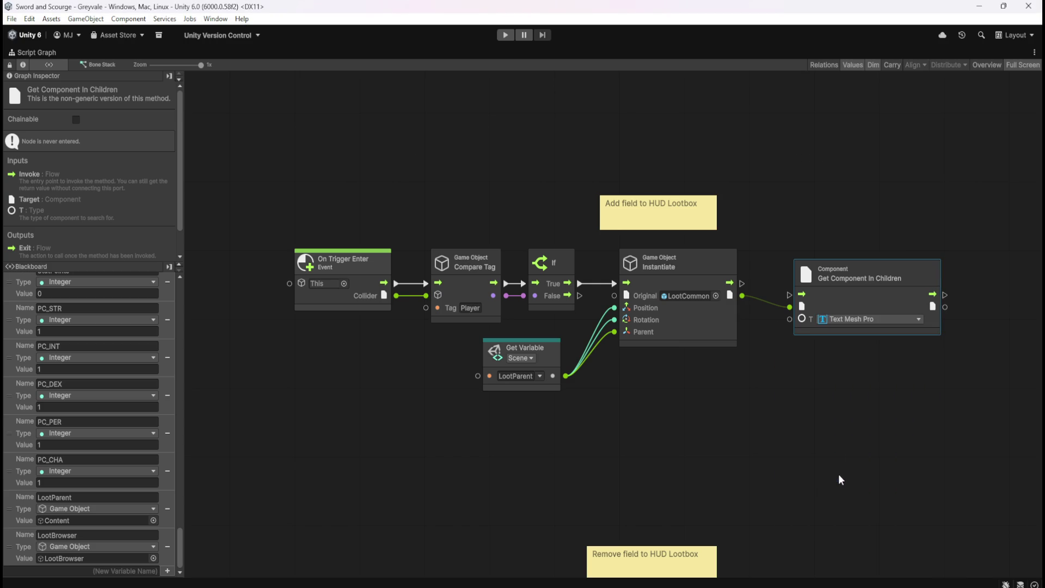
pyautogui.click(880, 377)
# Connect Instantiate's flow into Get Component In Children and move it closer
pyautogui.moveTo(880, 377); pyautogui.dragTo(785, 384)
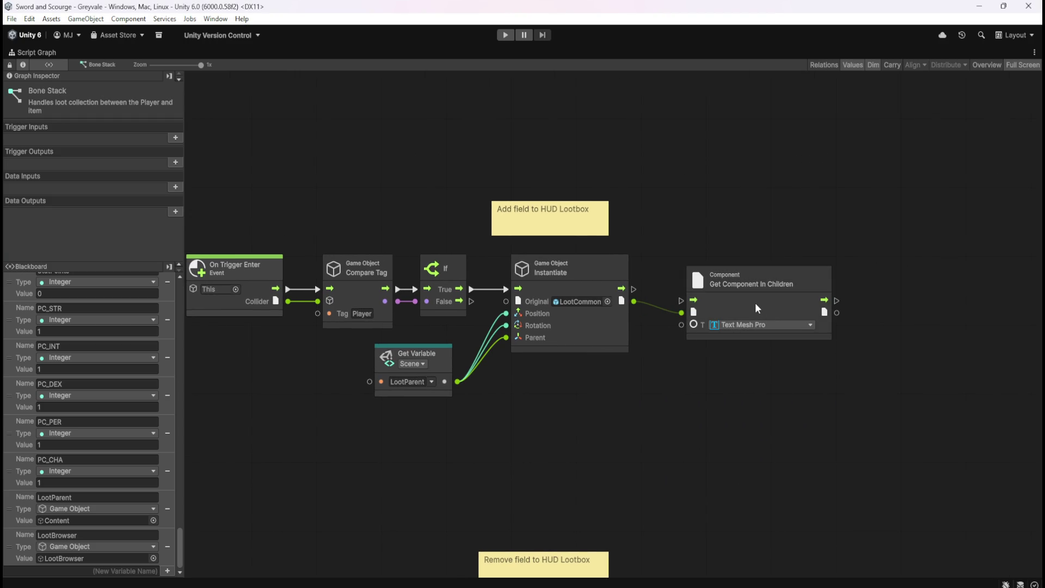
pyautogui.moveTo(633, 289); pyautogui.dragTo(694, 299)
pyautogui.click(755, 287)
pyautogui.moveTo(755, 287); pyautogui.dragTo(729, 287)
pyautogui.click(728, 293)
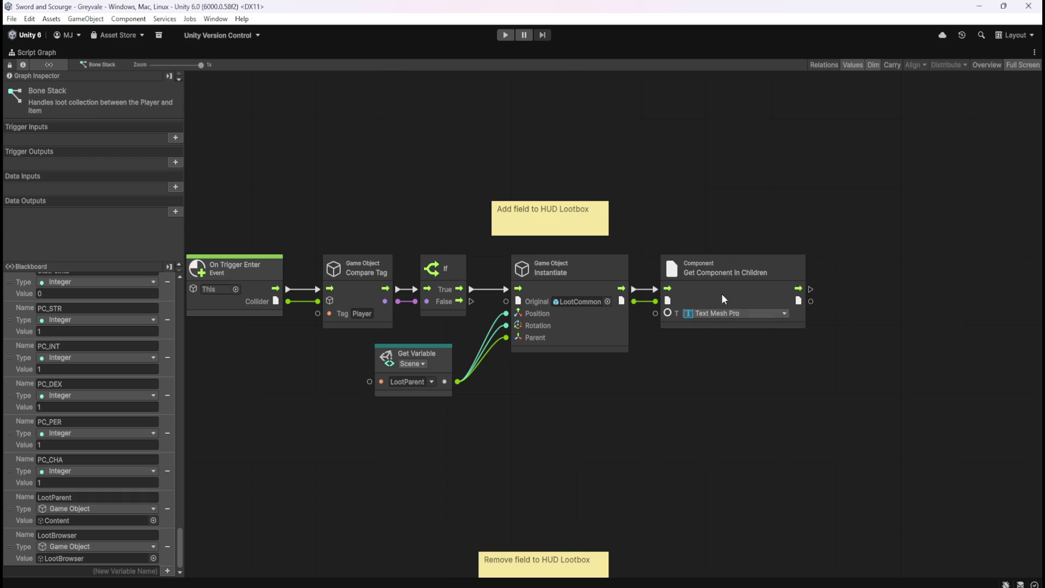
# Try adding a node from the found component output, then cancel without adding anything
pyautogui.moveTo(821, 355); pyautogui.dragTo(760, 351)
pyautogui.moveTo(749, 297); pyautogui.dragTo(795, 305)
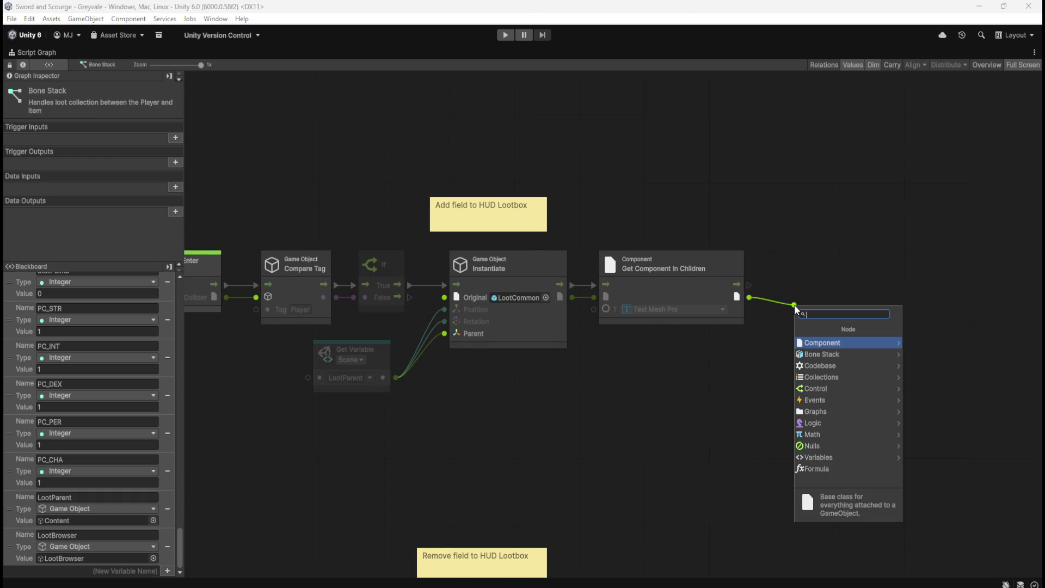
pyautogui.click(849, 341)
pyautogui.press('Escape')
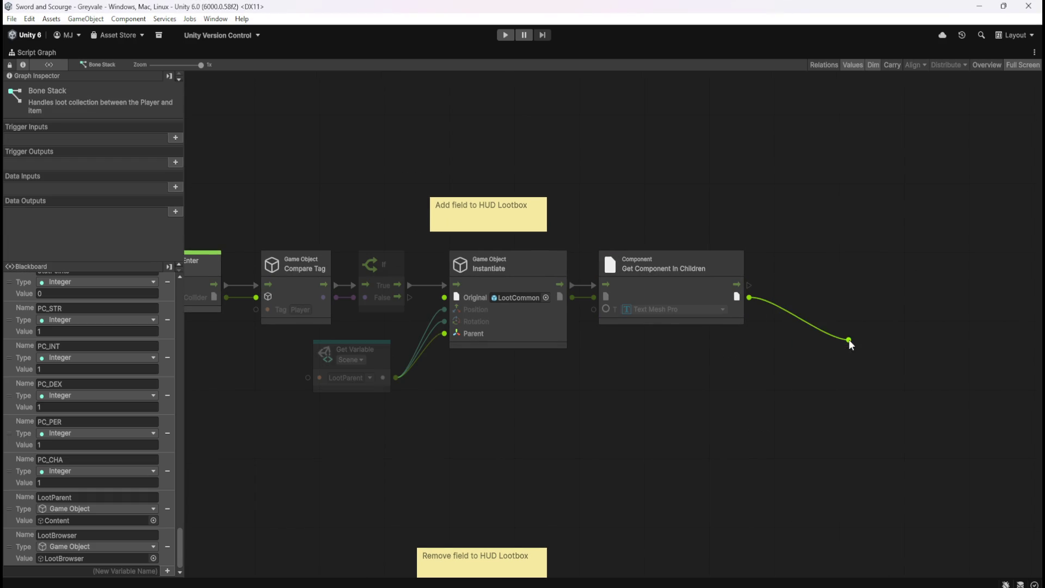
pyautogui.rightClick(747, 374)
pyautogui.click(781, 383)
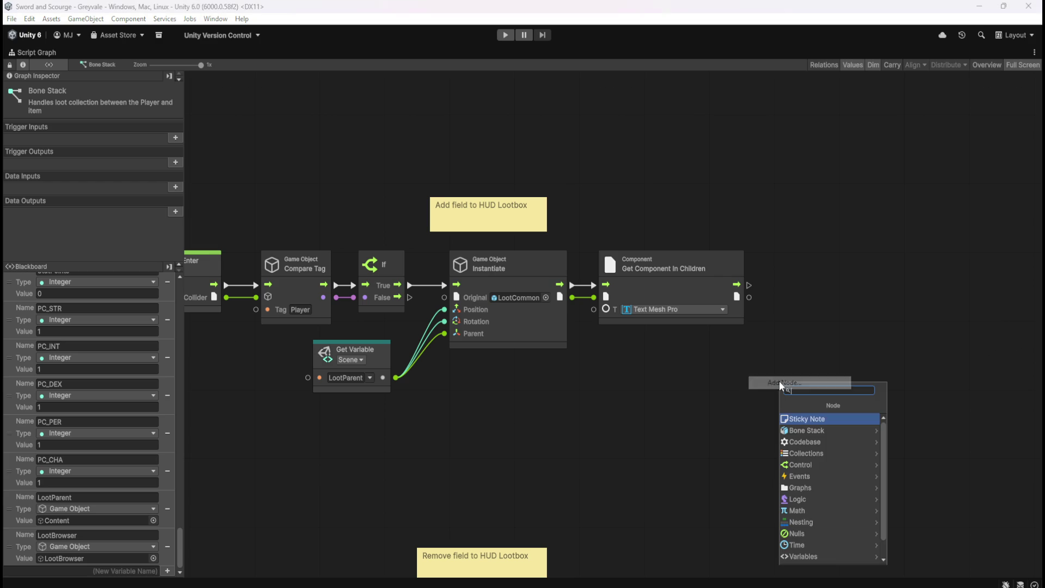
pyautogui.press('Escape')
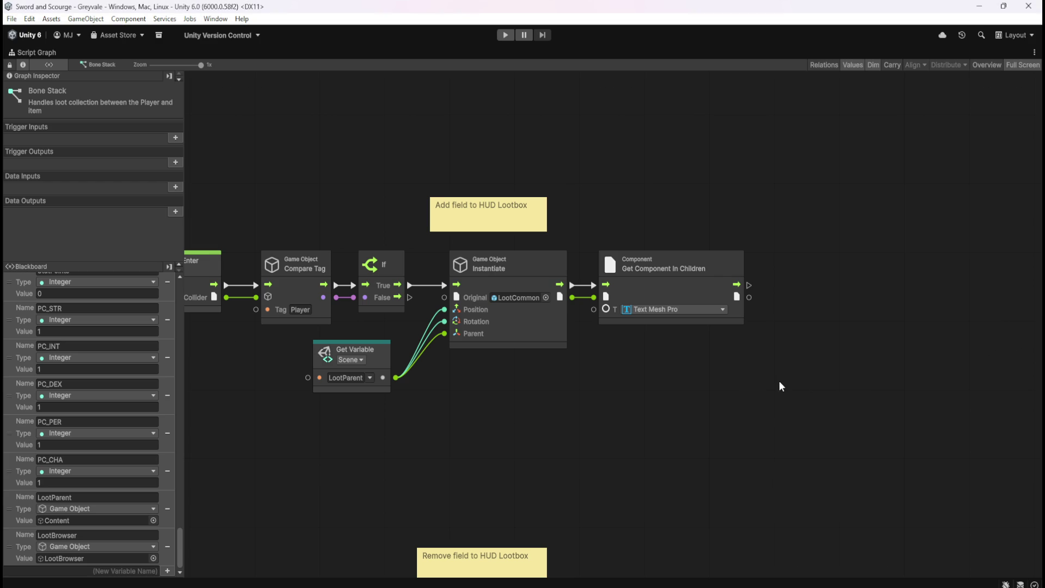
# Return to the scene and copy the Set Text node from PlayerArmature's graph
pyautogui.hotkey('shift', 'space')
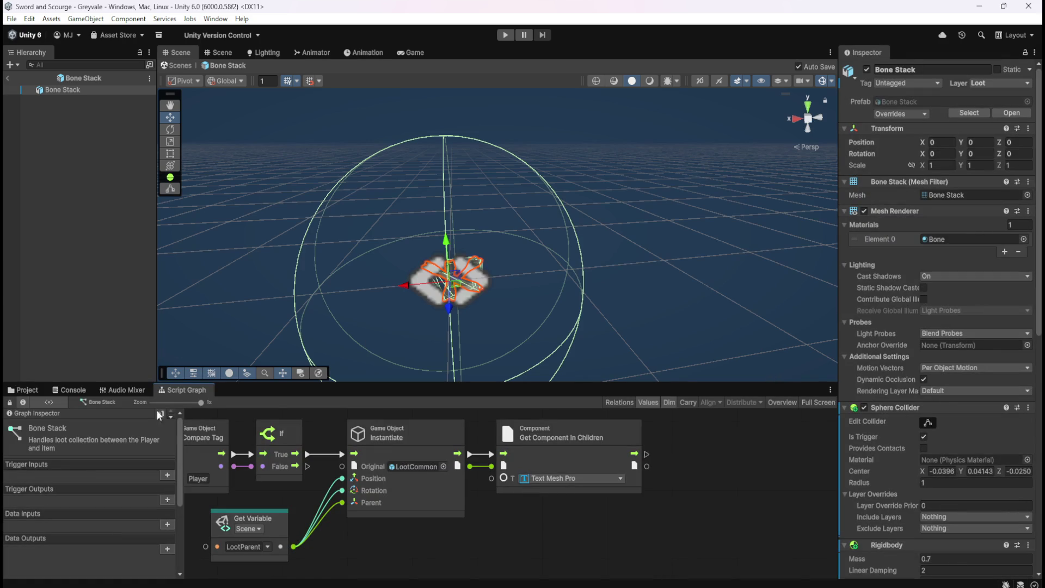
pyautogui.click(8, 79)
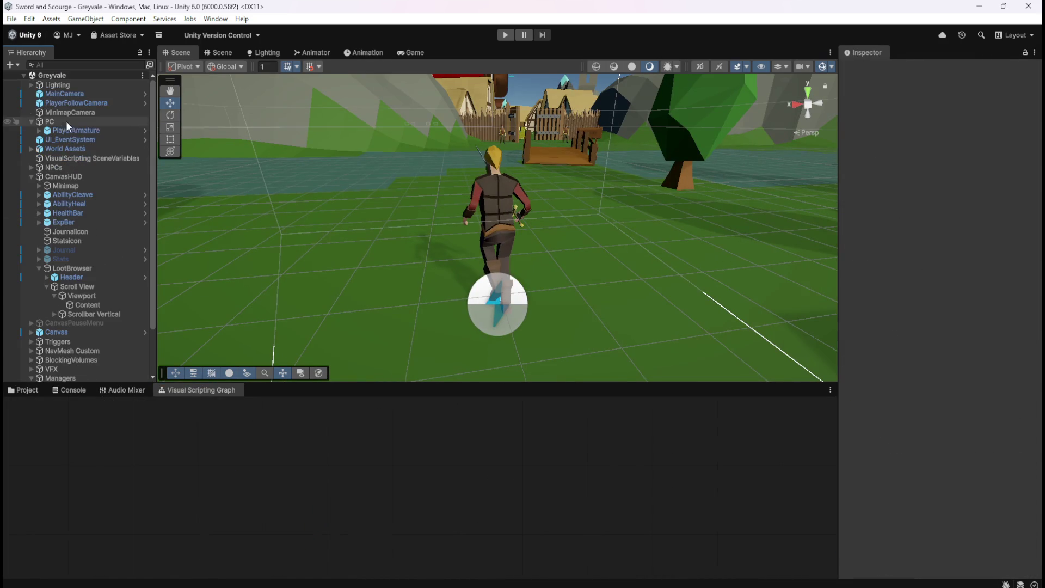
pyautogui.click(80, 132)
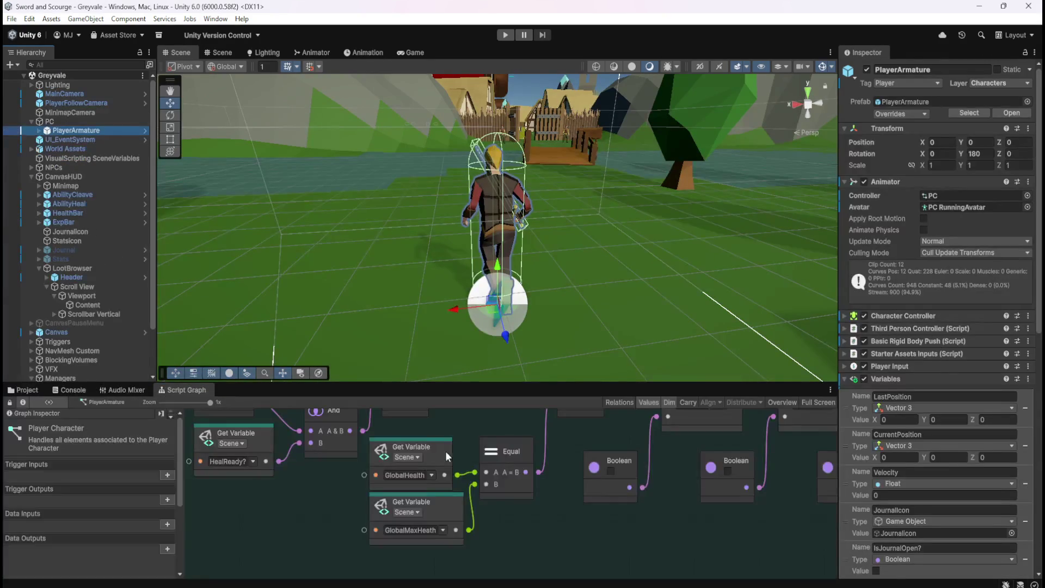
pyautogui.hotkey('shift', 'space')
pyautogui.scroll(-10, 602, 363)
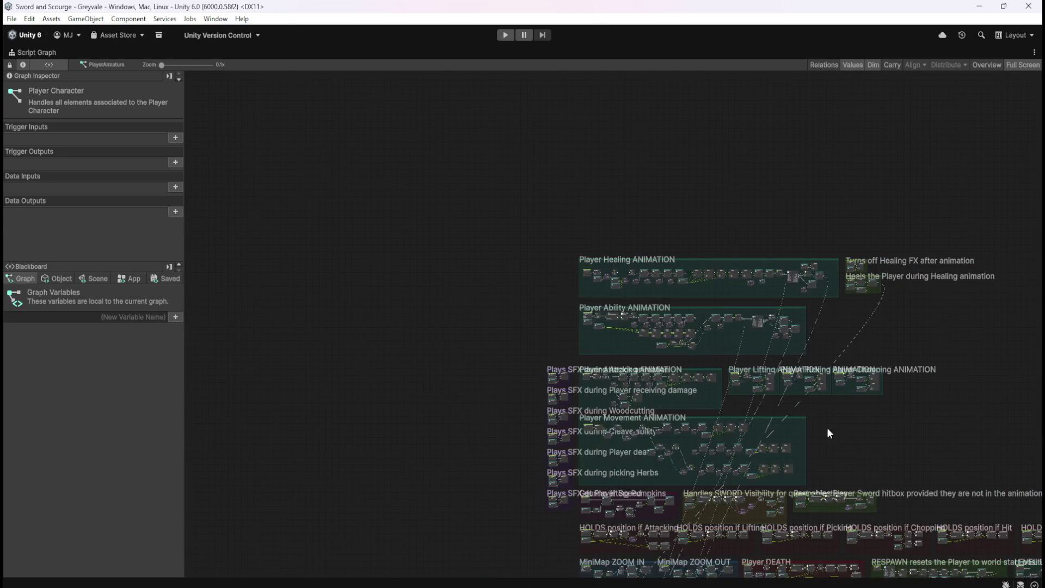
pyautogui.scroll(10, 726, 377)
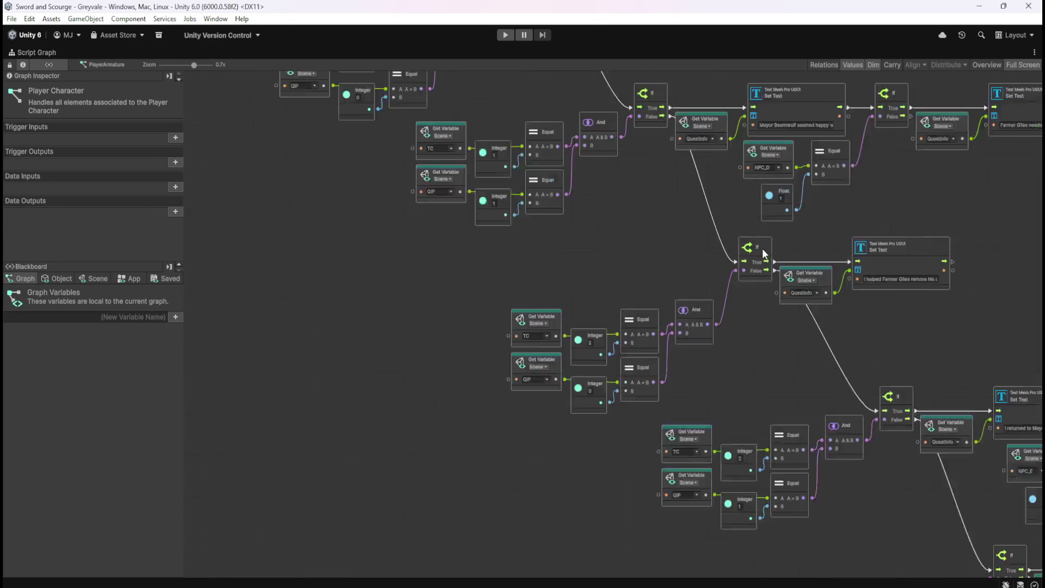
pyautogui.hscroll(5, 892, 343)
pyautogui.scroll(1, 760, 243)
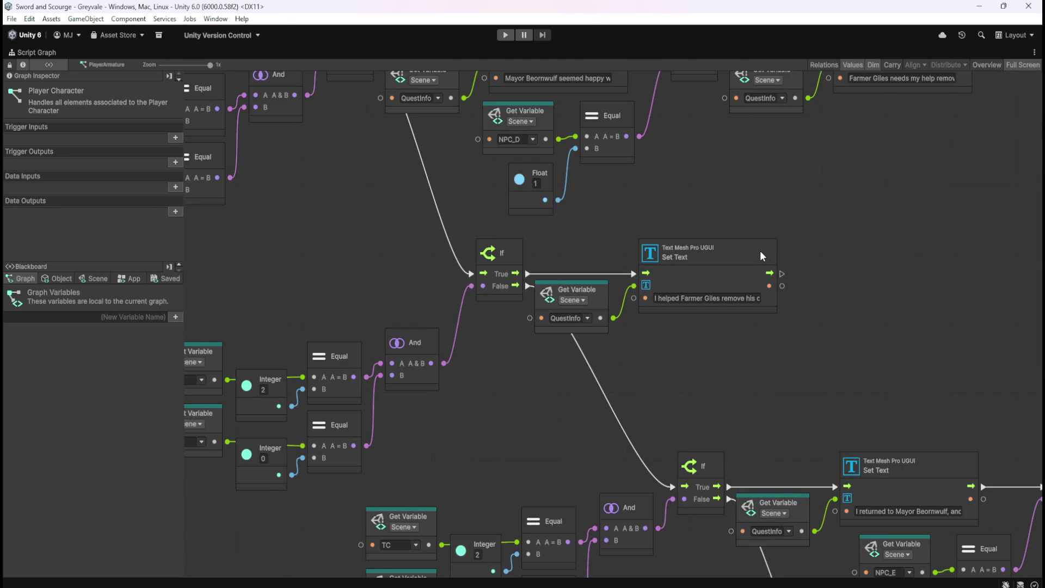
pyautogui.click(760, 251)
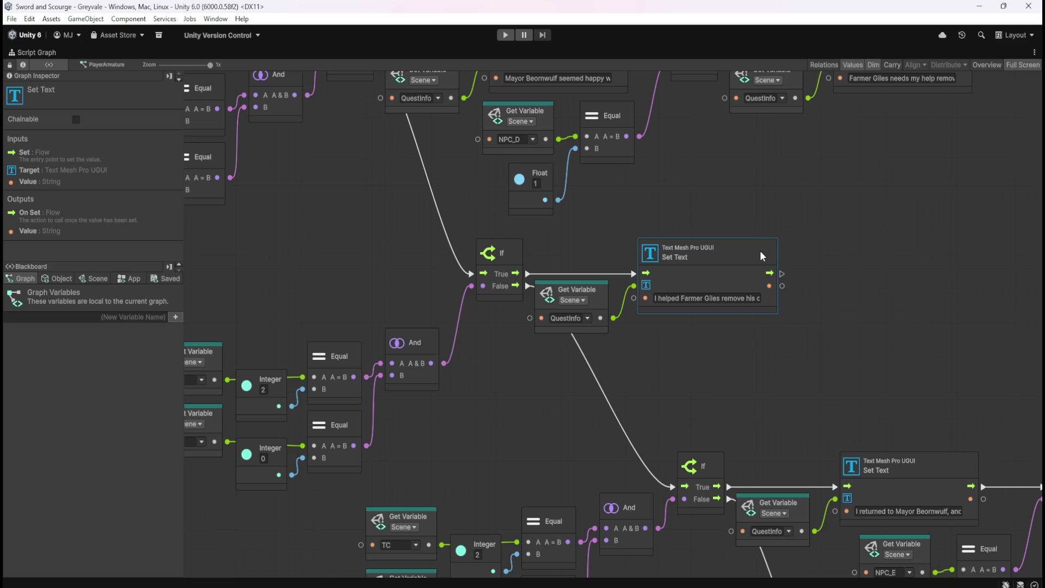
pyautogui.click(825, 360)
# Reopen the Bone Stack prefab's script graph maximized and paste the Set Text node
pyautogui.hotkey('shift', 'space')
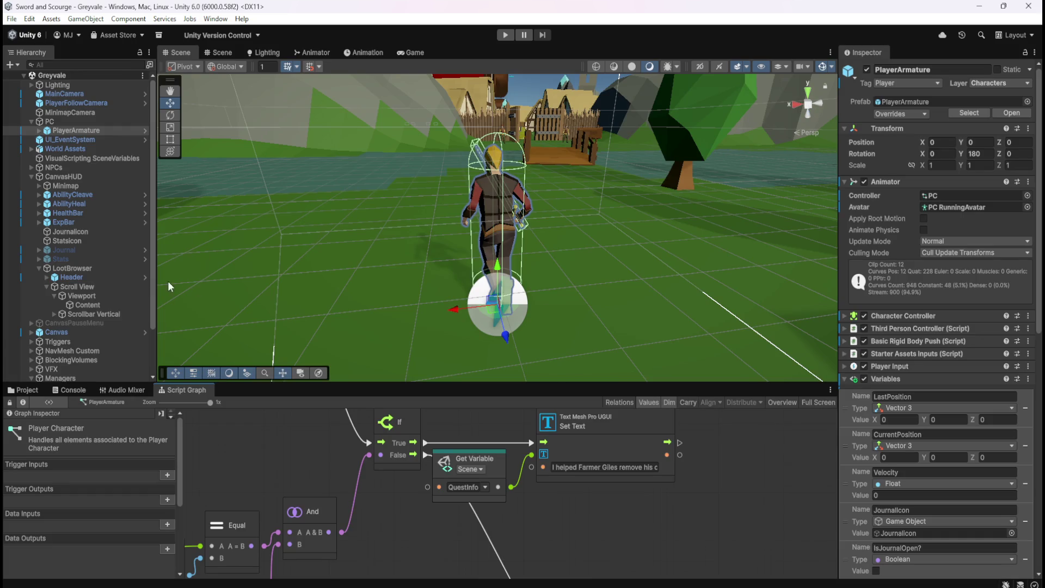
pyautogui.click(23, 390)
pyautogui.doubleClick(150, 452)
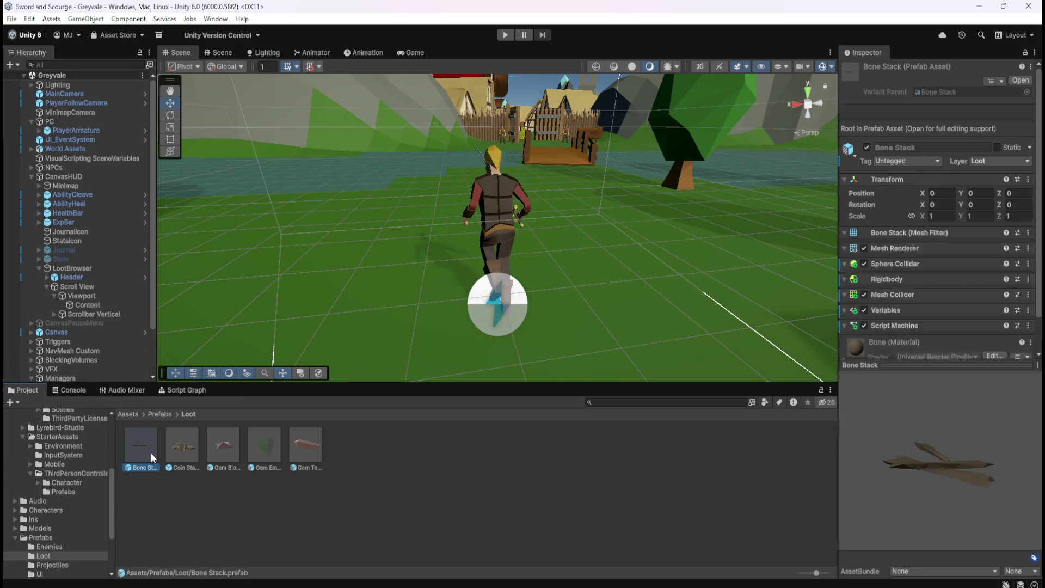
pyautogui.click(197, 393)
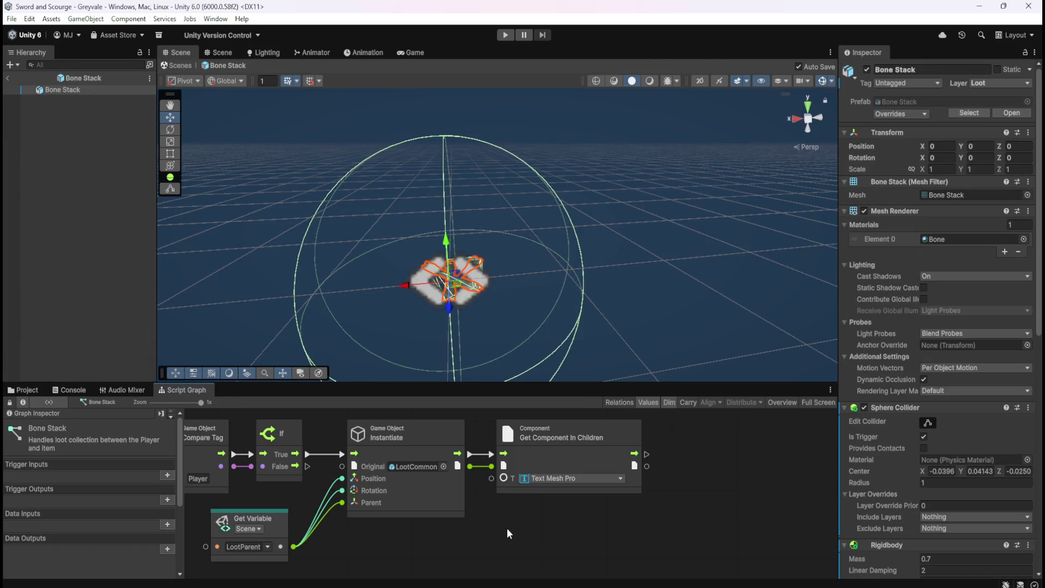
pyautogui.hotkey('shift', 'space')
pyautogui.hotkey('ctrl', 'v')
# Place Set Text after Get Component In Children, target its Text Mesh Pro, and enter 'Bones'
pyautogui.moveTo(658, 329); pyautogui.dragTo(811, 302)
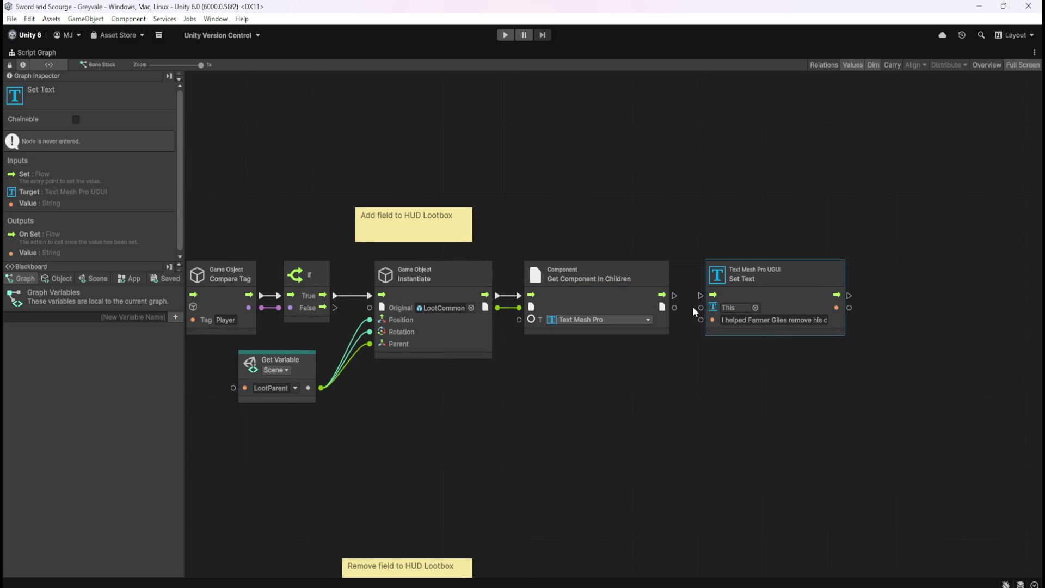
pyautogui.moveTo(677, 306)
pyautogui.mouseDown()
pyautogui.moveTo(699, 309)
pyautogui.moveTo(700, 296)
pyautogui.mouseUp()
pyautogui.click(751, 321)
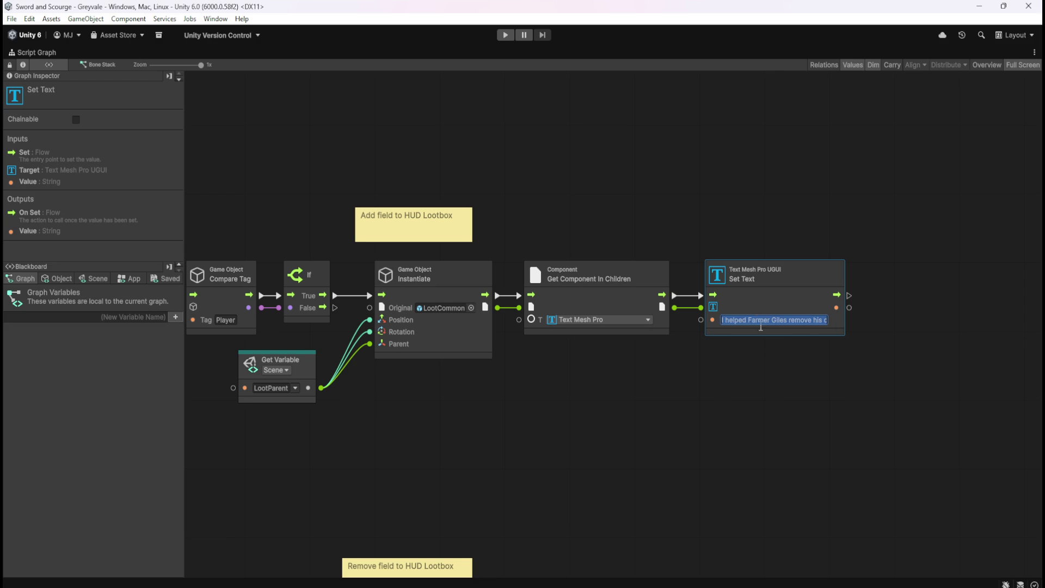
pyautogui.write('Bones')
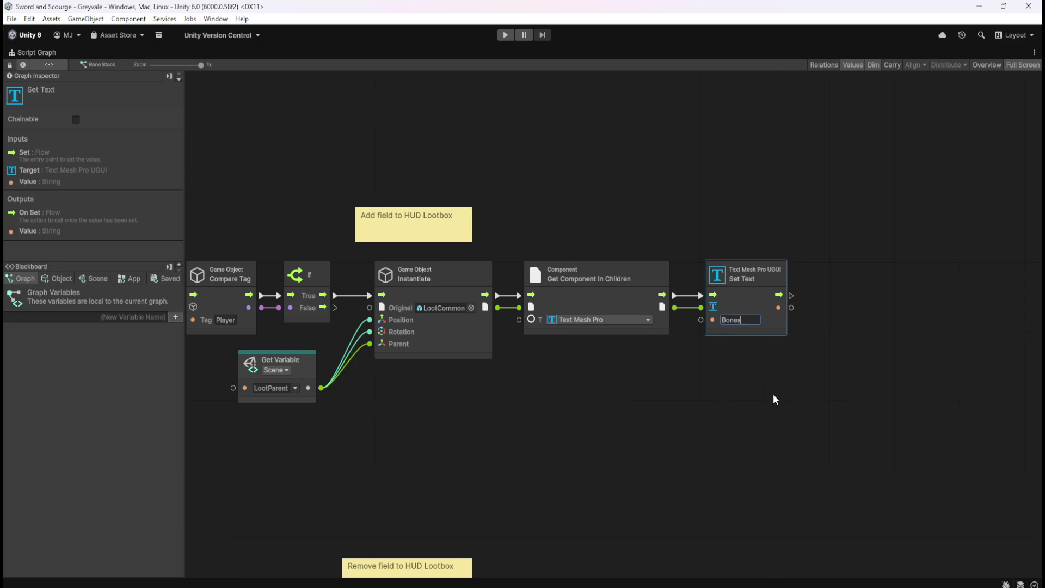
pyautogui.click(775, 399)
pyautogui.moveTo(681, 393); pyautogui.dragTo(792, 383)
pyautogui.moveTo(674, 389)
pyautogui.mouseDown()
pyautogui.moveTo(801, 363)
pyautogui.moveTo(661, 358)
pyautogui.moveTo(733, 357)
pyautogui.mouseUp()
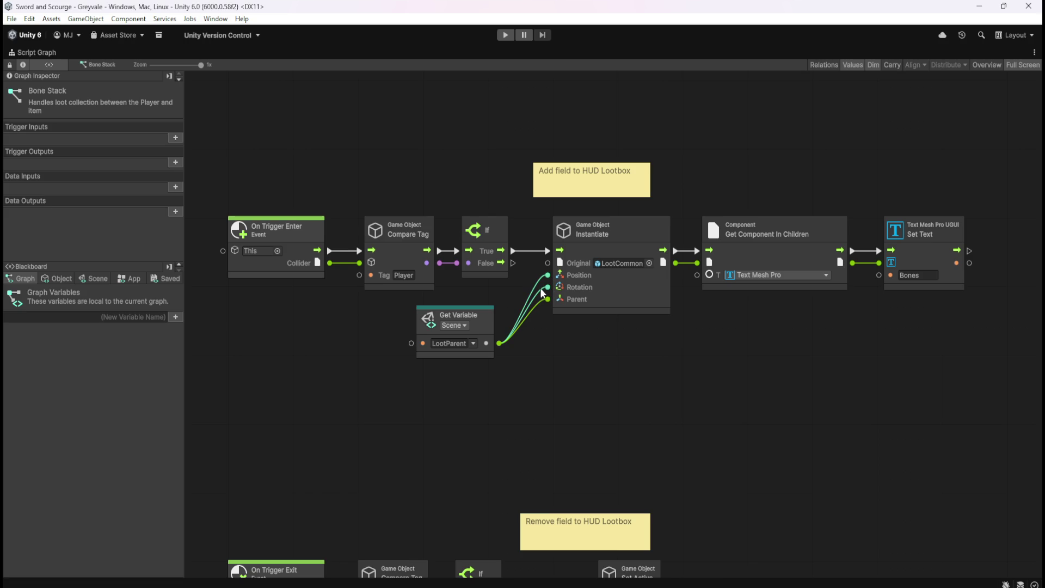
# Clear the graph node selection, restore the graph layout, return to the Greyvale scene, and start Play mode
pyautogui.moveTo(685, 193); pyautogui.dragTo(985, 324)
pyautogui.click(985, 325)
pyautogui.hotkey('shift', 'space')
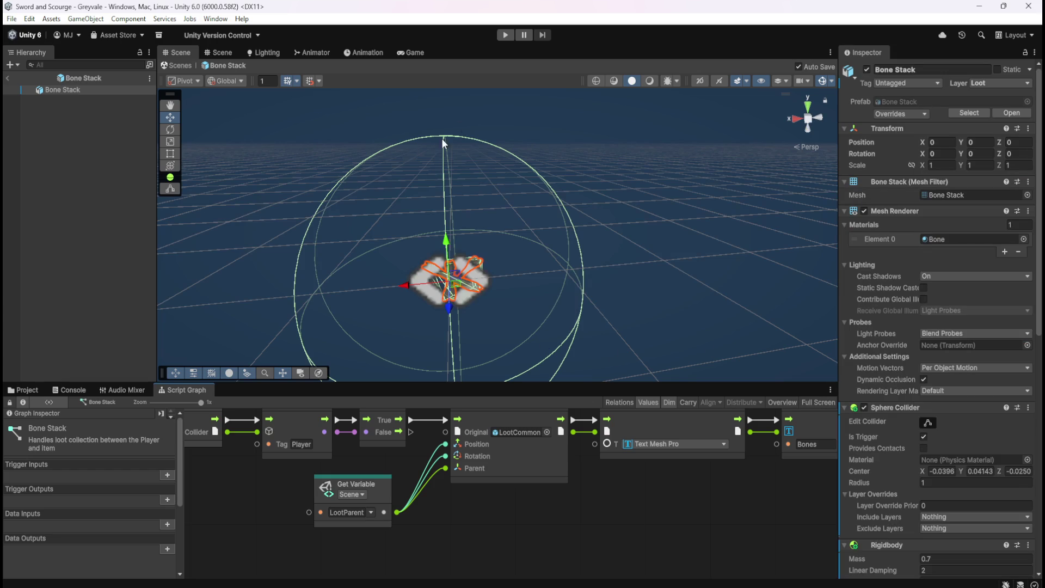
pyautogui.click(7, 81)
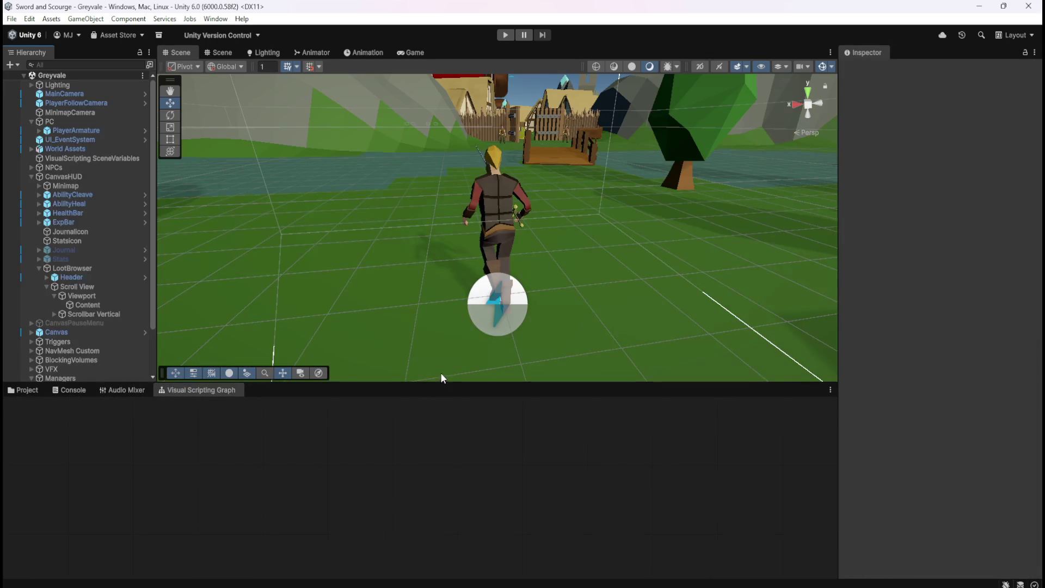
pyautogui.click(505, 35)
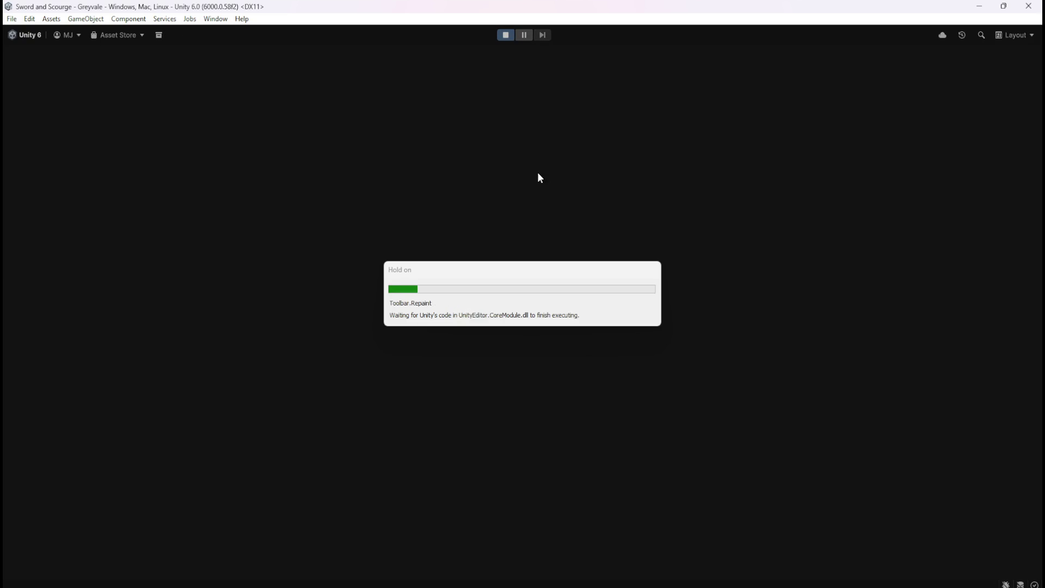
# Run the hero over the bridge, through the village and dead-tree forest to the graveyard gate
pyautogui.press('w')
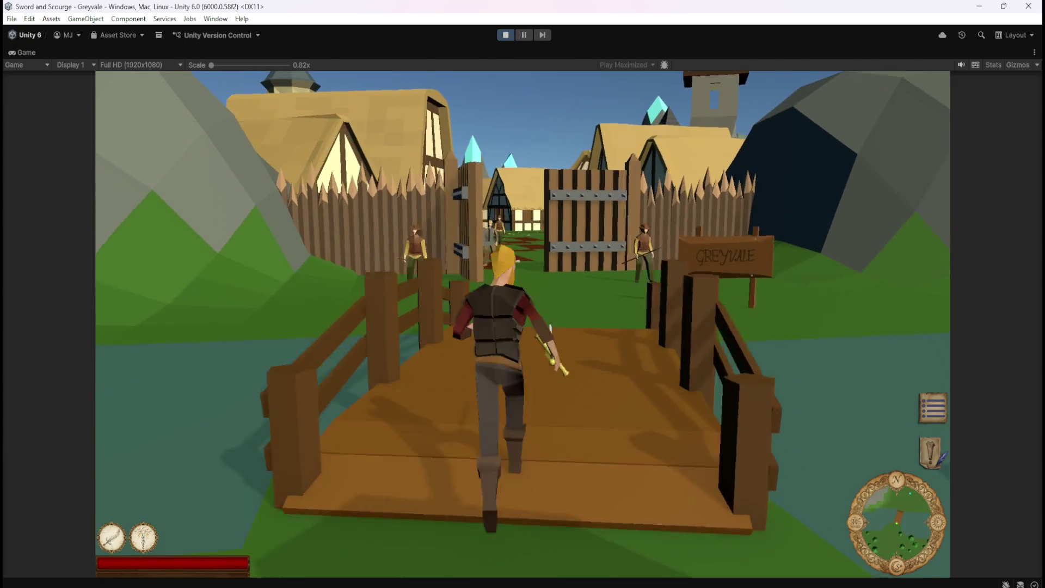
pyautogui.press('w')
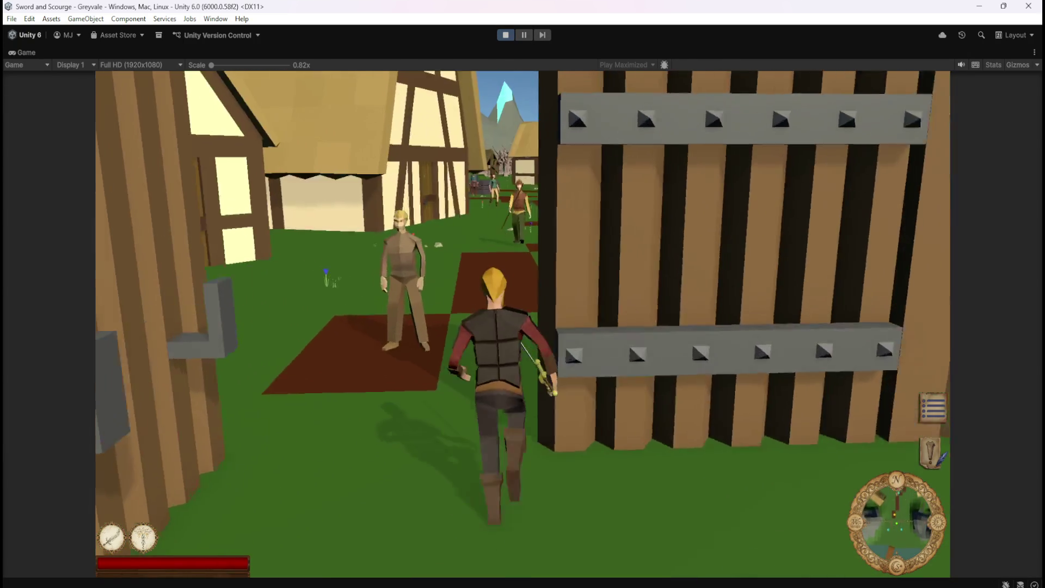
pyautogui.press('w')
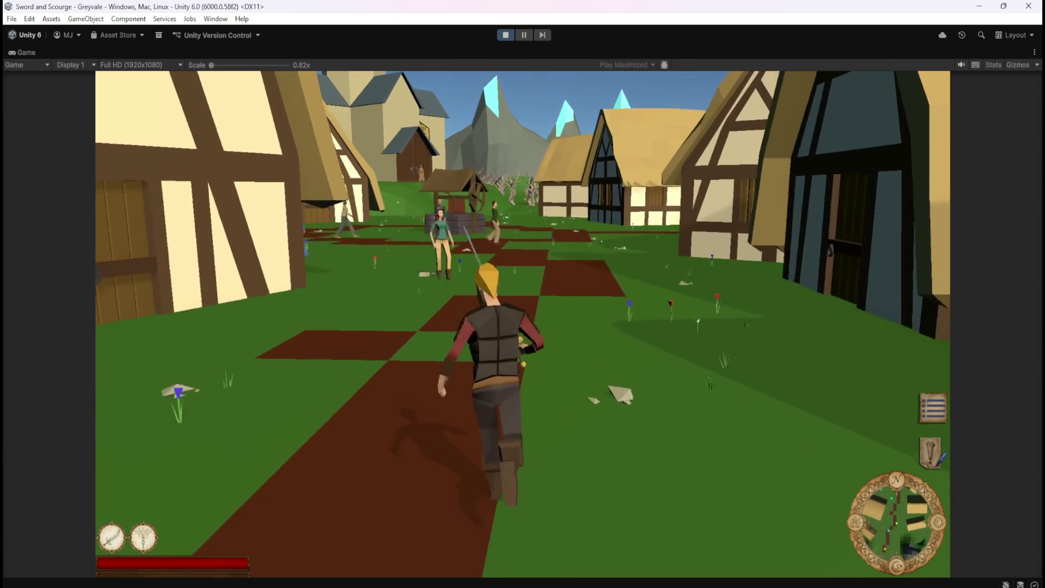
pyautogui.press('w')
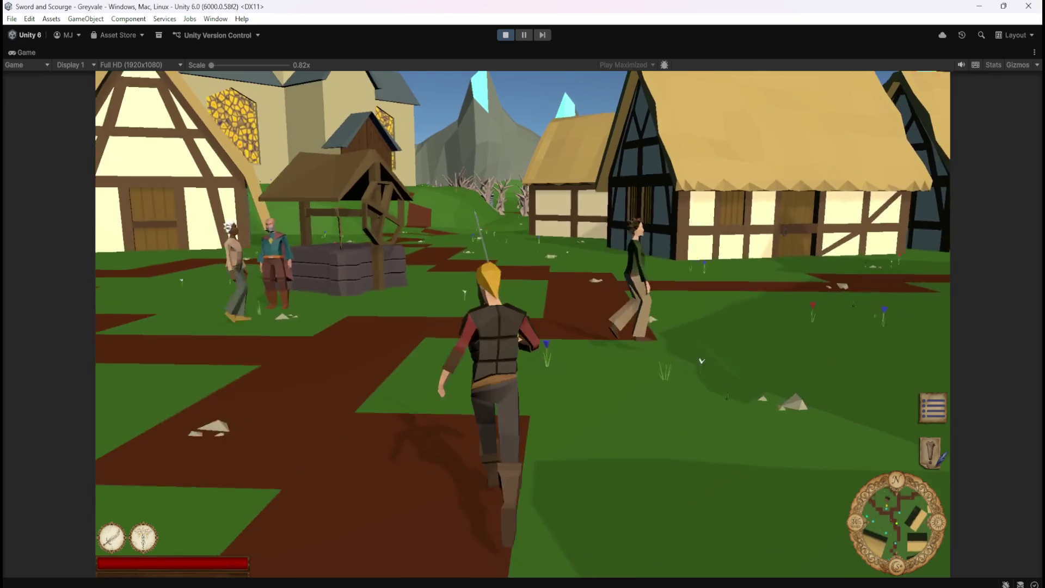
pyautogui.press('w')
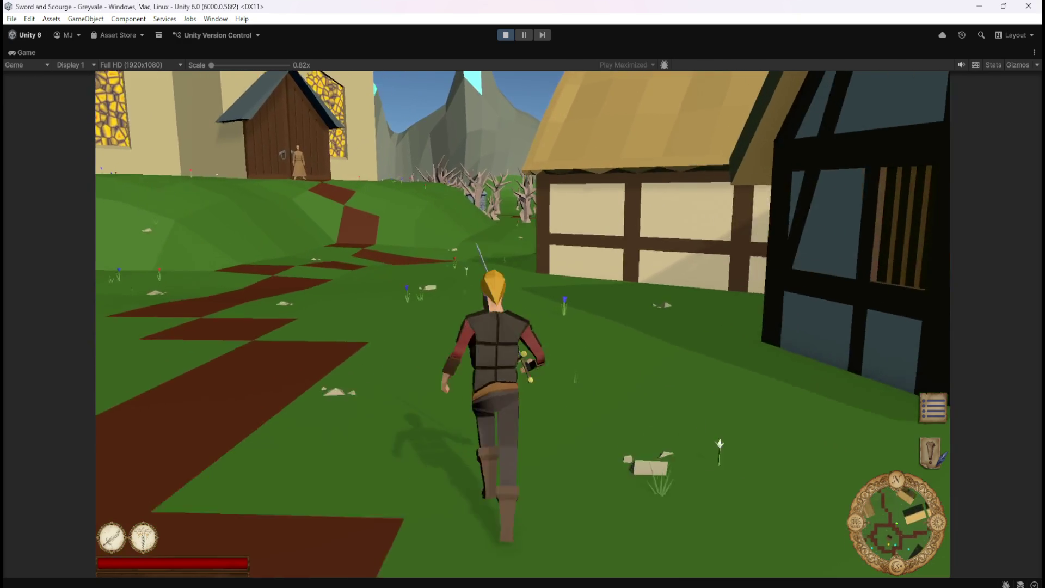
pyautogui.press('w')
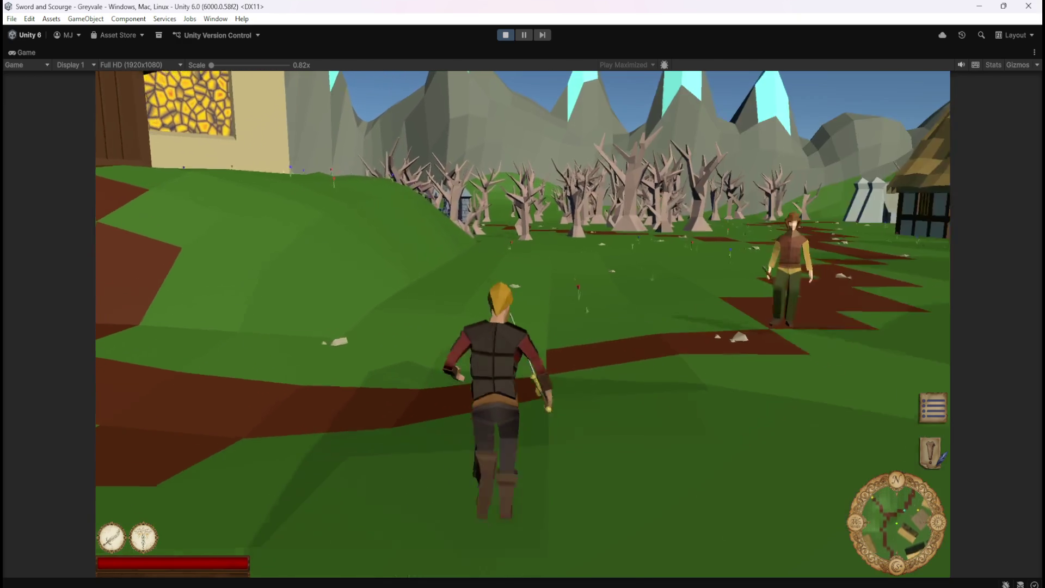
pyautogui.press('w')
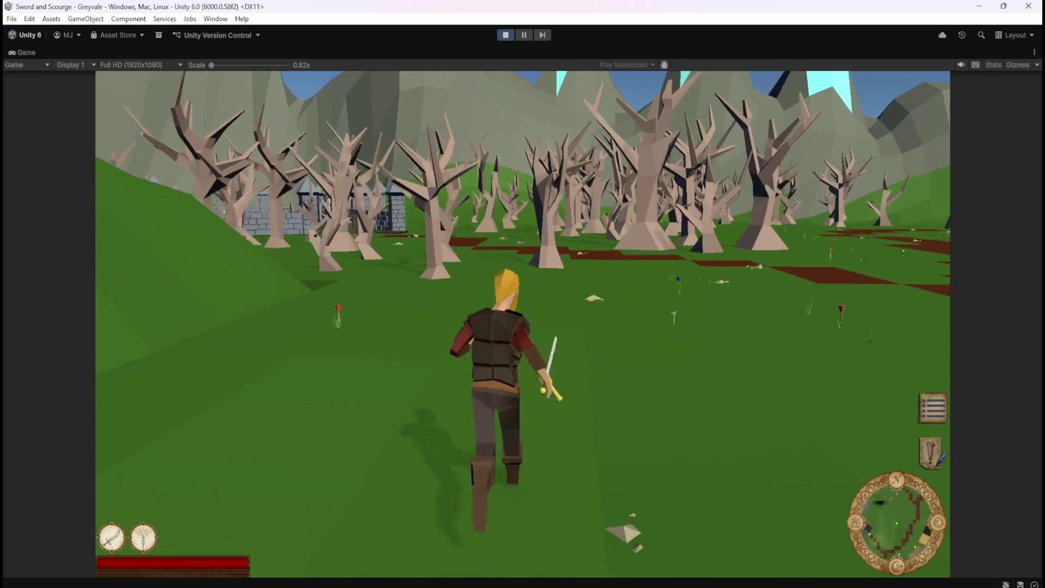
pyautogui.press('w')
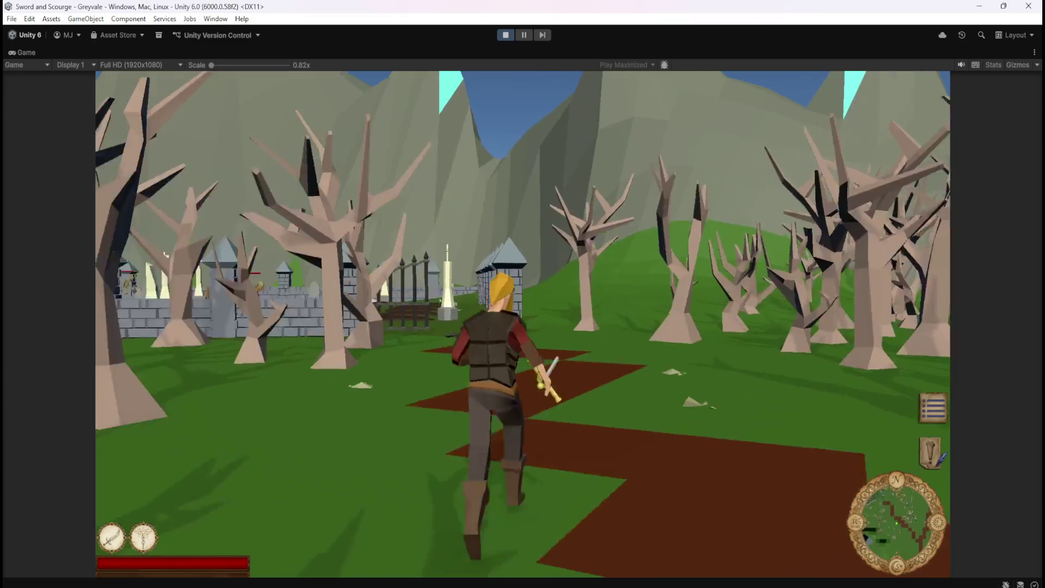
# Strike a skeleton down with the sword, pause with Escape, and stop Play mode
pyautogui.press('w')
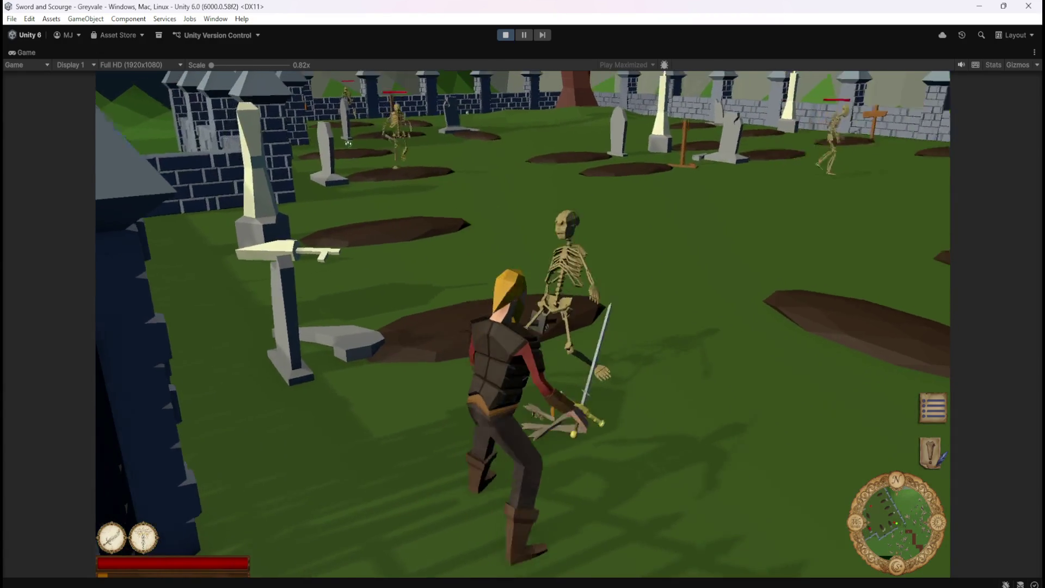
pyautogui.press('w')
pyautogui.press('w')
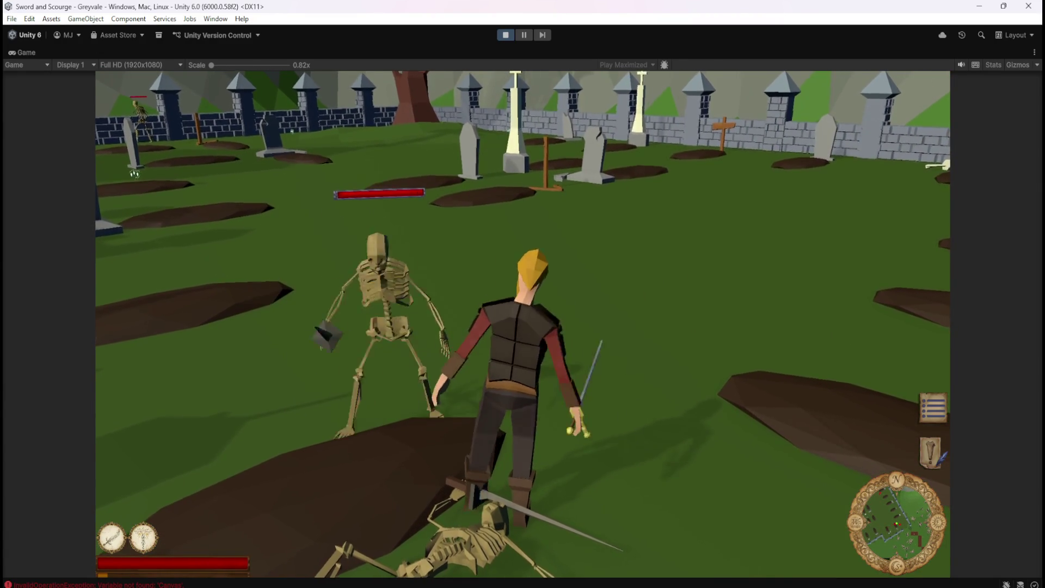
pyautogui.press('a')
pyautogui.press('Escape')
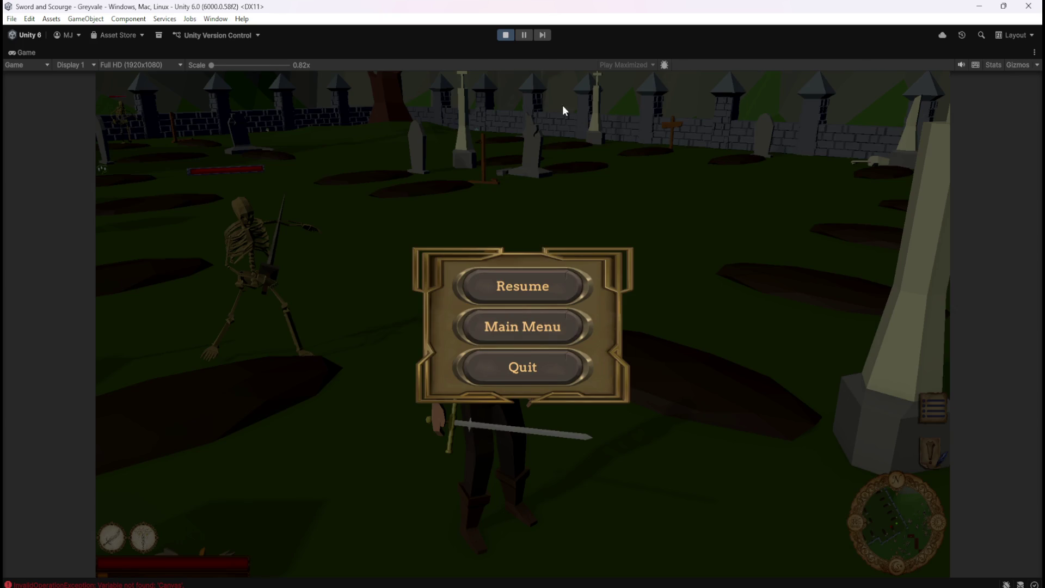
pyautogui.click(509, 37)
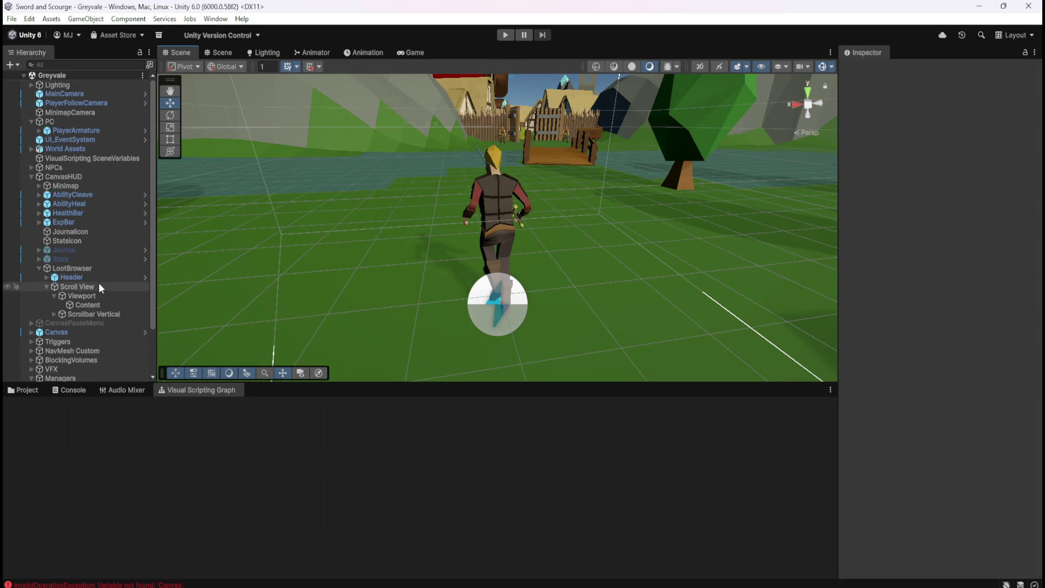
# Inspect the LootBrowser and LootManager objects in the Hierarchy
pyautogui.scroll(-3, 100, 296)
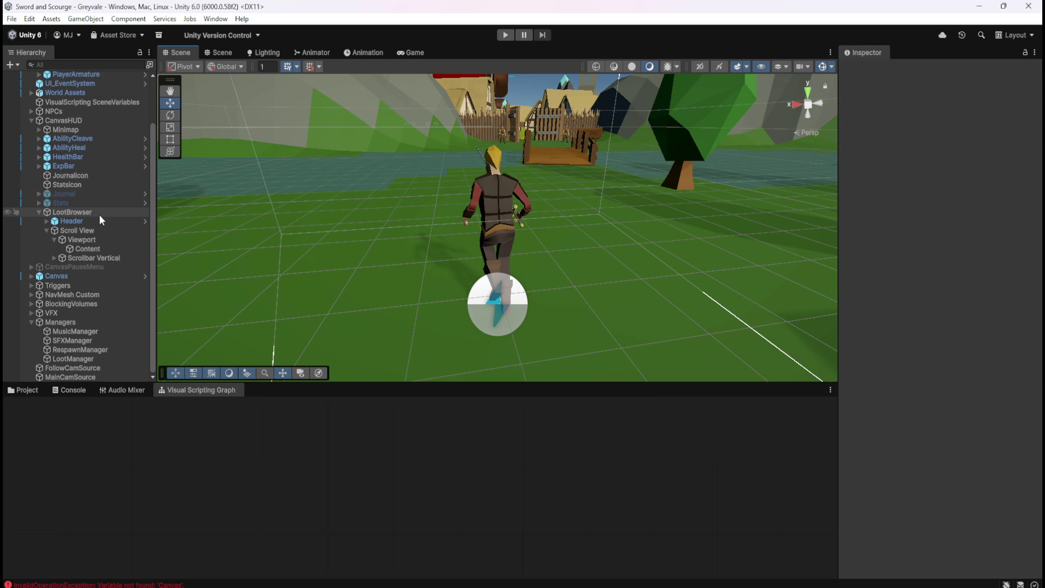
pyautogui.click(99, 214)
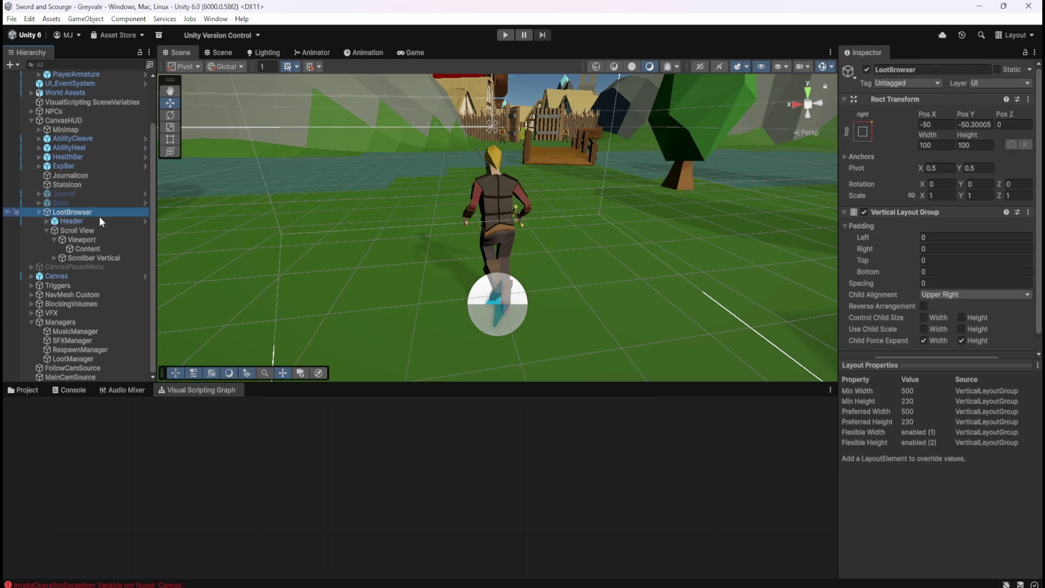
pyautogui.click(79, 359)
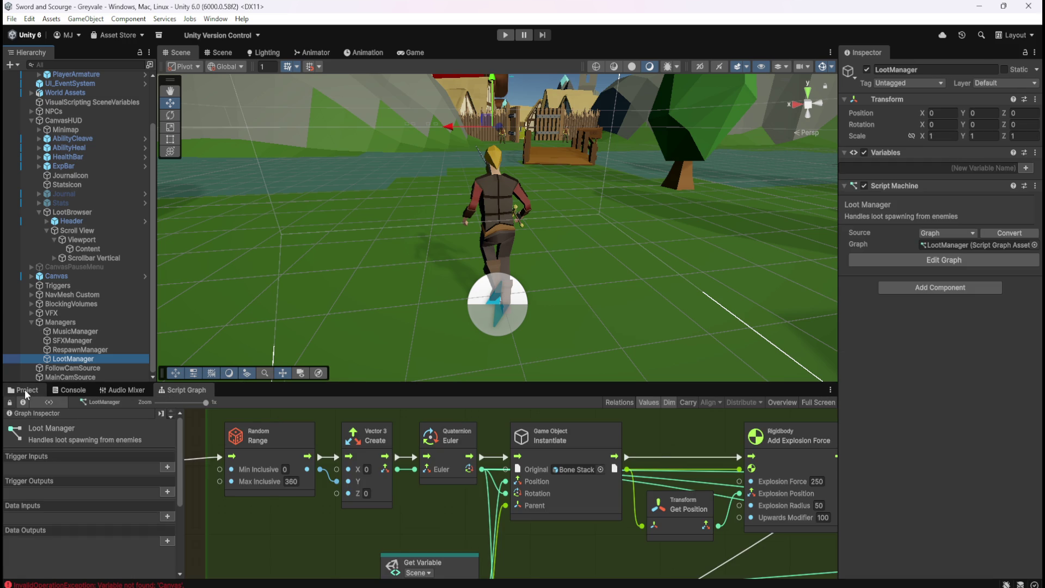
pyautogui.click(112, 212)
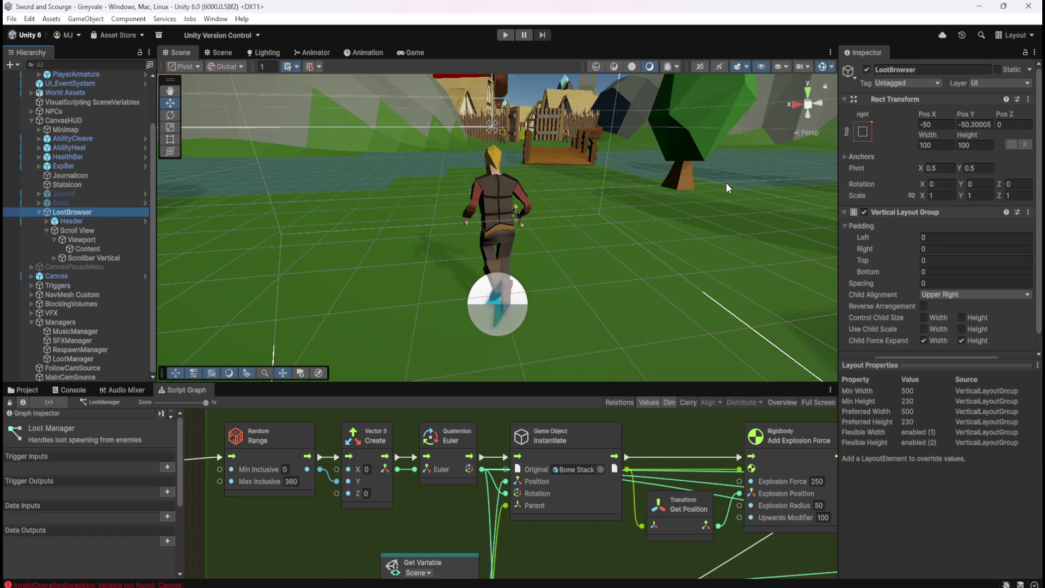
# In the Game view, toggle LootBrowser off and back on to hide and show the Loot panel
pyautogui.click(407, 53)
pyautogui.click(867, 70)
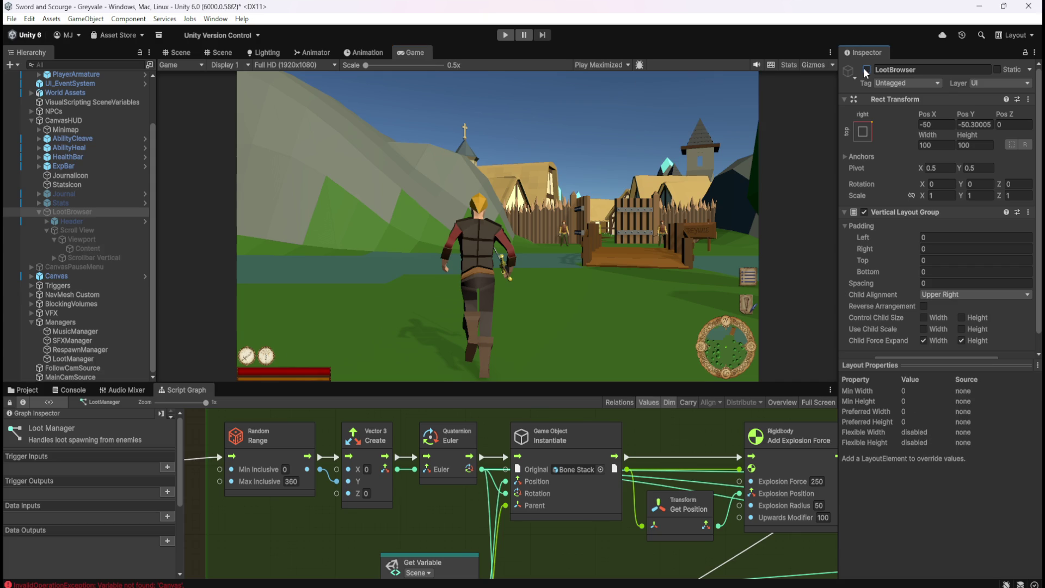
pyautogui.click(866, 69)
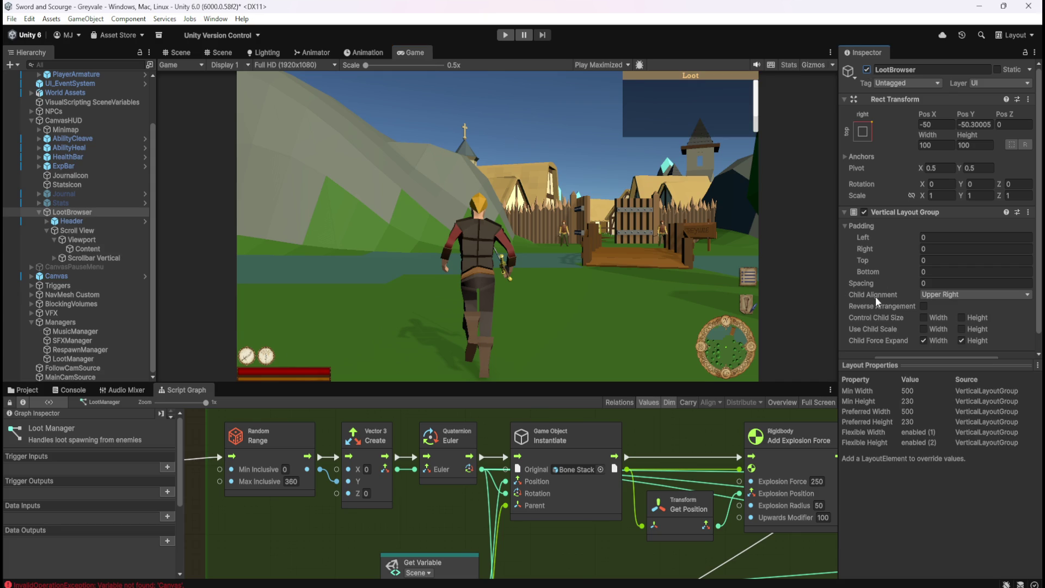
# Review the LootManager script graph maximized, then show the Assets/Prefabs/Loot folder
pyautogui.click(110, 359)
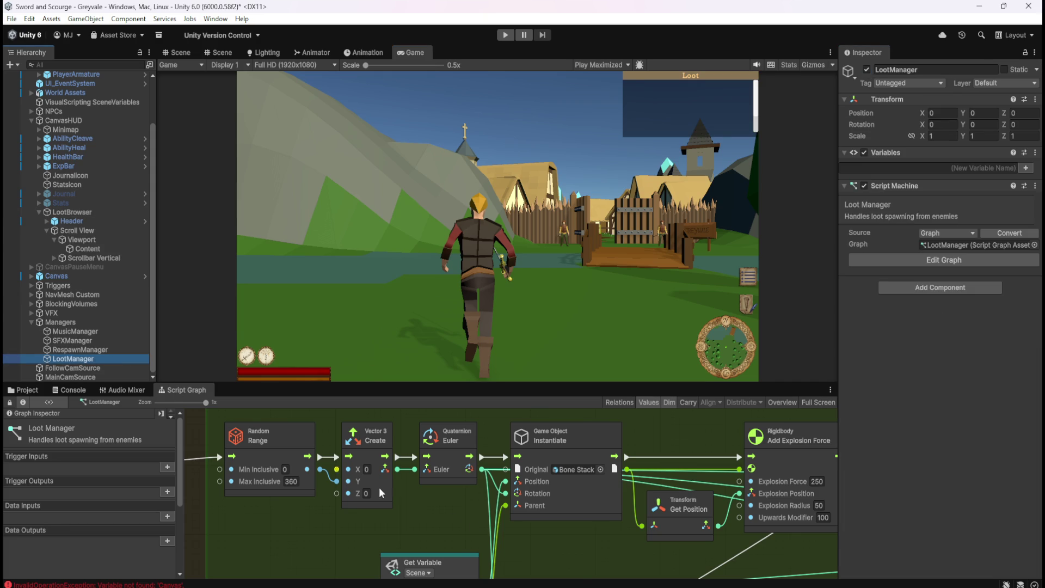
pyautogui.hotkey('shift', 'space')
pyautogui.scroll(10, 444, 512)
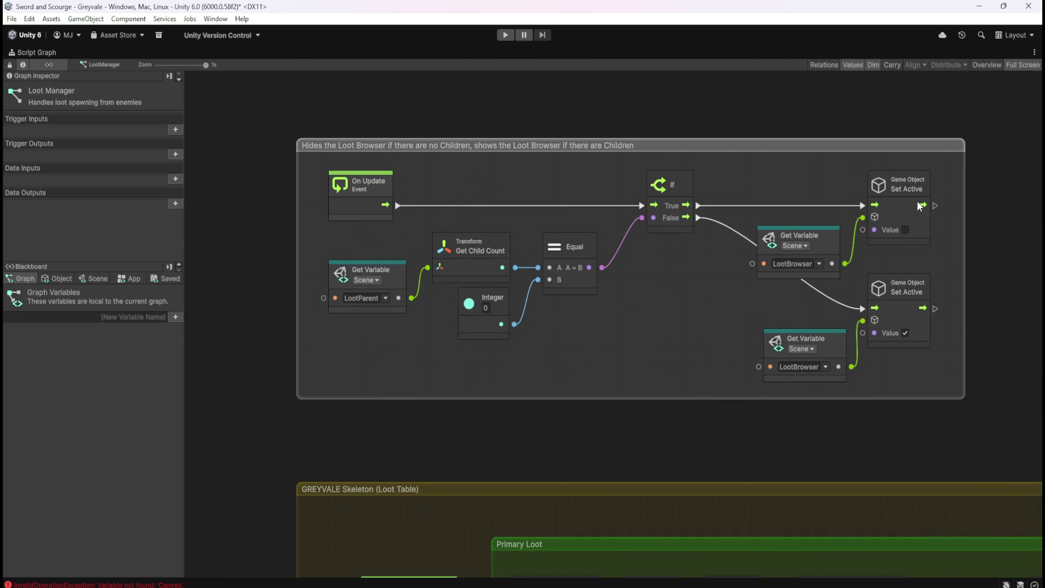
pyautogui.hotkey('shift', 'space')
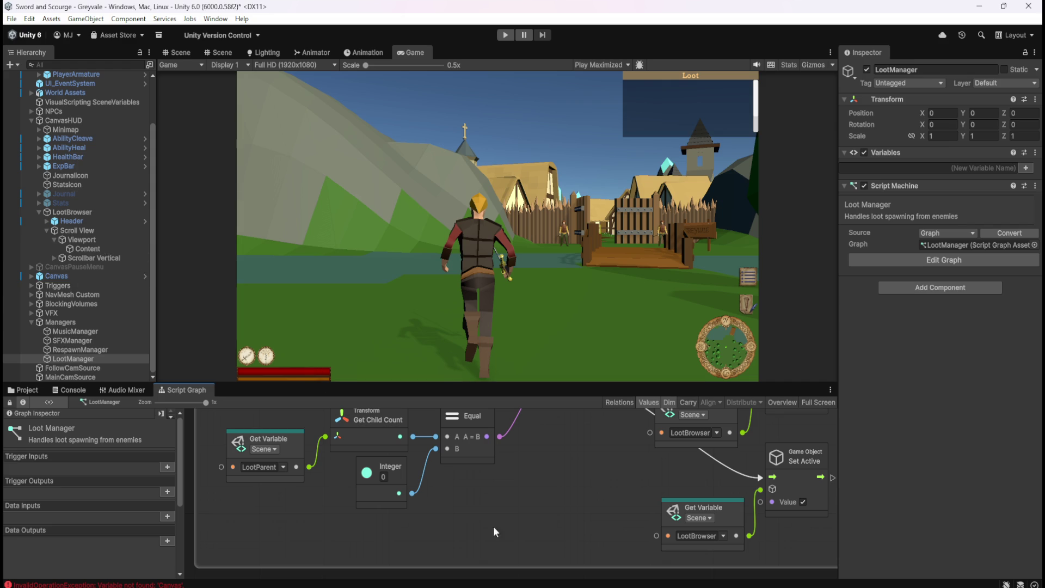
pyautogui.click(37, 390)
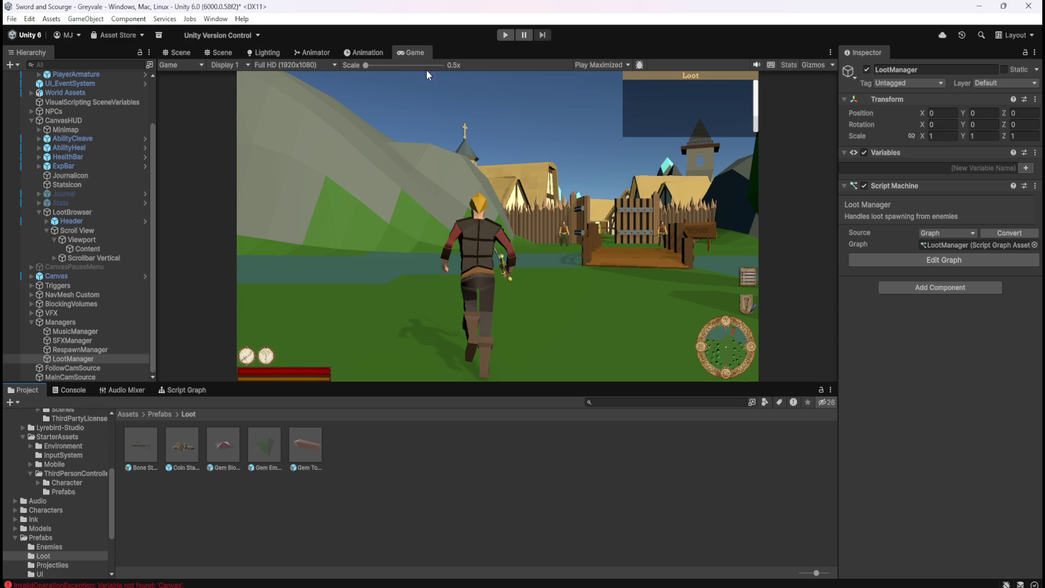
# Set the play mode to Play Focused, start the game, and focus the game view
pyautogui.click(586, 66)
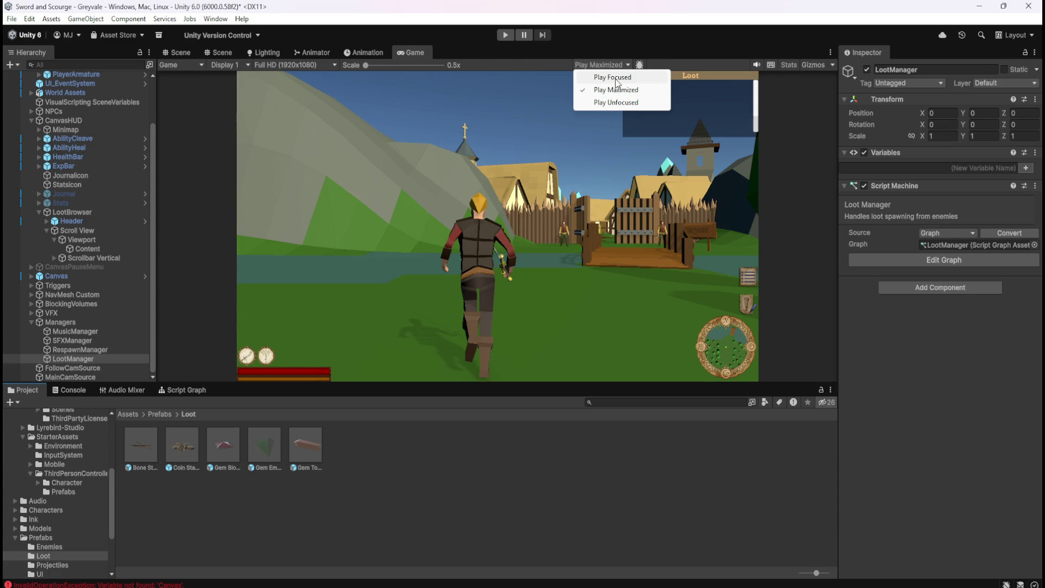
pyautogui.click(616, 78)
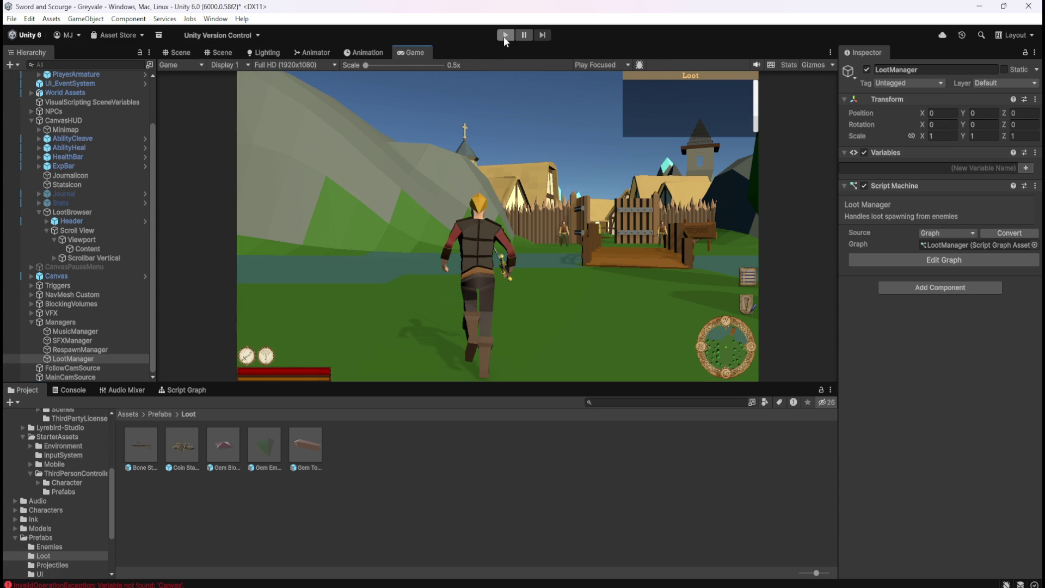
pyautogui.click(504, 36)
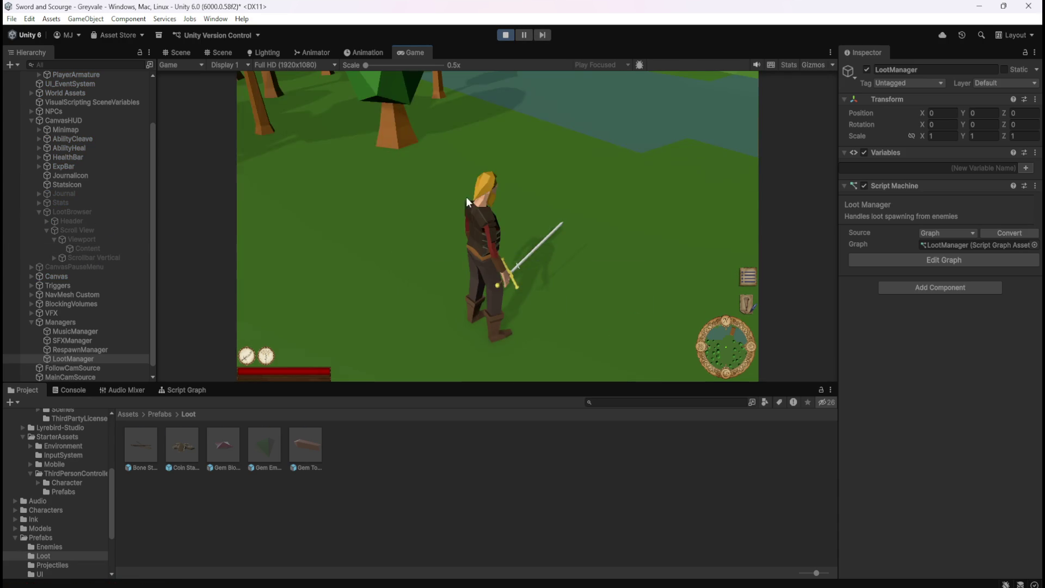
pyautogui.click(455, 201)
# Run the character across the bridge, through the village and forest to the graveyard
pyautogui.press('w')
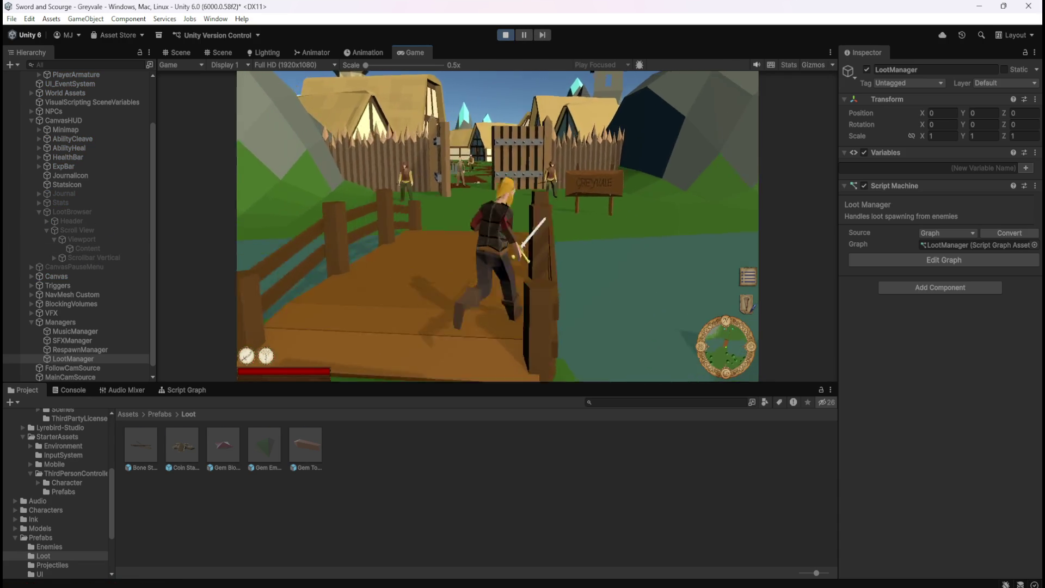
pyautogui.press('w')
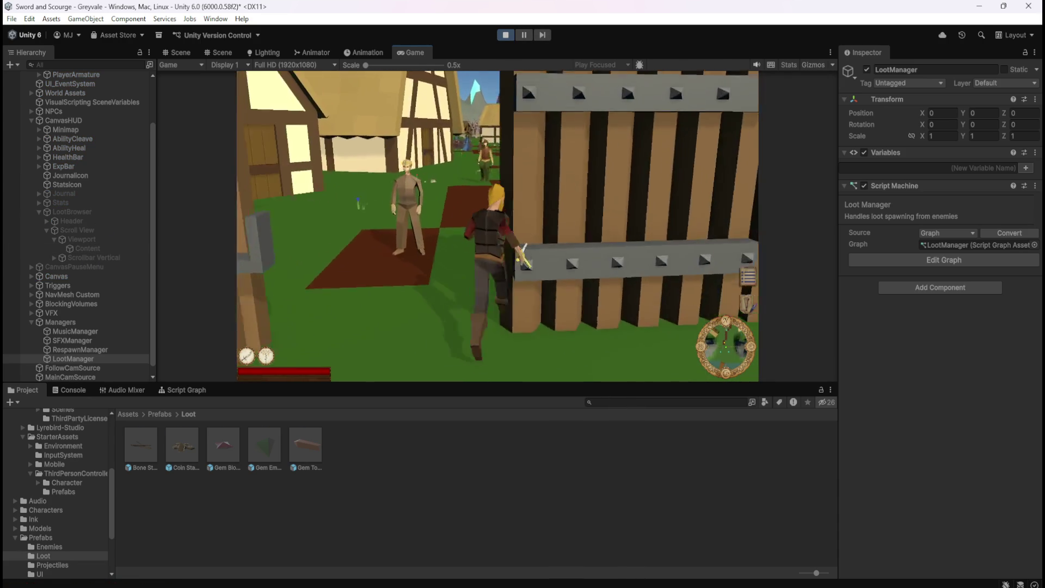
pyautogui.press('w')
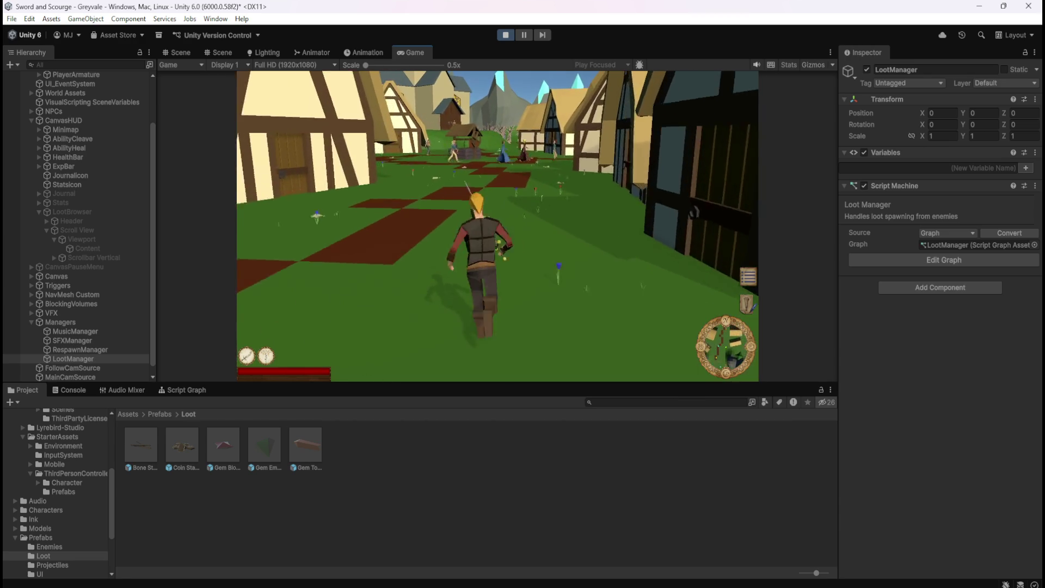
pyautogui.press('w')
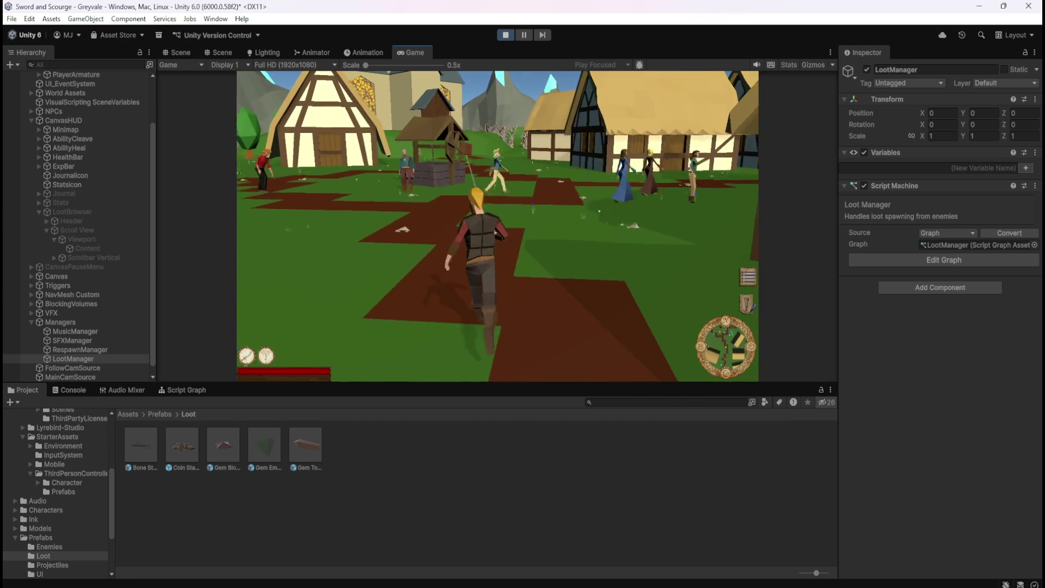
pyautogui.press('w')
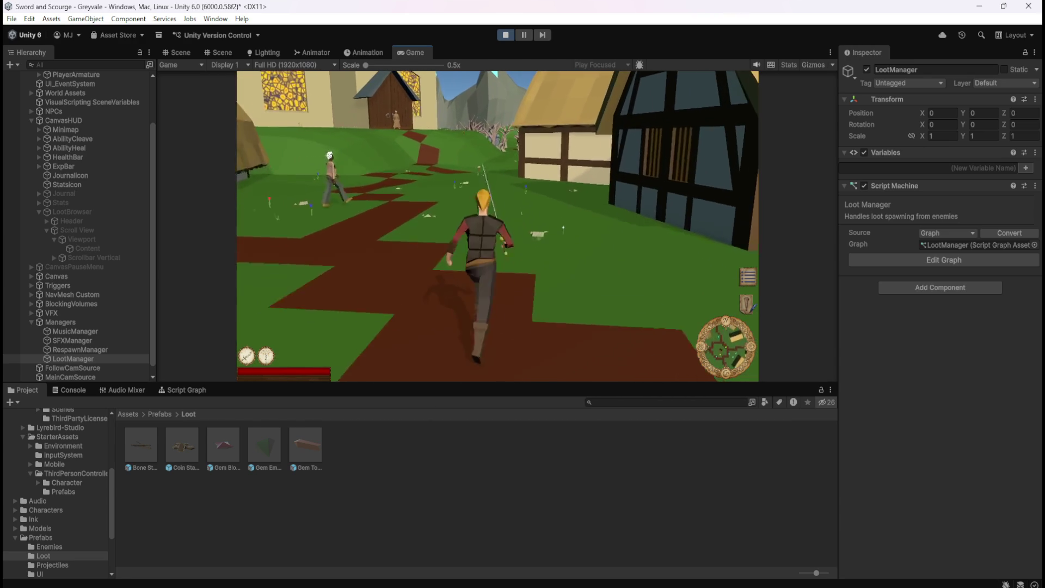
pyautogui.press('w')
pyautogui.press('w')
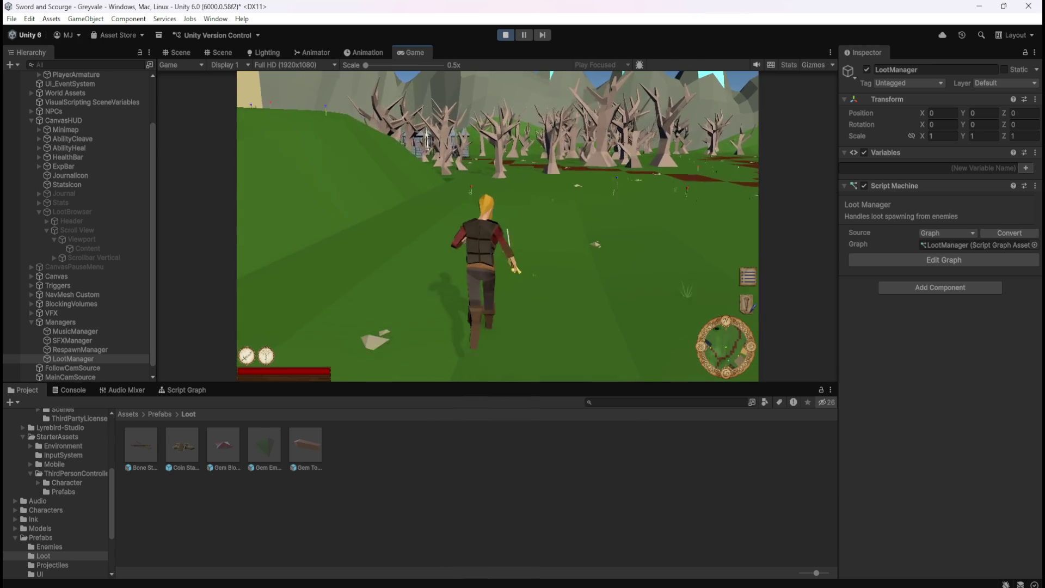
pyautogui.press('w')
pyautogui.press('w')
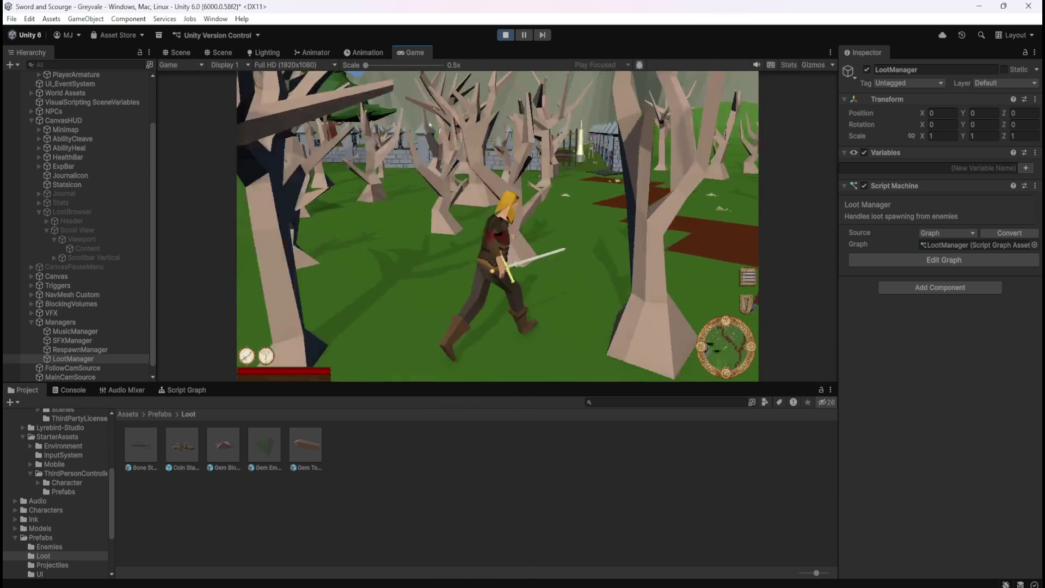
pyautogui.press('w')
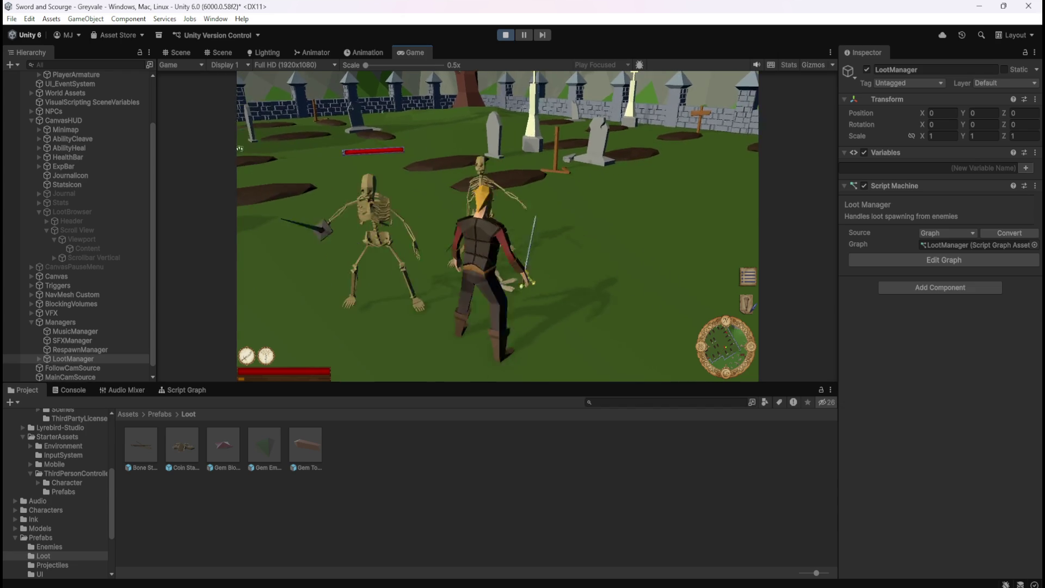
# Defeat several graveyard skeletons so they drop bones, then pause and stop play mode
pyautogui.press('w')
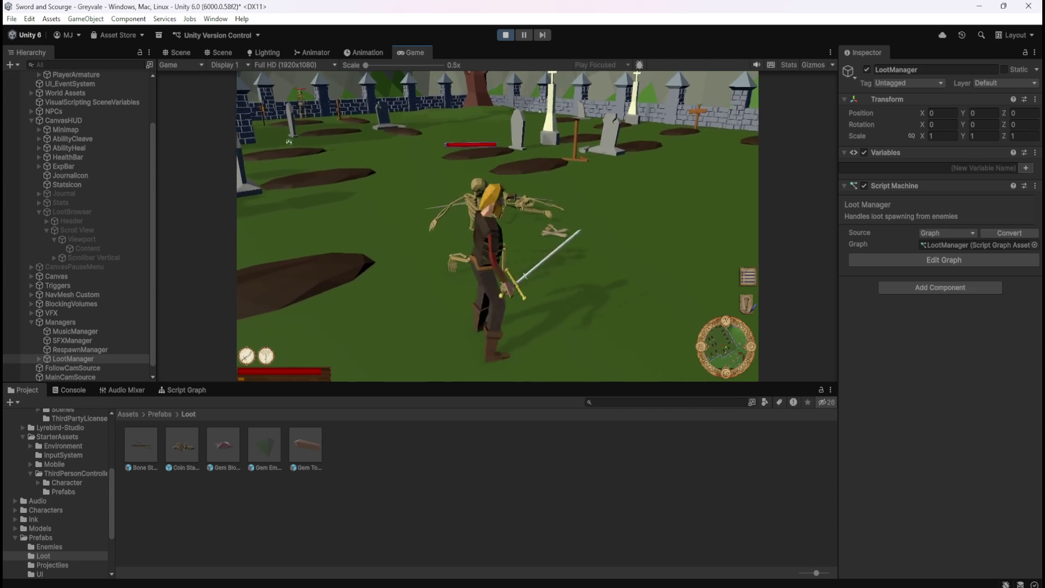
pyautogui.press('w')
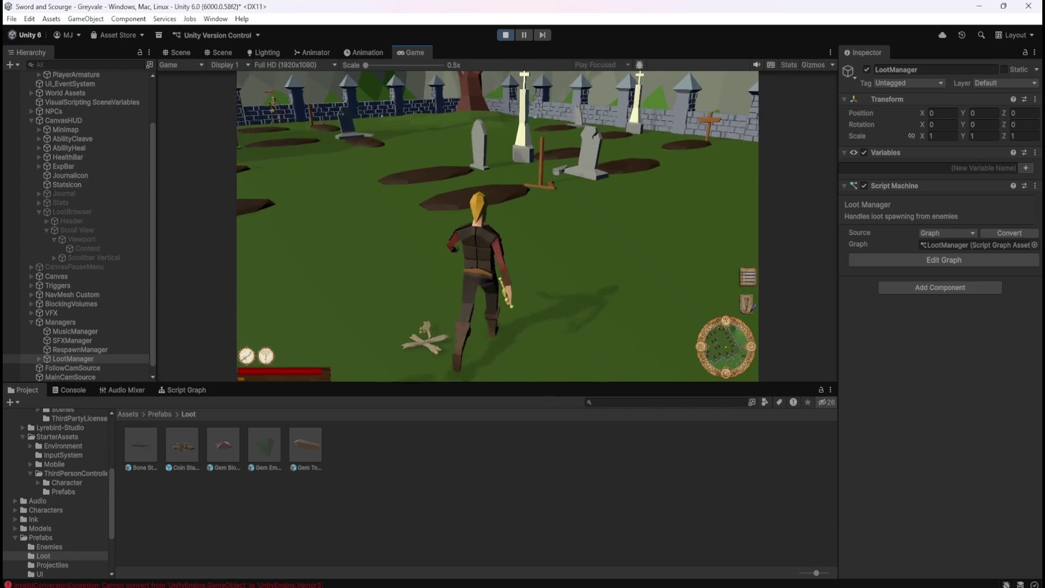
pyautogui.press('s')
pyautogui.press('a')
pyautogui.press('s')
pyautogui.press('s')
pyautogui.press('s')
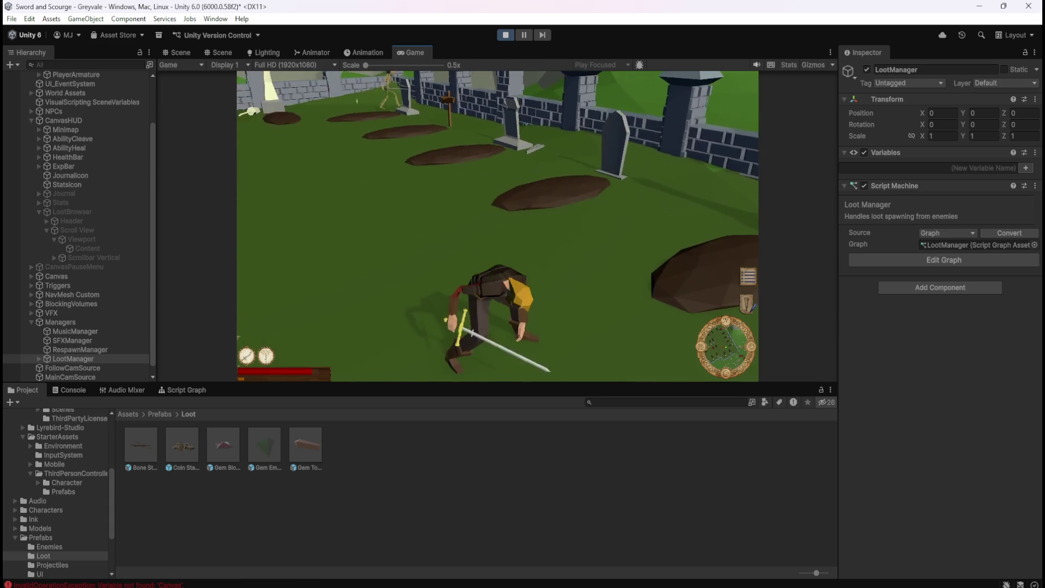
pyautogui.press('w')
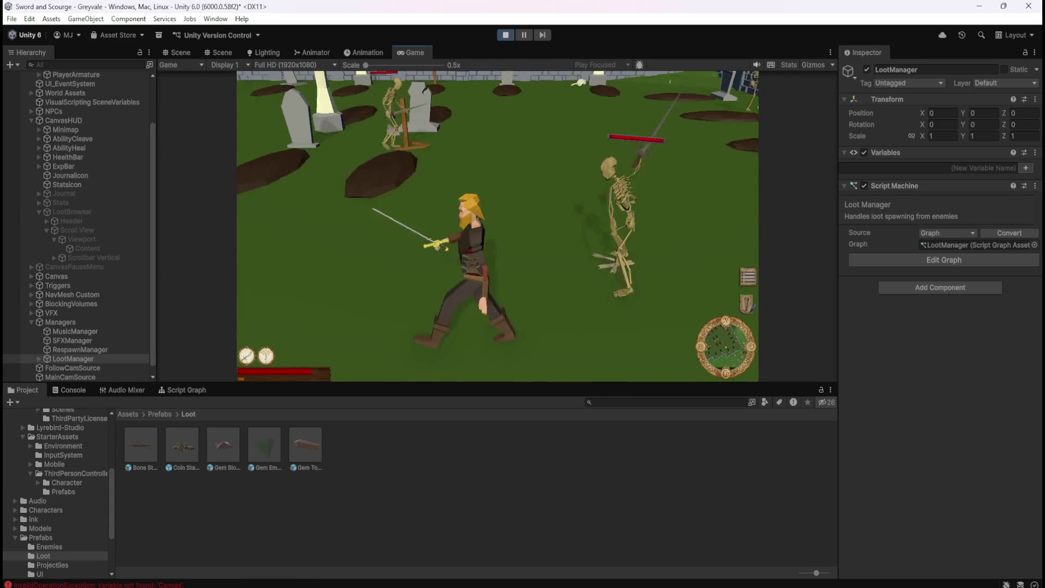
pyautogui.press('s')
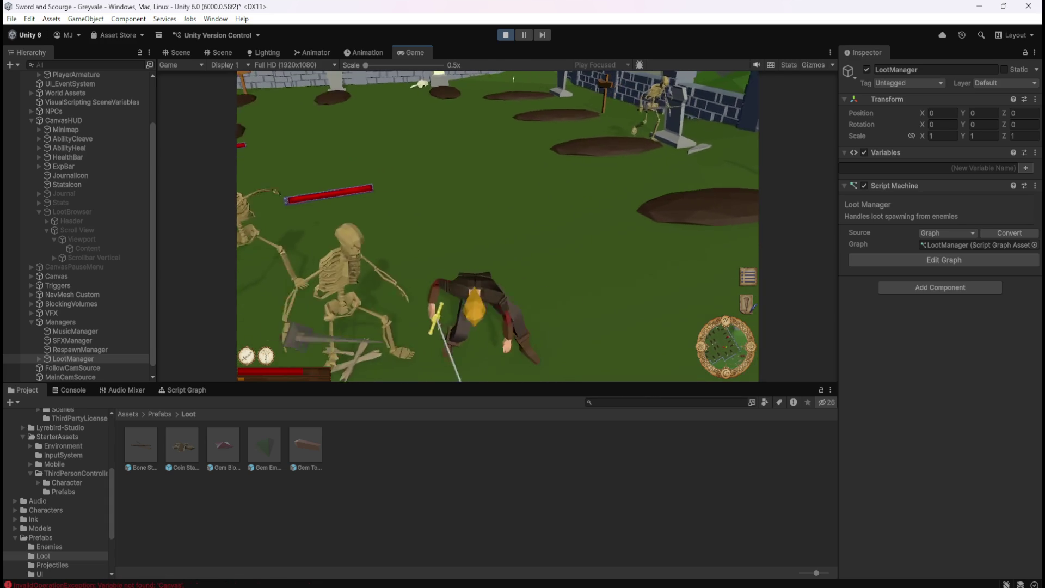
pyautogui.press('Escape')
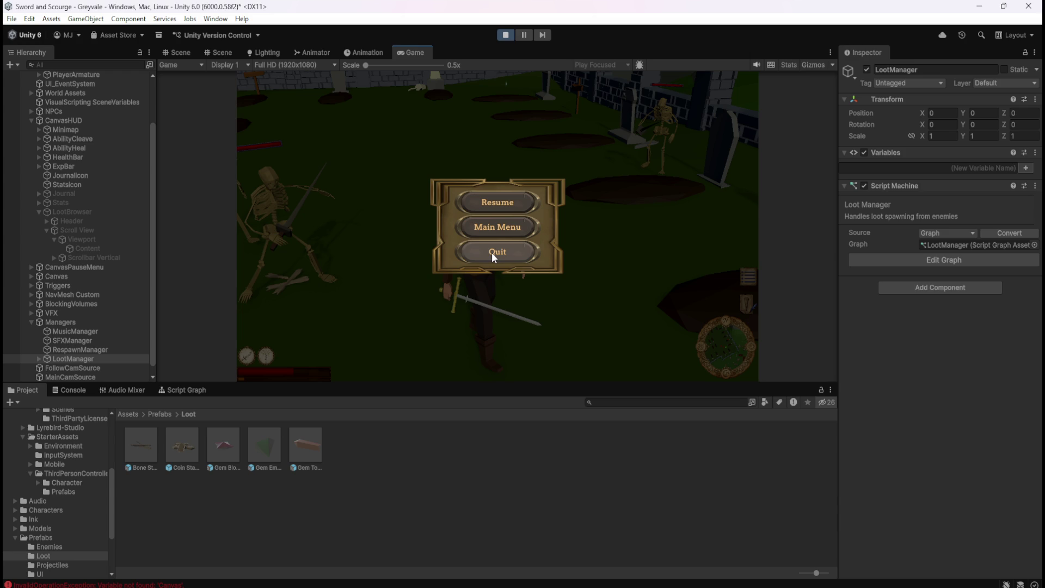
pyautogui.click(506, 36)
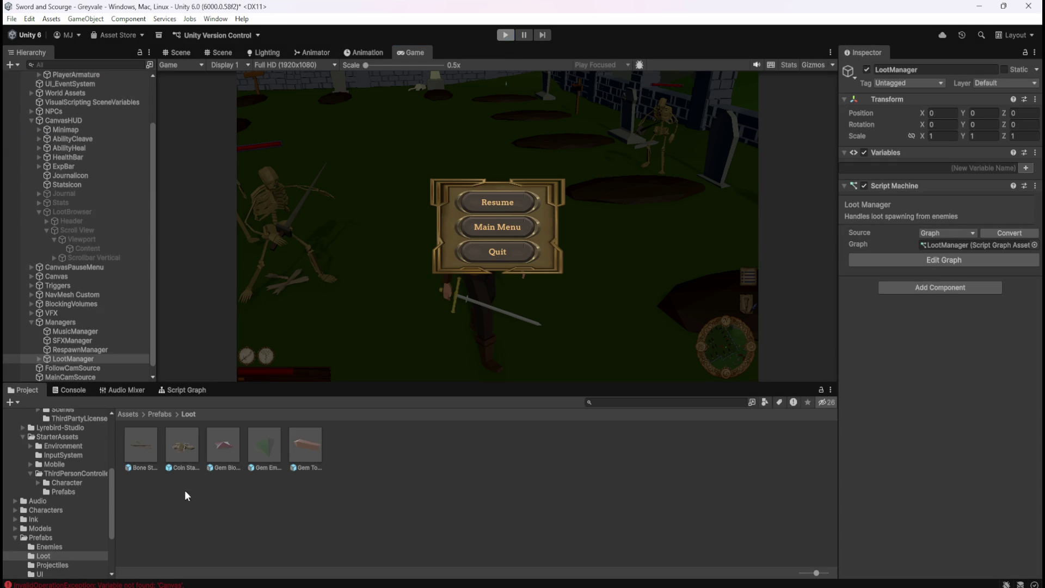
pyautogui.click(81, 584)
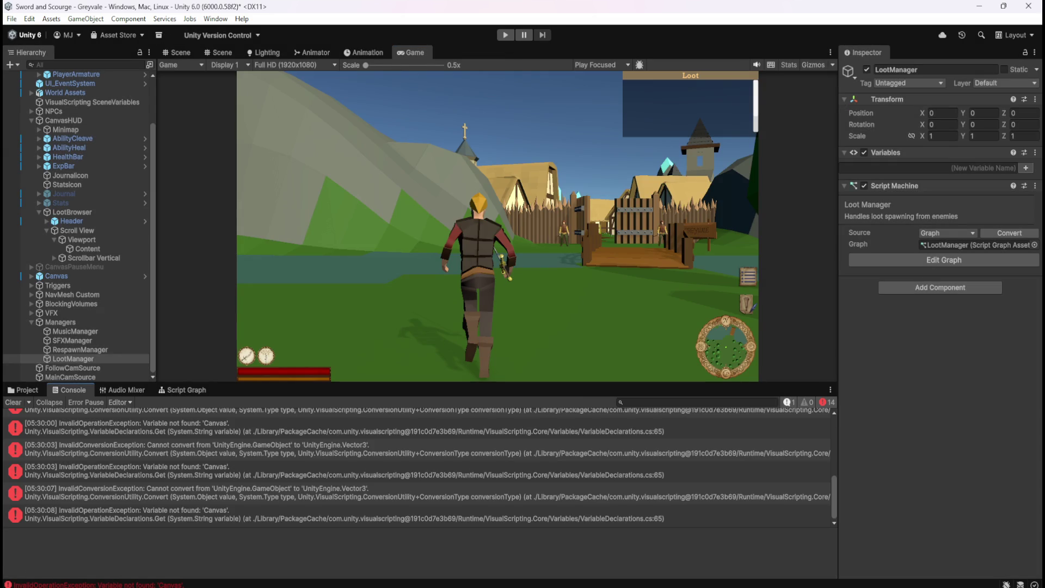
pyautogui.click(252, 450)
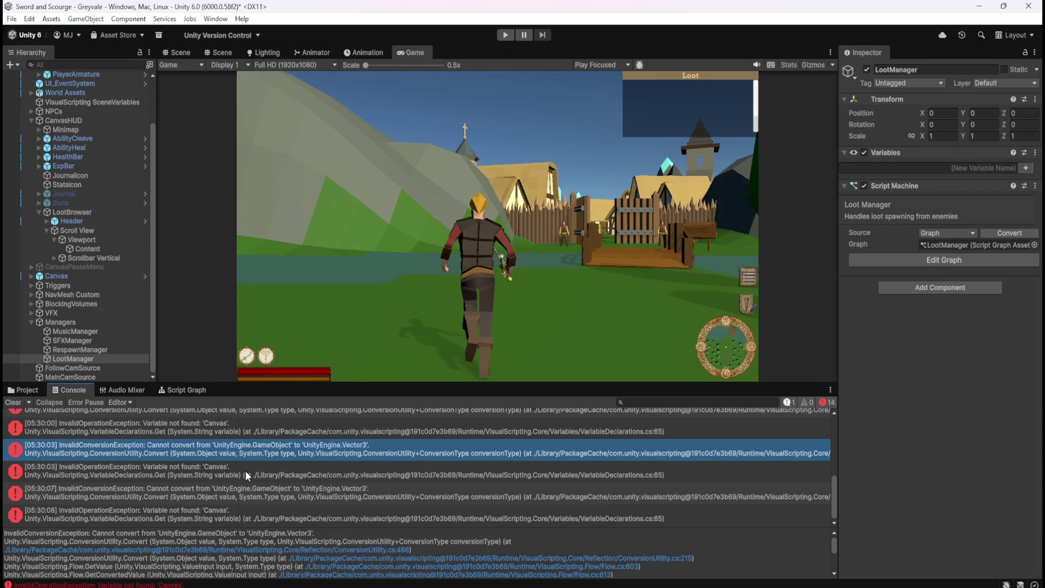
pyautogui.click(245, 470)
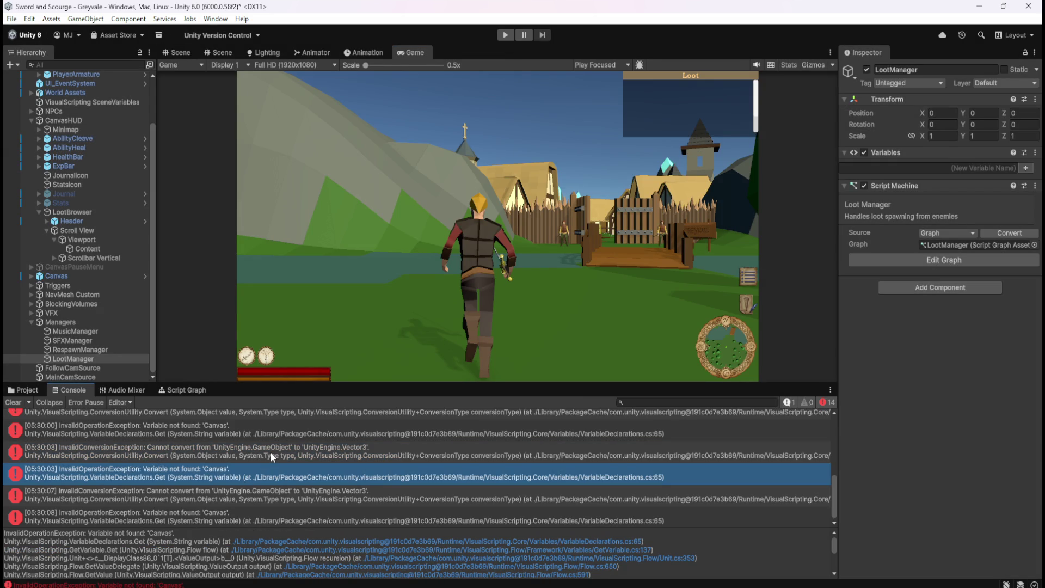
pyautogui.click(270, 451)
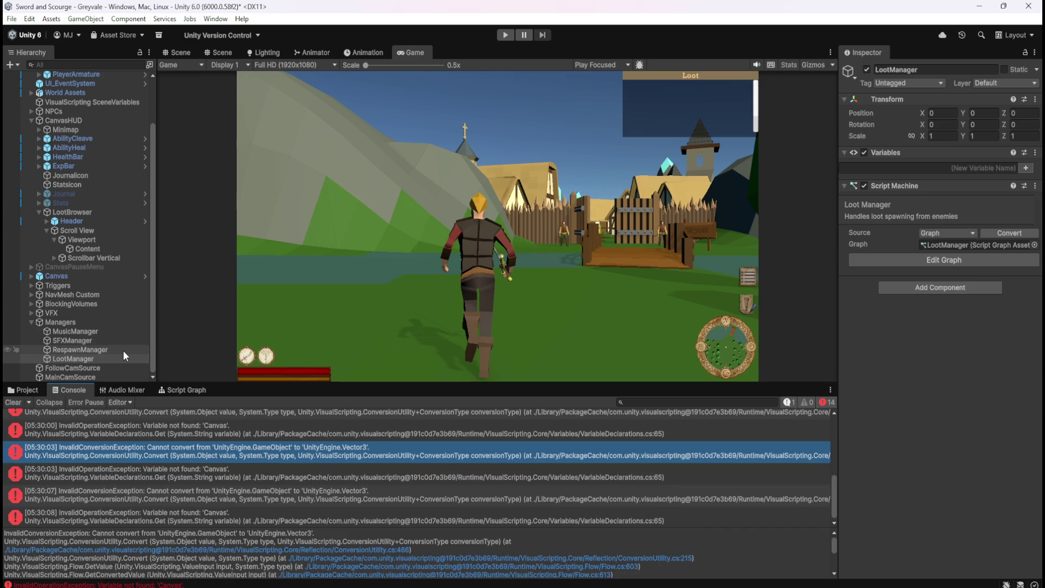
pyautogui.click(238, 431)
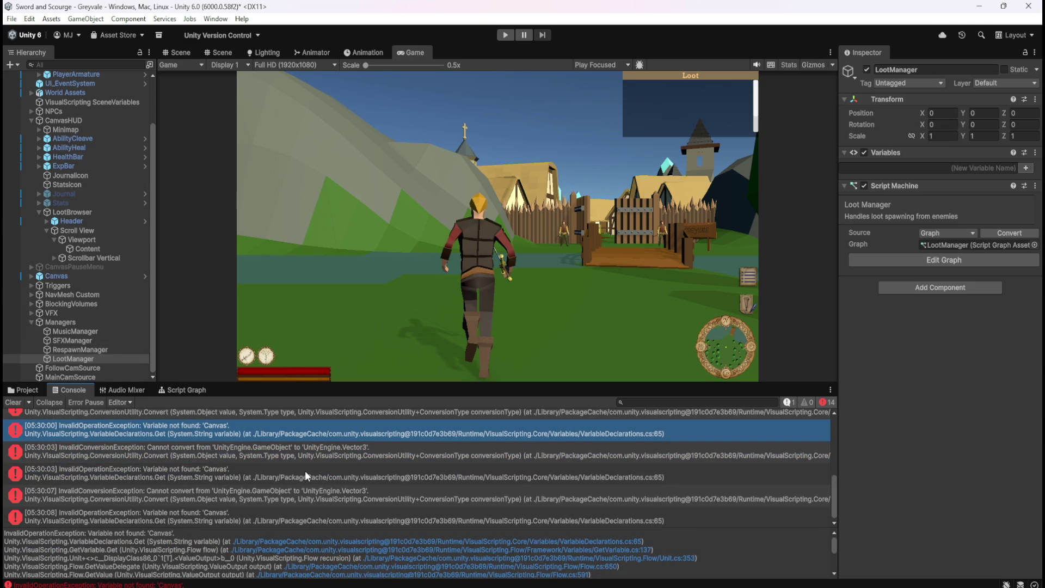
pyautogui.scroll(-1, 304, 470)
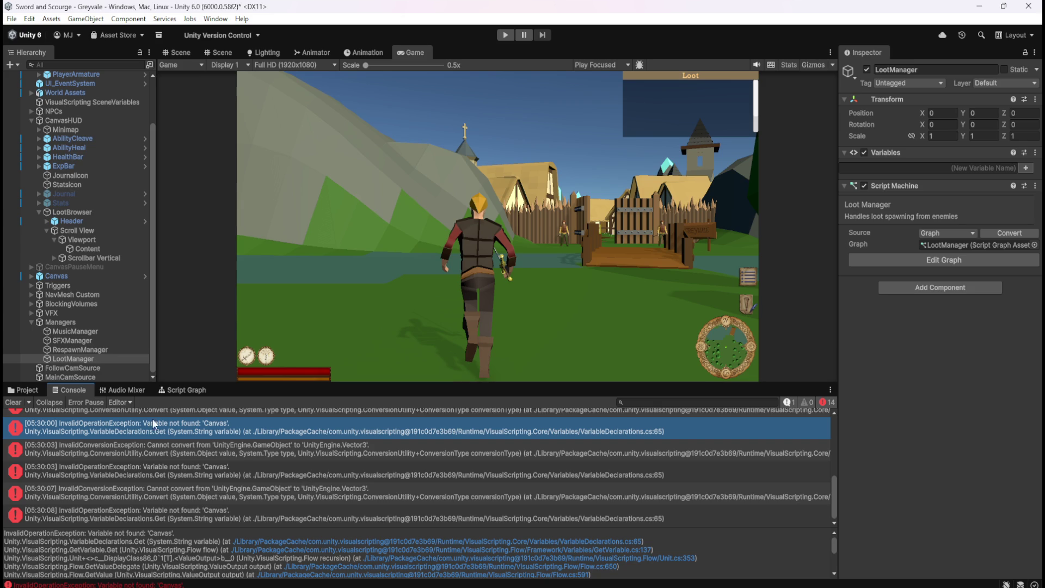
pyautogui.click(42, 391)
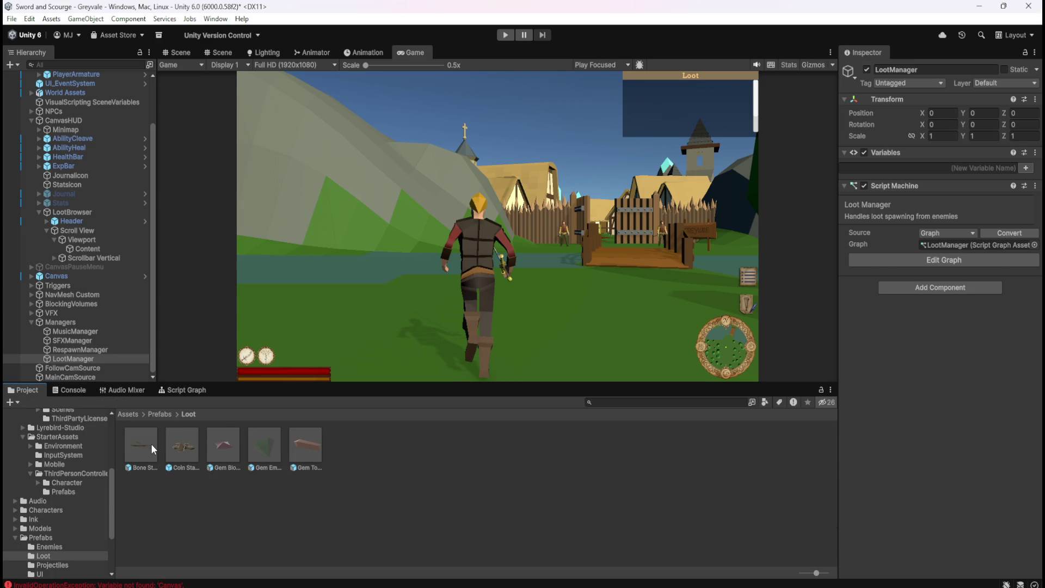
# Open the Bone Stack prefab to review its script graph, then return to the scene
pyautogui.doubleClick(151, 443)
pyautogui.click(191, 391)
pyautogui.hotkey('shift', 'space')
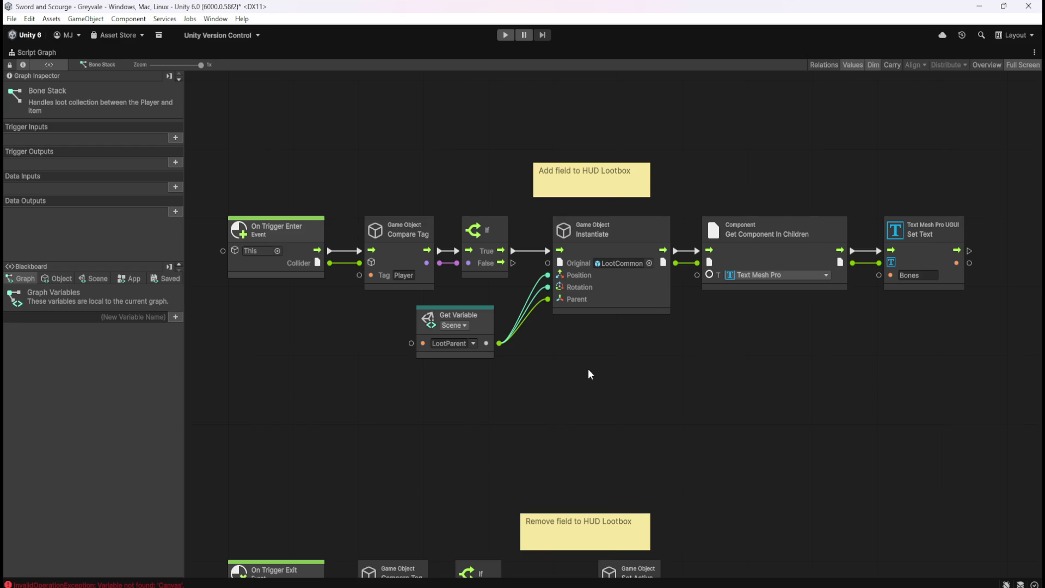
pyautogui.hotkey('shift', 'space')
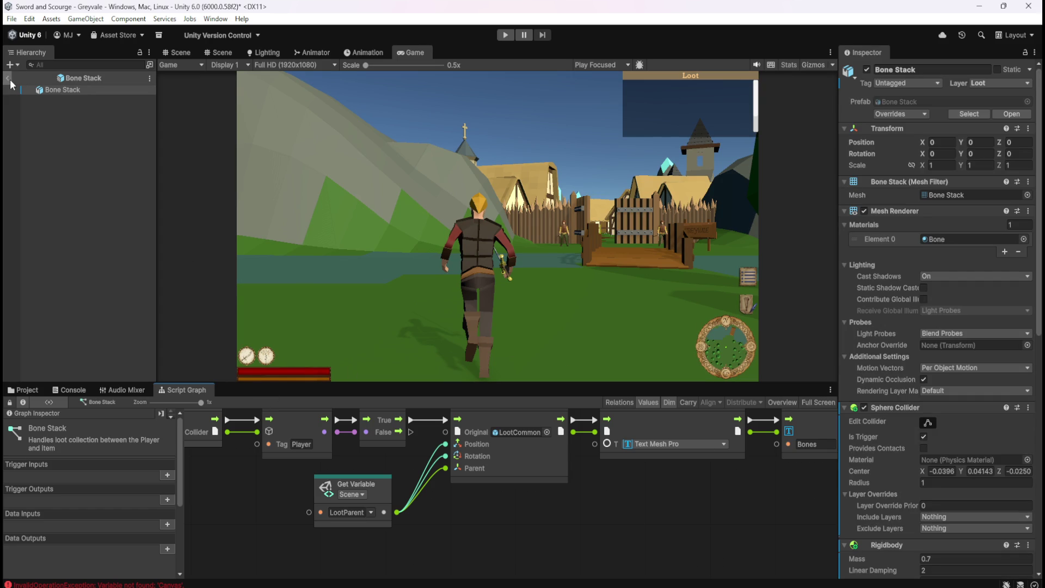
pyautogui.click(9, 79)
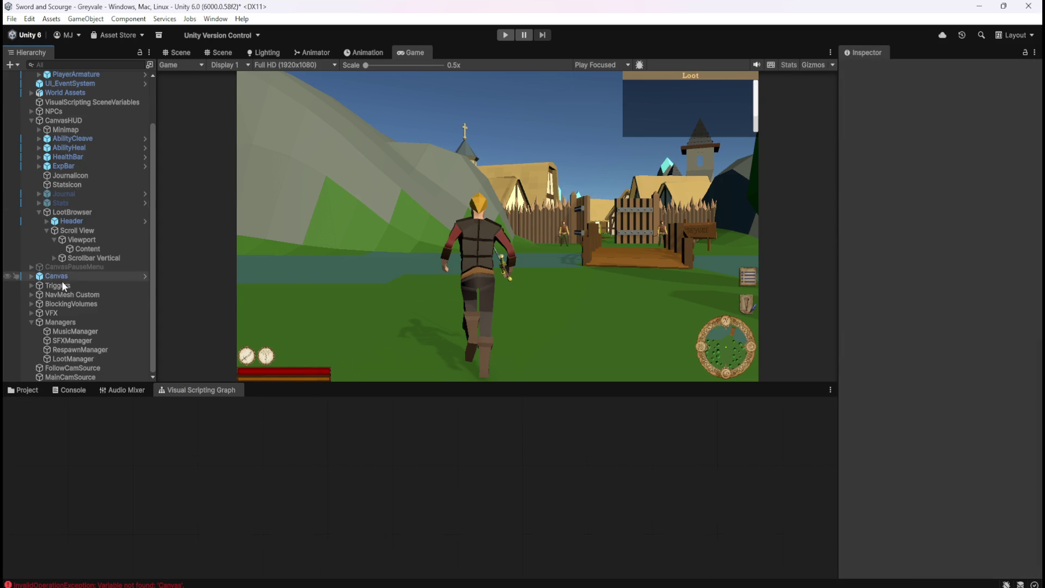
# In the LootManager graph, disconnect On Update from the If check and restore the layout
pyautogui.click(81, 359)
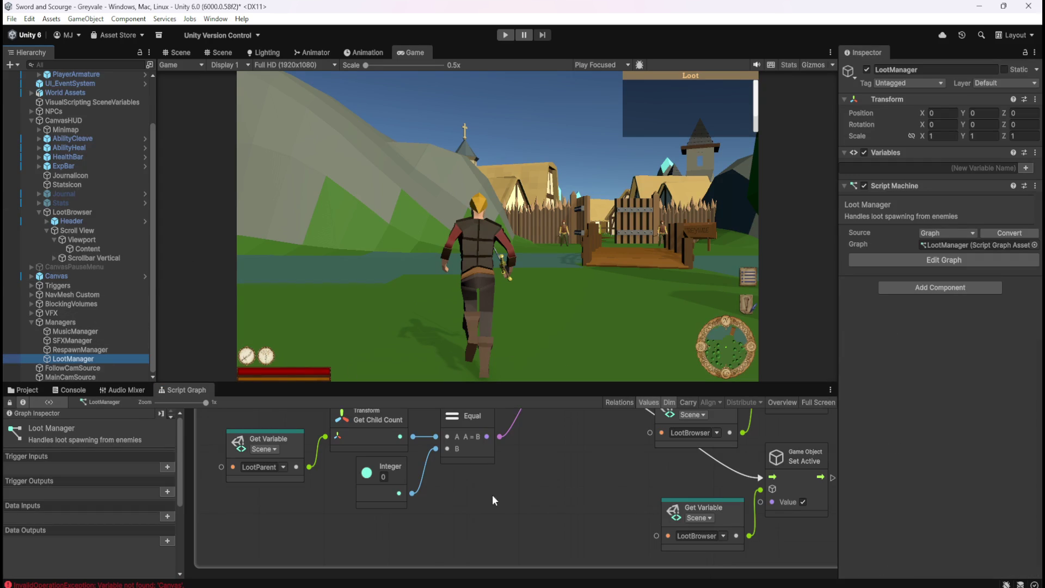
pyautogui.hotkey('shift', 'space')
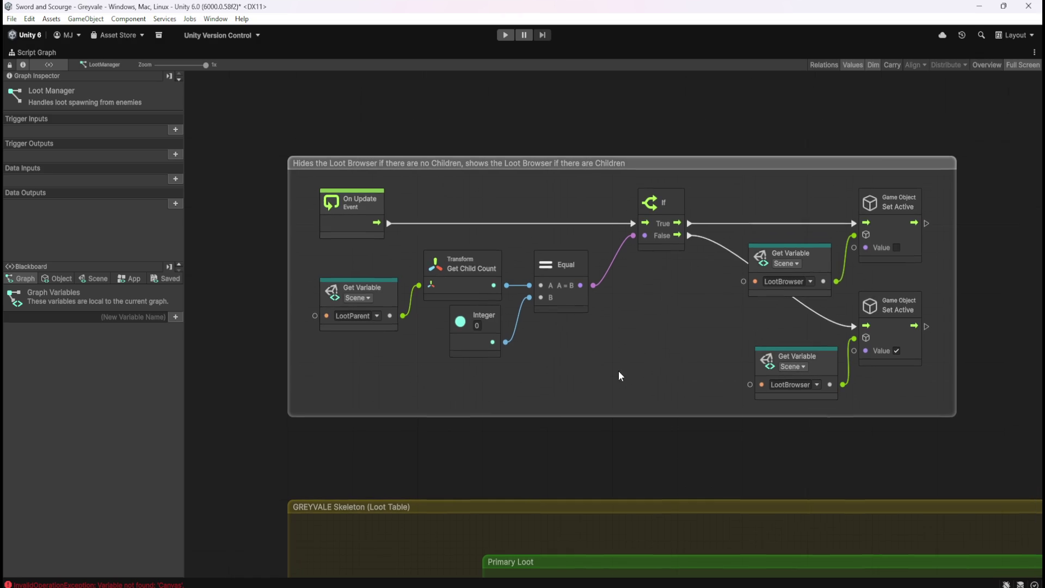
pyautogui.rightClick(374, 237)
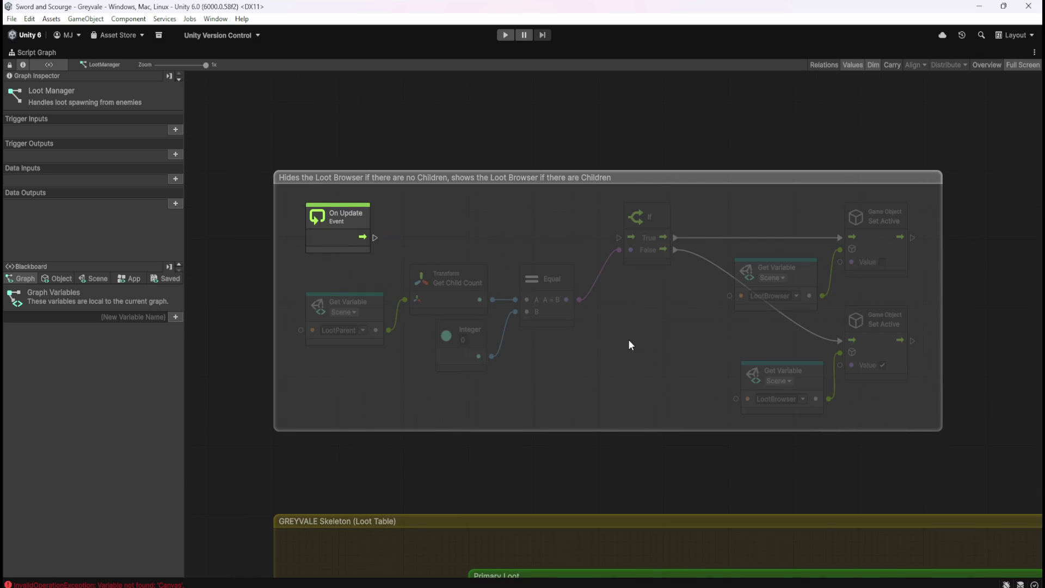
pyautogui.hotkey('shift', 'space')
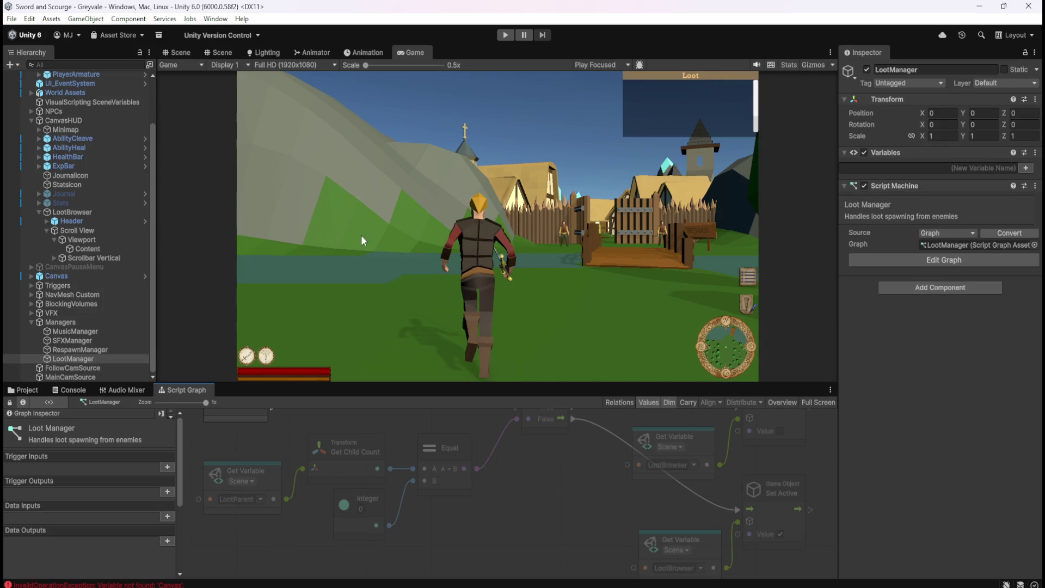
# Start Play mode and run the player through the village to the graveyard gate
pyautogui.click(505, 35)
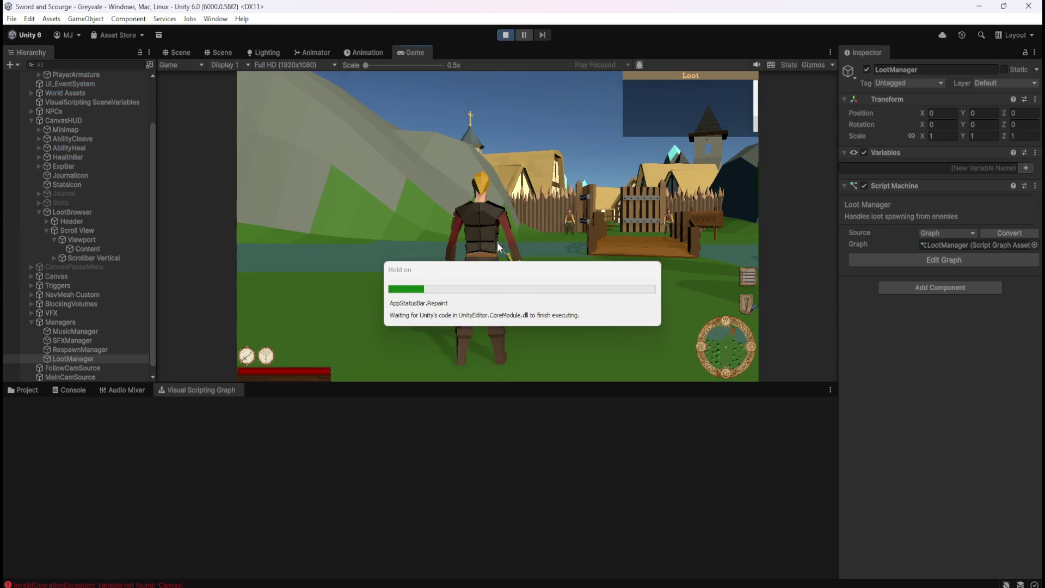
pyautogui.press('w')
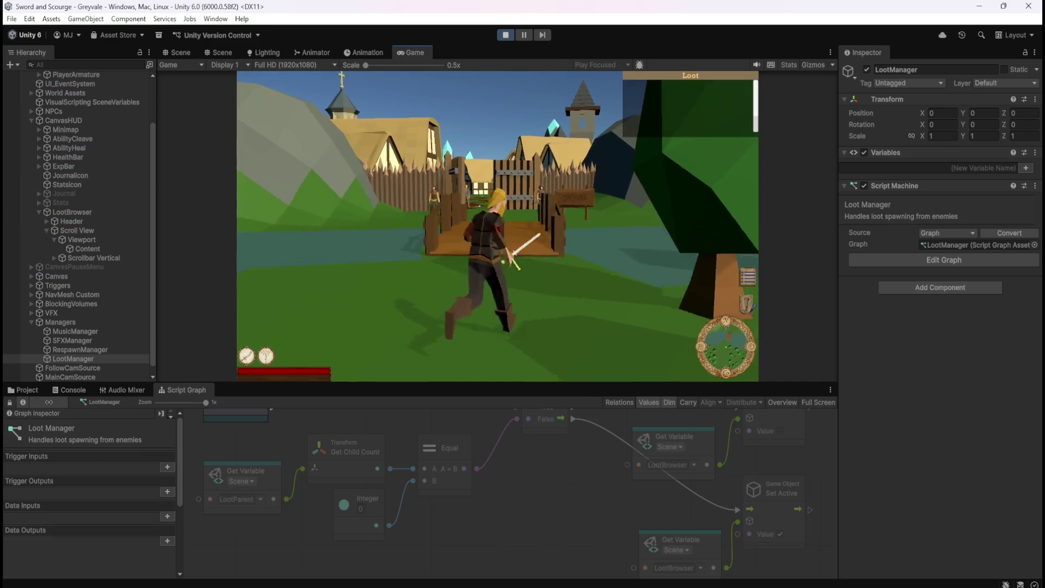
pyautogui.press('w')
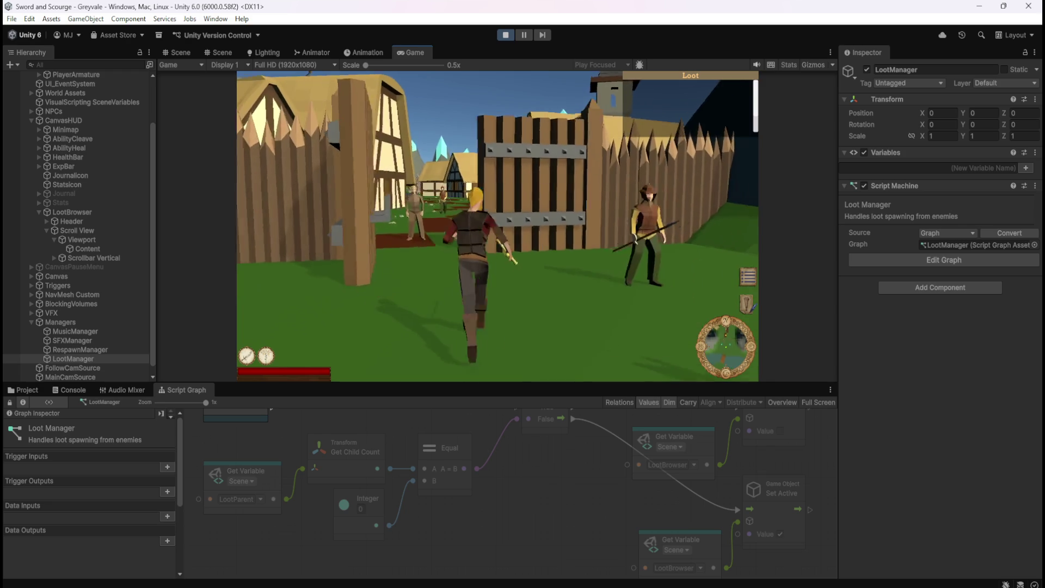
pyautogui.press('w')
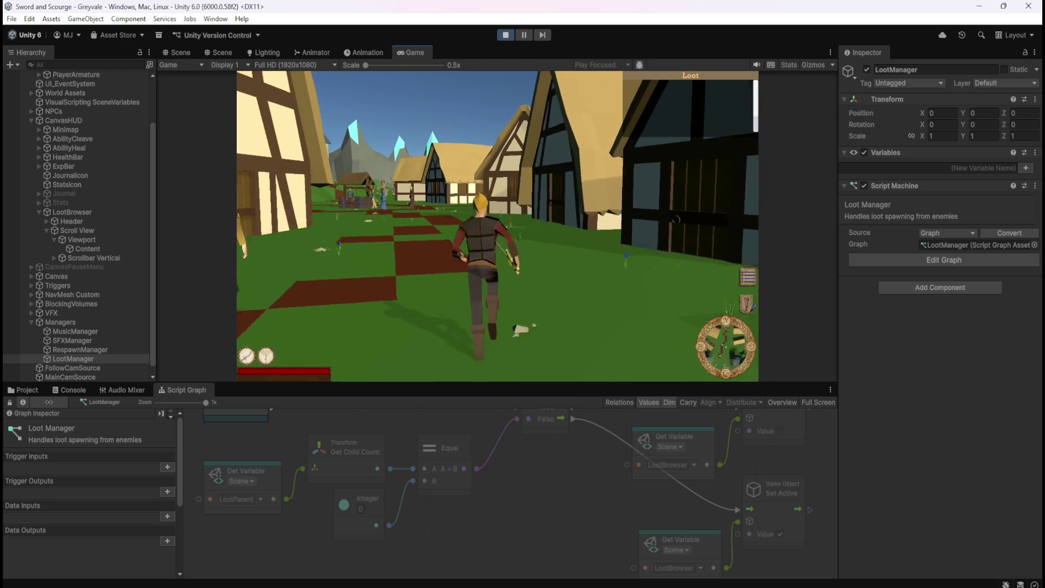
pyautogui.press('w')
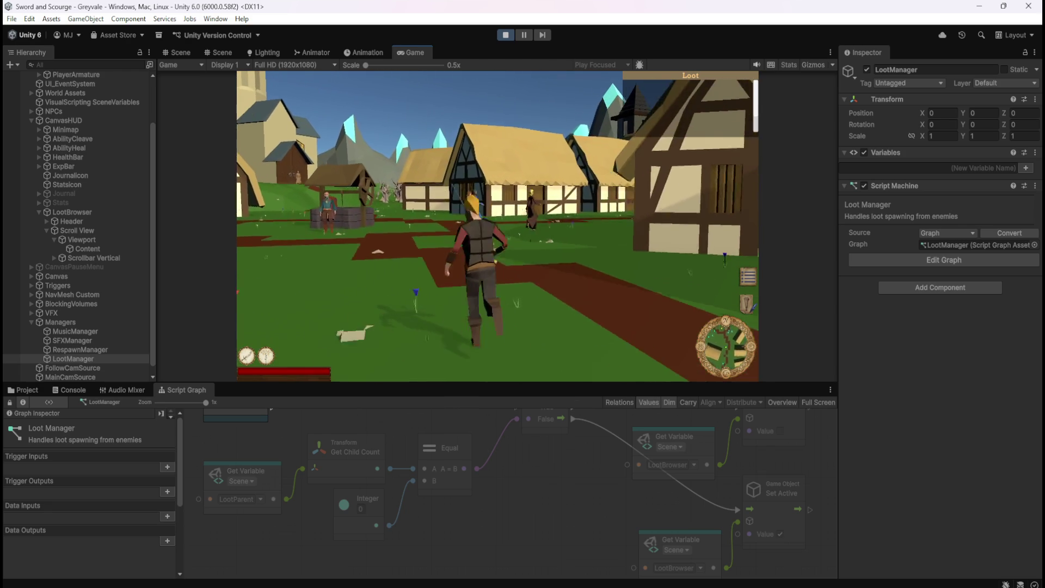
pyautogui.press('w')
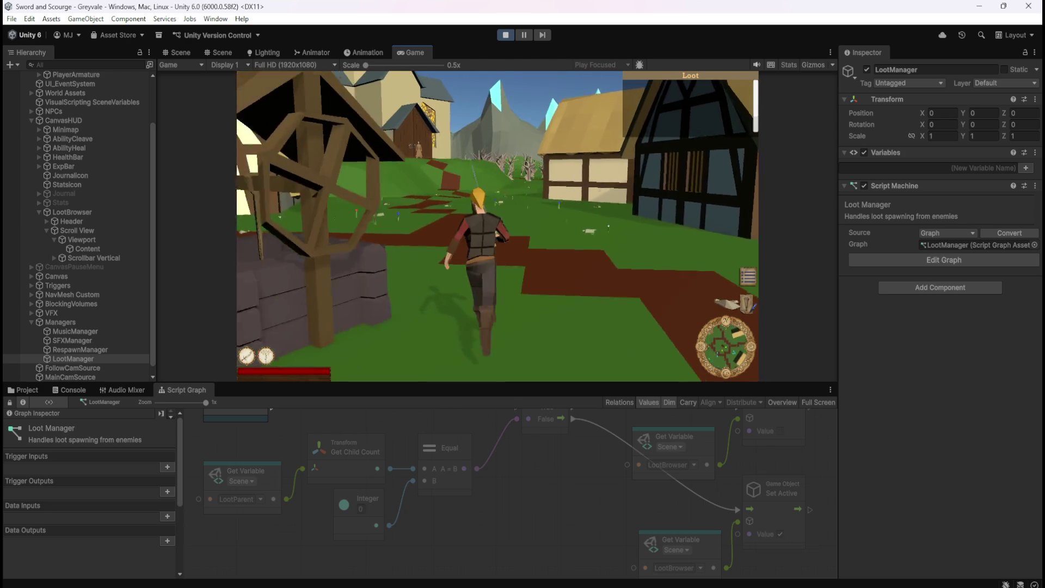
pyautogui.press('w')
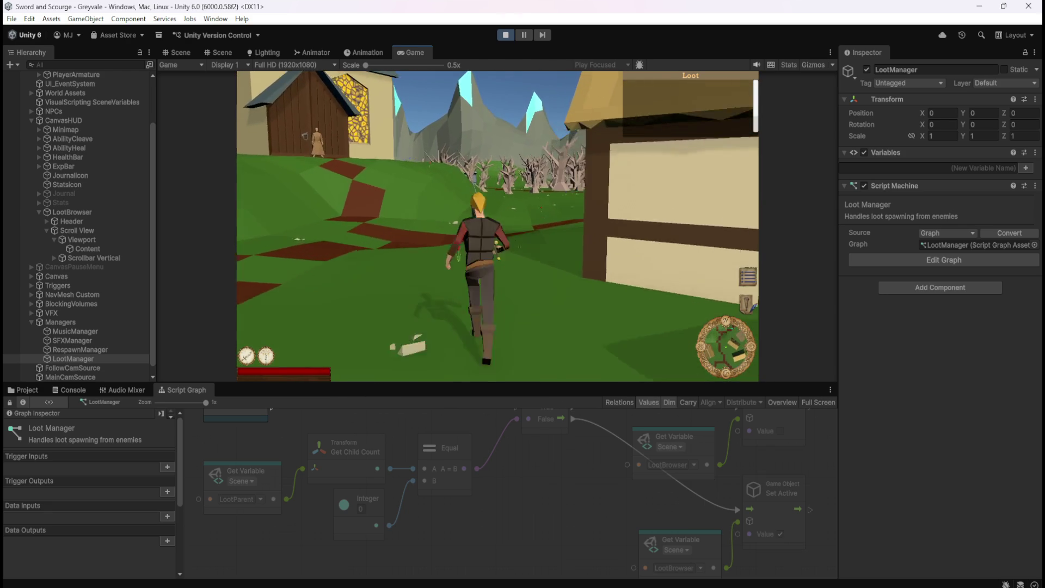
pyautogui.press('w')
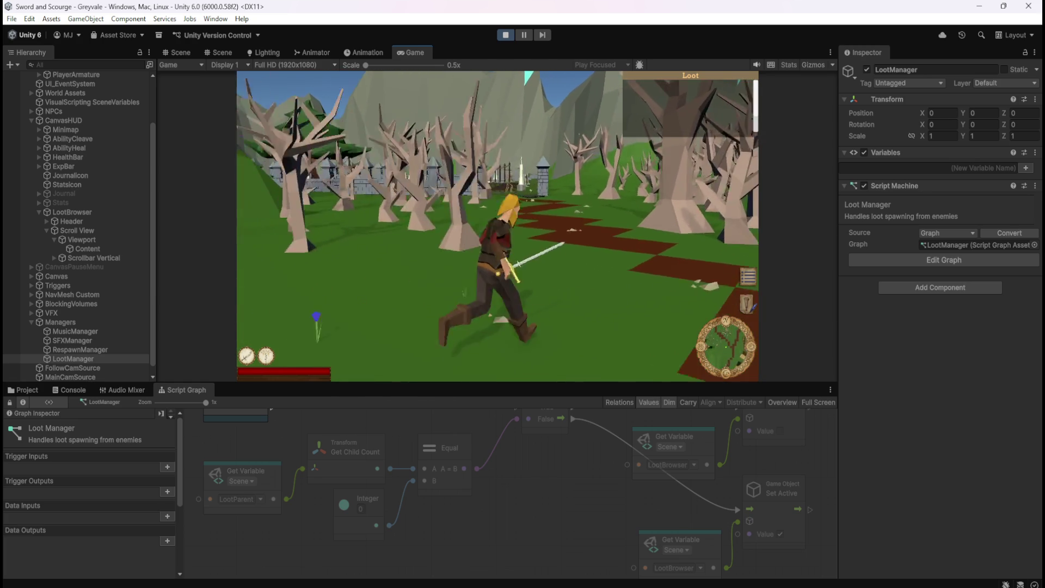
pyautogui.press('w')
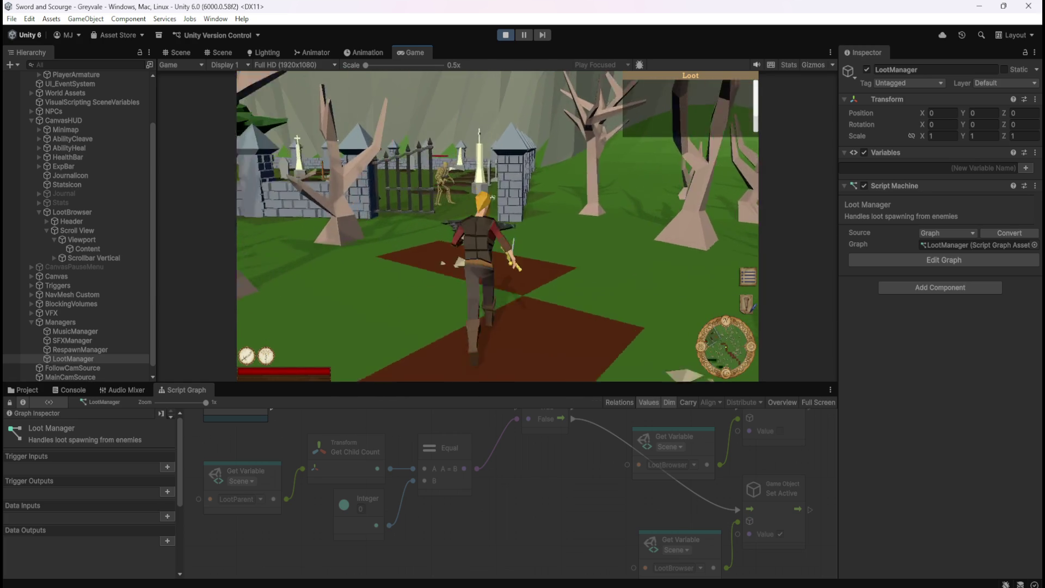
# Kill a skeleton with the sword, walk past its remains, then pause and stop the game
pyautogui.press('w')
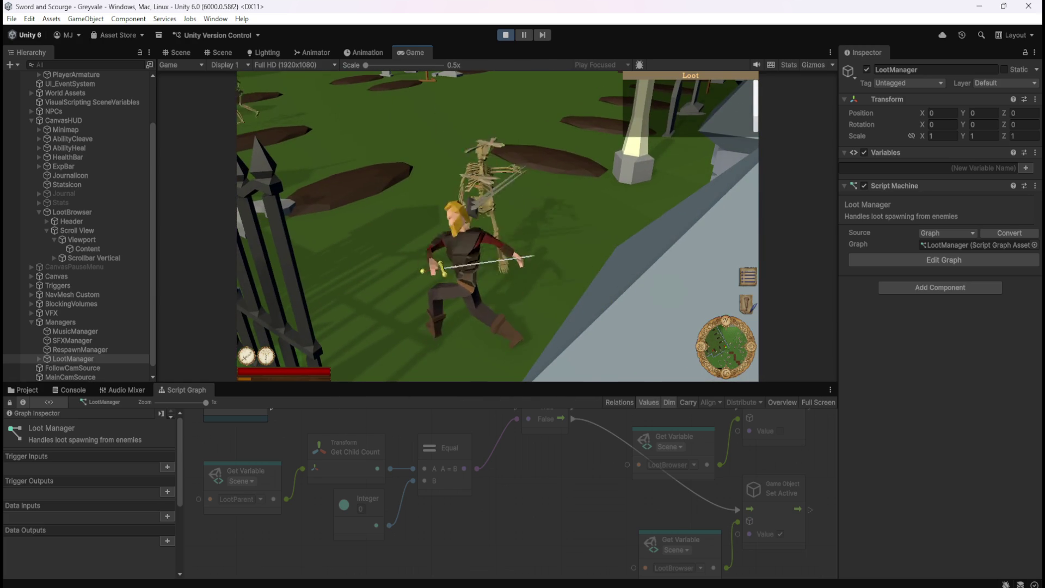
pyautogui.press('w')
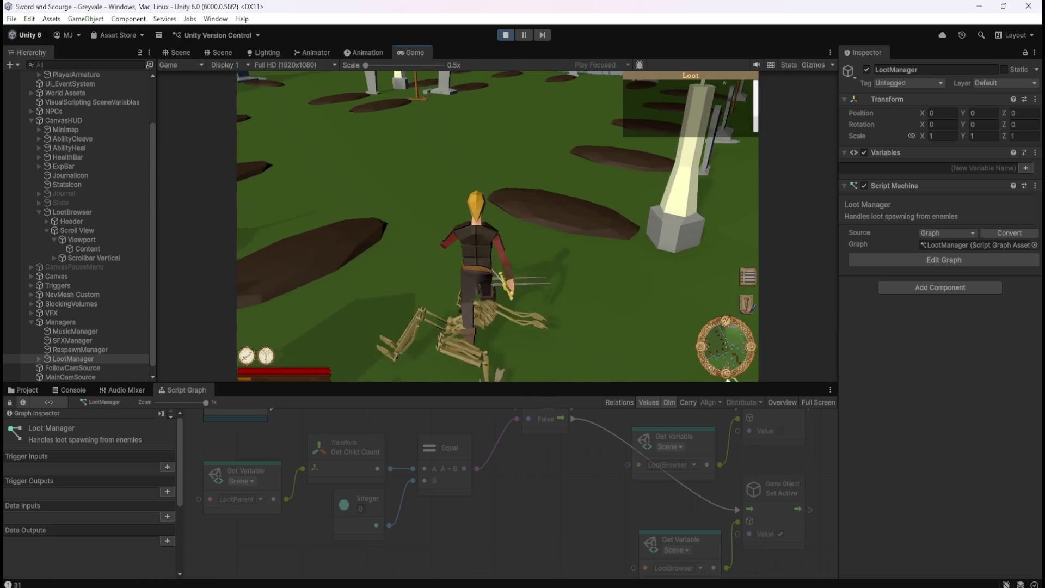
pyautogui.press('s')
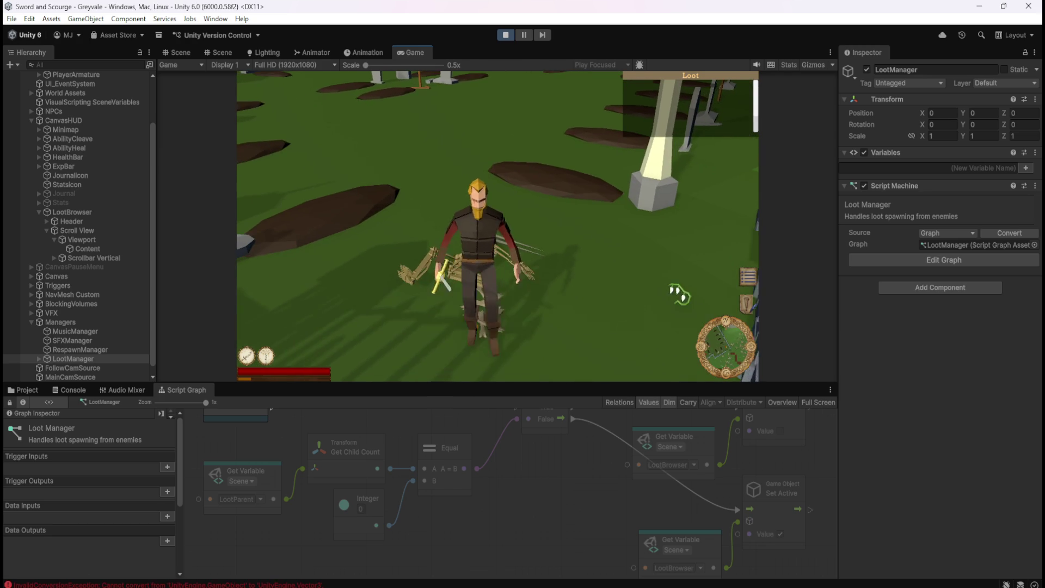
pyautogui.press('s')
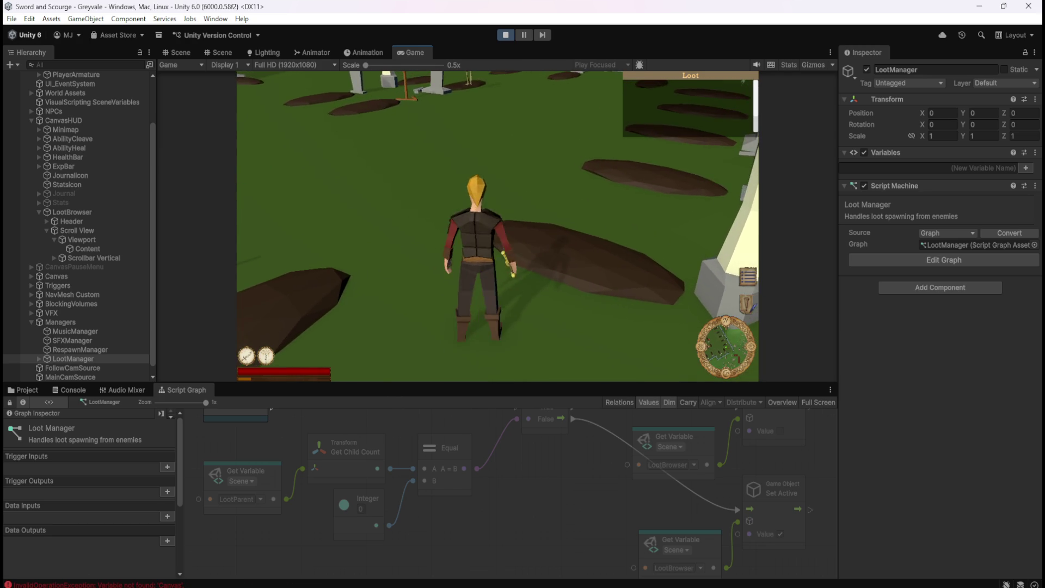
pyautogui.press('w')
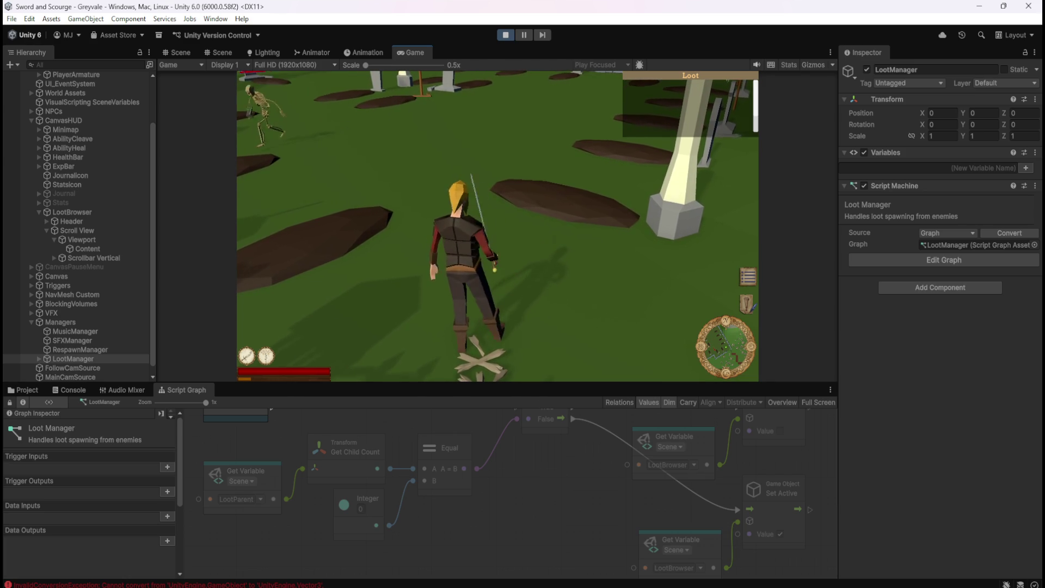
pyautogui.press('Escape')
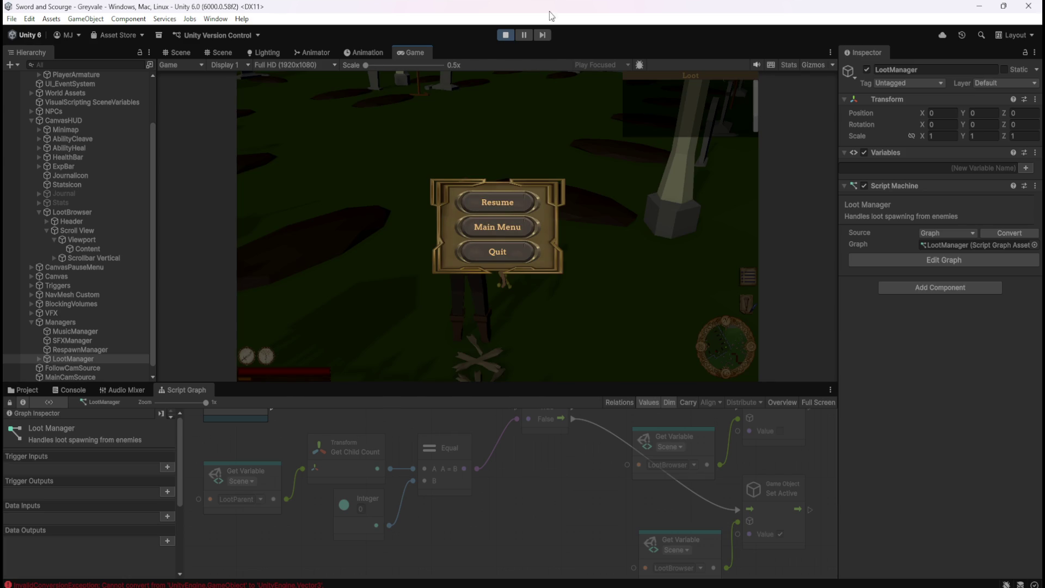
pyautogui.click(504, 37)
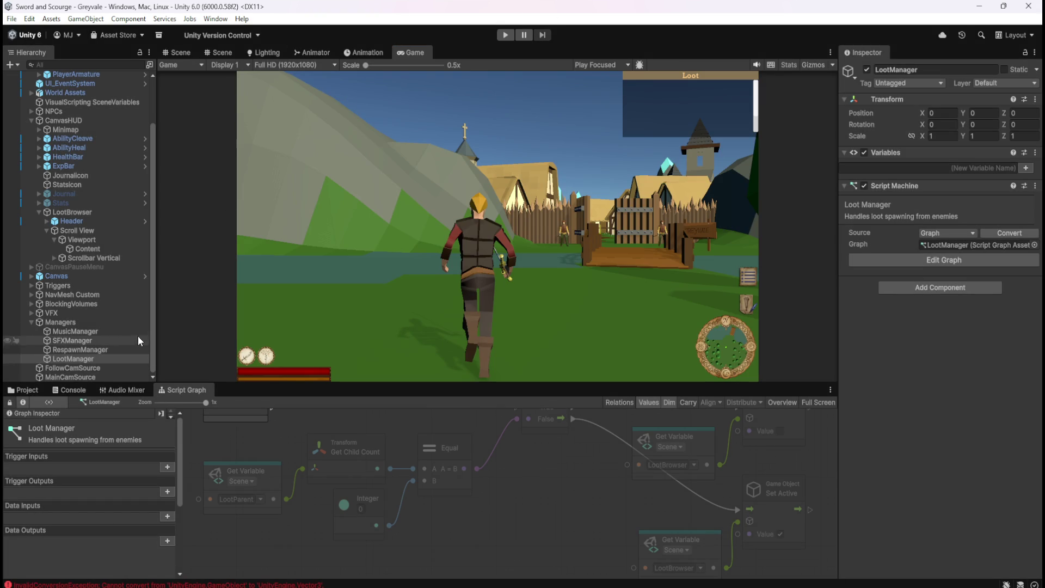
# Open the Bone Stack prefab from the Loot folder with its script graph maximized
pyautogui.click(28, 391)
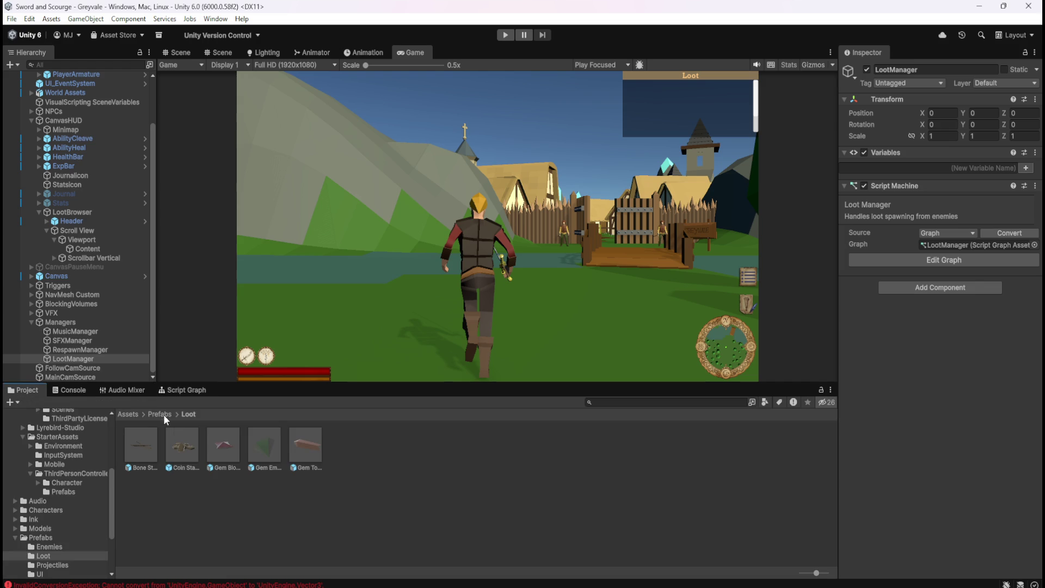
pyautogui.doubleClick(142, 446)
pyautogui.click(186, 389)
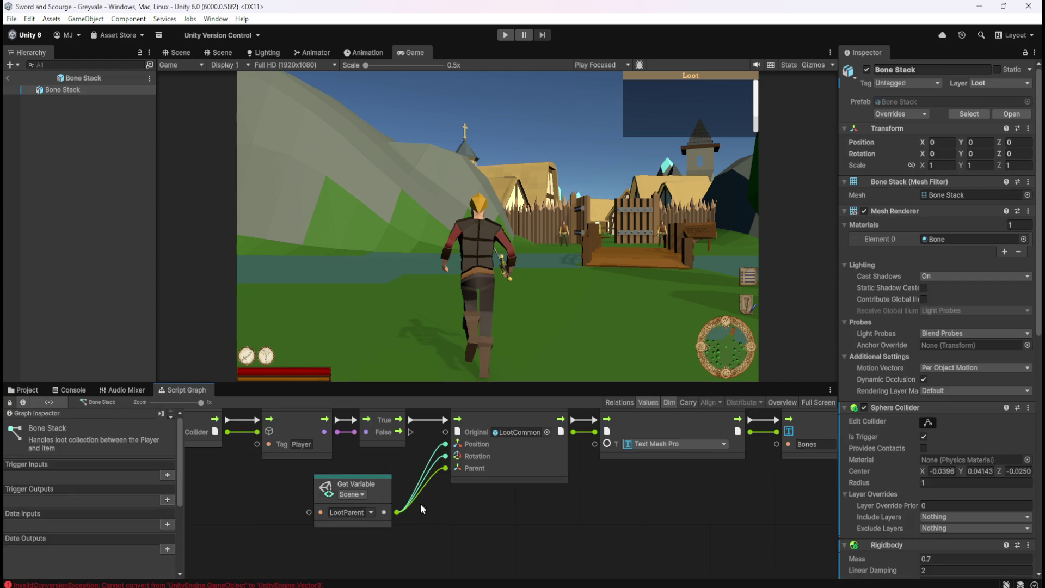
pyautogui.hotkey('shift', 'space')
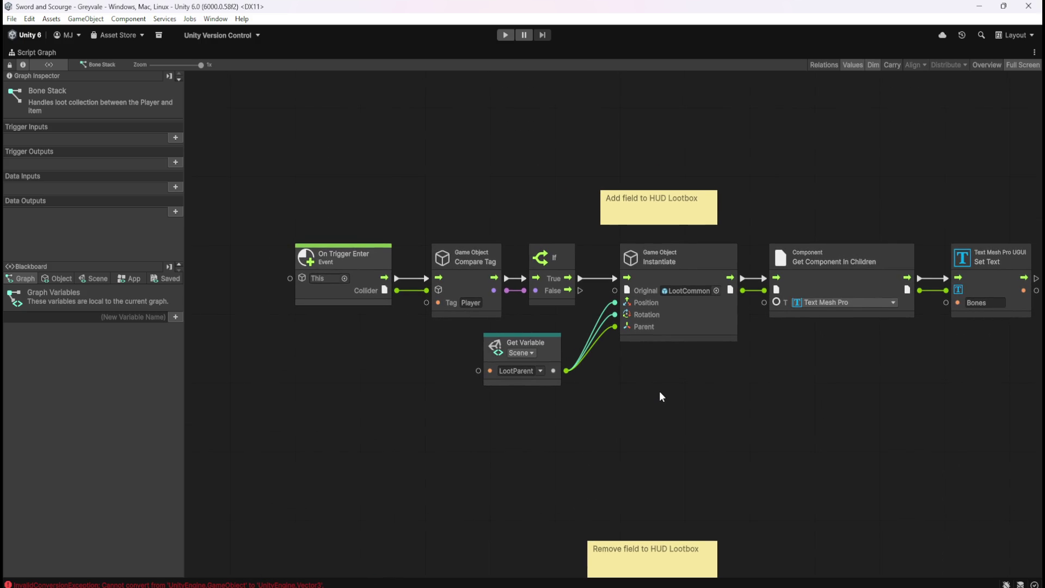
# Add a Transform Get Position node from LootParent and wire it to Instantiate's Position input
pyautogui.moveTo(551, 347)
pyautogui.mouseDown()
pyautogui.moveTo(494, 371)
pyautogui.moveTo(496, 406)
pyautogui.moveTo(566, 419)
pyautogui.mouseUp()
pyautogui.click(544, 426)
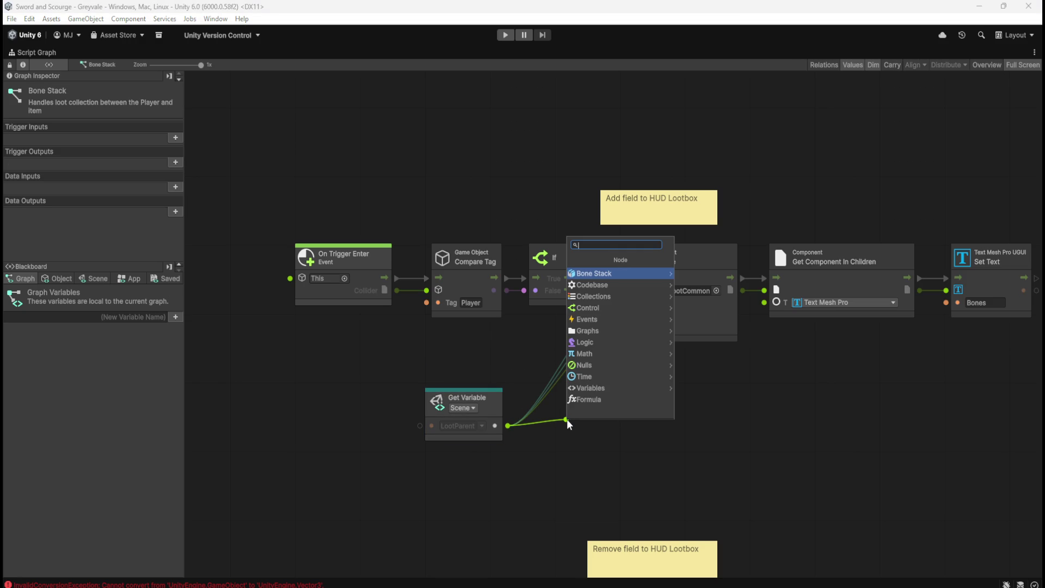
pyautogui.write('get position')
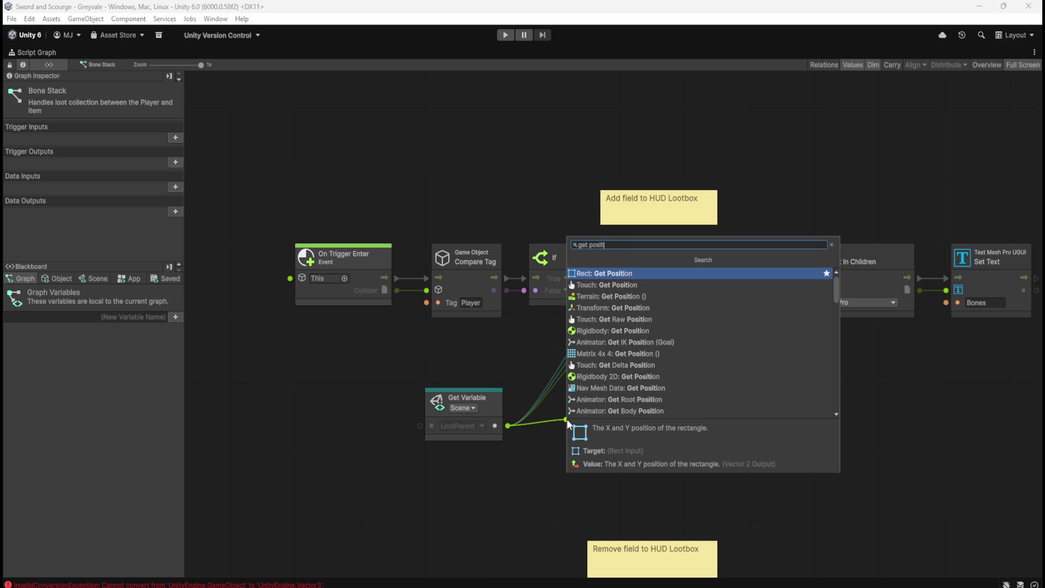
pyautogui.press('Down')
pyautogui.press('Down')
pyautogui.press('Down')
pyautogui.press('Return')
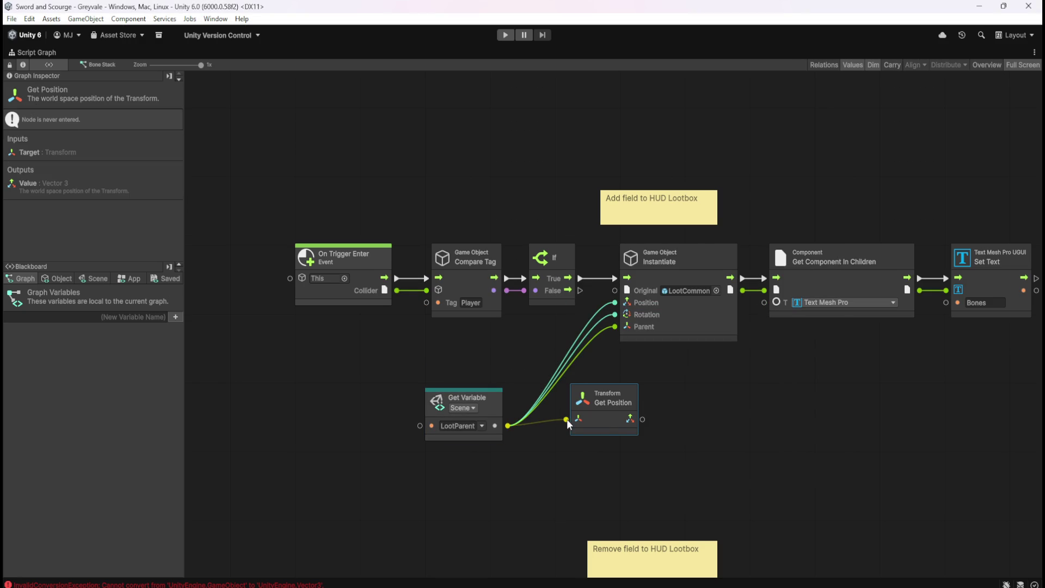
pyautogui.moveTo(598, 426)
pyautogui.mouseDown()
pyautogui.moveTo(550, 377)
pyautogui.moveTo(507, 355)
pyautogui.moveTo(462, 371)
pyautogui.moveTo(543, 355)
pyautogui.mouseUp()
pyautogui.moveTo(610, 303); pyautogui.dragTo(614, 303)
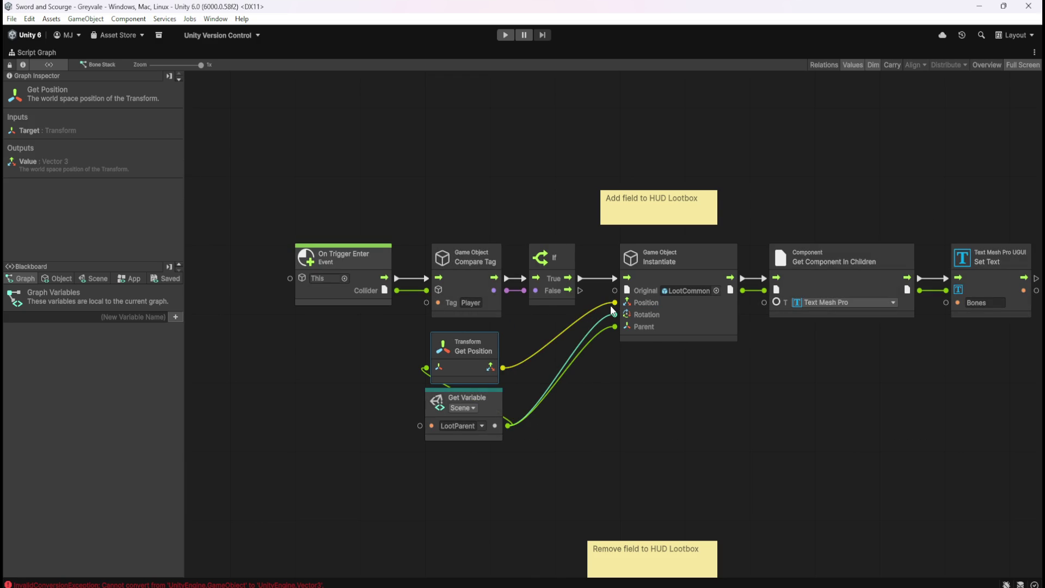
pyautogui.moveTo(508, 426); pyautogui.dragTo(555, 431)
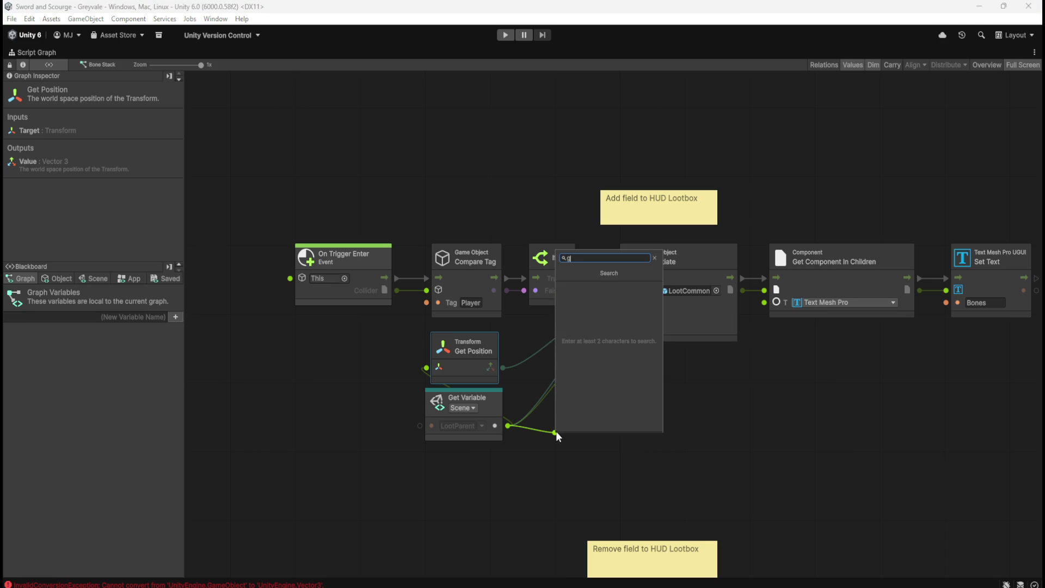
# Add a Transform Get Rotation node from LootParent and wire it to Instantiate's Rotation input
pyautogui.write('get rotat')
pyautogui.press('Return')
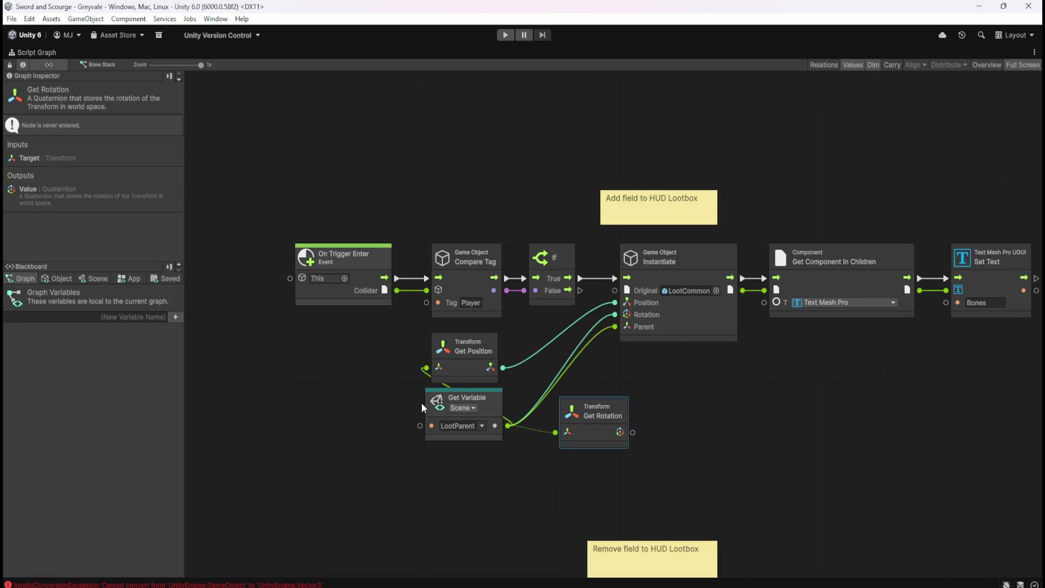
pyautogui.click(456, 425)
pyautogui.moveTo(488, 404); pyautogui.dragTo(495, 468)
pyautogui.moveTo(613, 433); pyautogui.dragTo(483, 438)
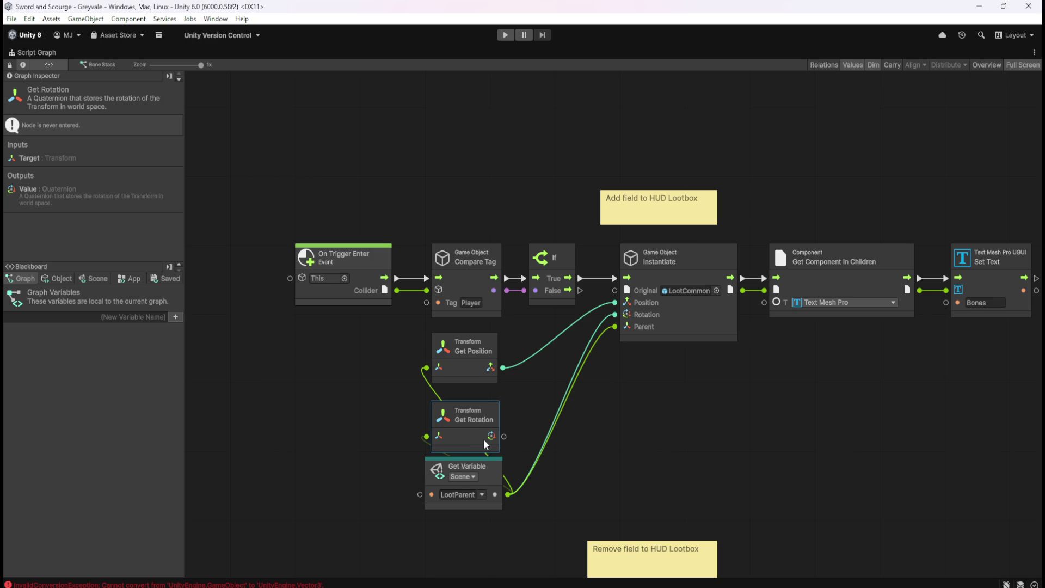
pyautogui.moveTo(468, 371); pyautogui.dragTo(462, 384)
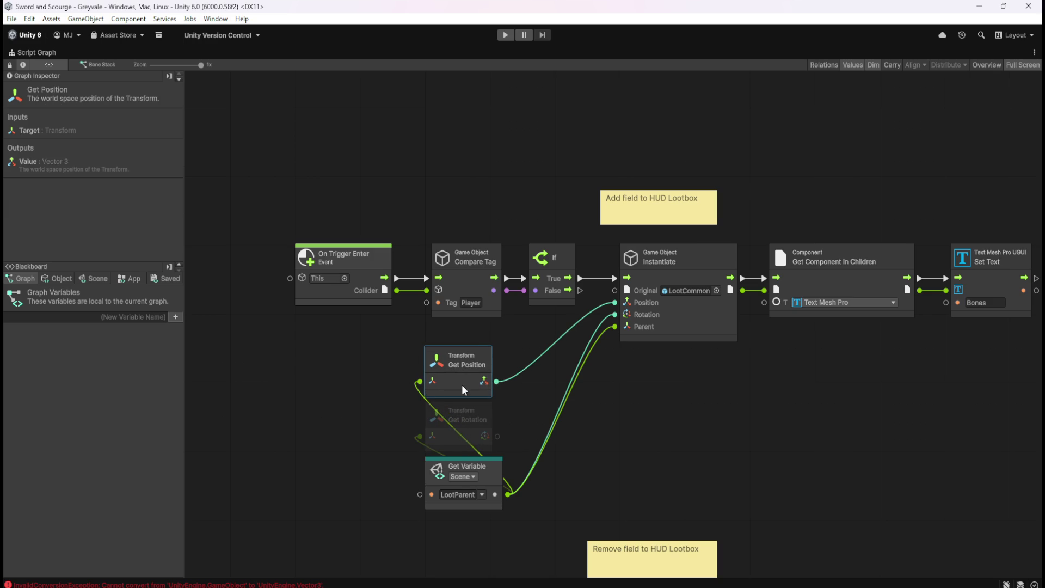
pyautogui.moveTo(506, 498); pyautogui.dragTo(517, 486)
pyautogui.moveTo(497, 436); pyautogui.dragTo(528, 427)
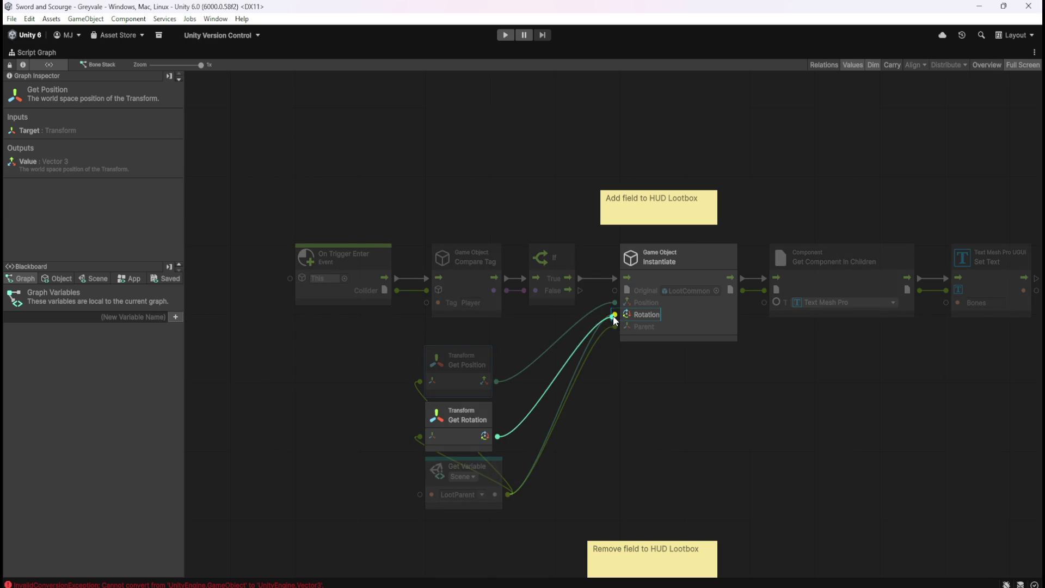
pyautogui.moveTo(612, 318); pyautogui.dragTo(614, 315)
pyautogui.click(631, 433)
# Tidy the three feeder nodes, delete the On Trigger Exit Set Active and Get Variable nodes, restore layout
pyautogui.moveTo(549, 517); pyautogui.dragTo(427, 345)
pyautogui.moveTo(465, 360)
pyautogui.mouseDown()
pyautogui.moveTo(551, 369)
pyautogui.moveTo(467, 365)
pyautogui.mouseUp()
pyautogui.click(702, 411)
pyautogui.moveTo(724, 409); pyautogui.dragTo(645, 318)
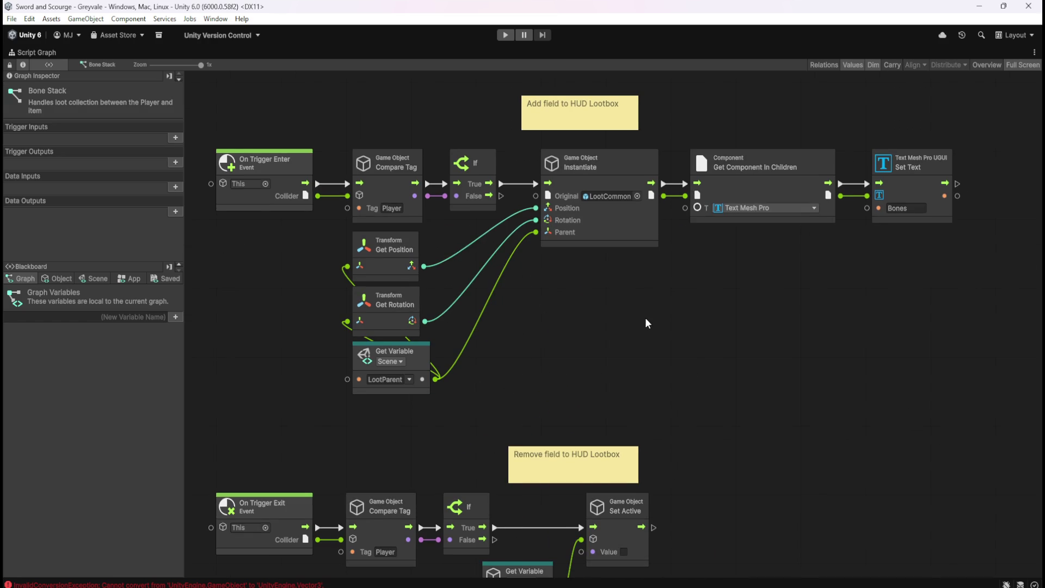
pyautogui.moveTo(623, 376)
pyautogui.mouseDown()
pyautogui.moveTo(649, 246)
pyautogui.moveTo(745, 180)
pyautogui.moveTo(706, 261)
pyautogui.moveTo(688, 430)
pyautogui.moveTo(706, 261)
pyautogui.moveTo(673, 343)
pyautogui.moveTo(733, 451)
pyautogui.mouseUp()
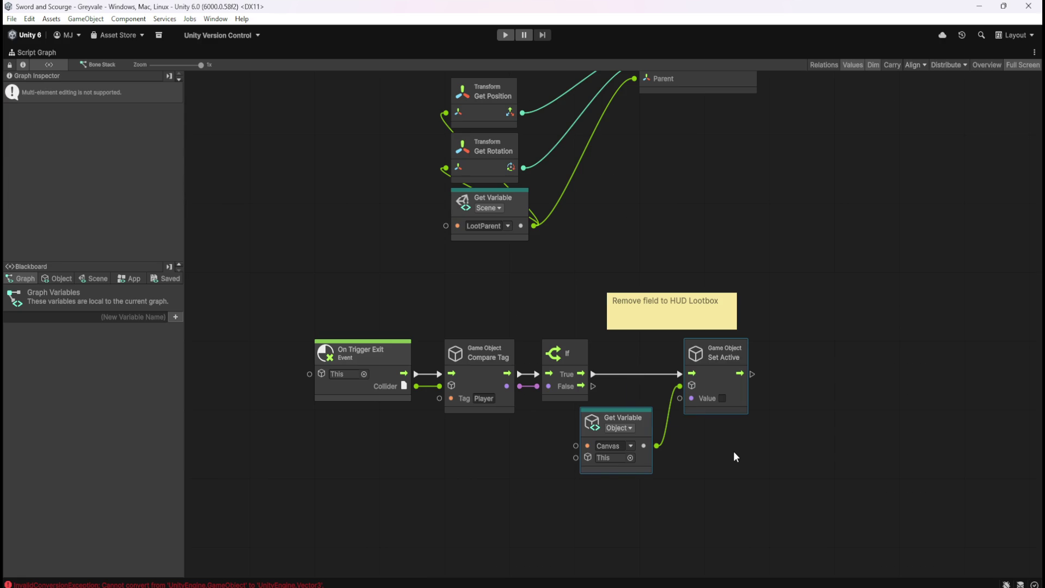
pyautogui.press('Delete')
pyautogui.moveTo(754, 393); pyautogui.dragTo(718, 466)
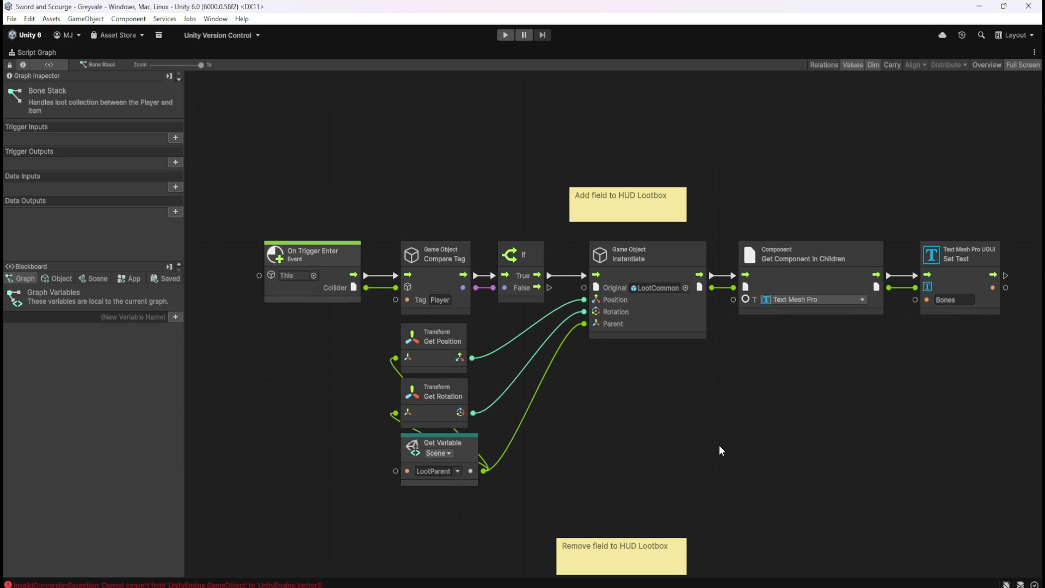
pyautogui.moveTo(720, 402); pyautogui.dragTo(710, 361)
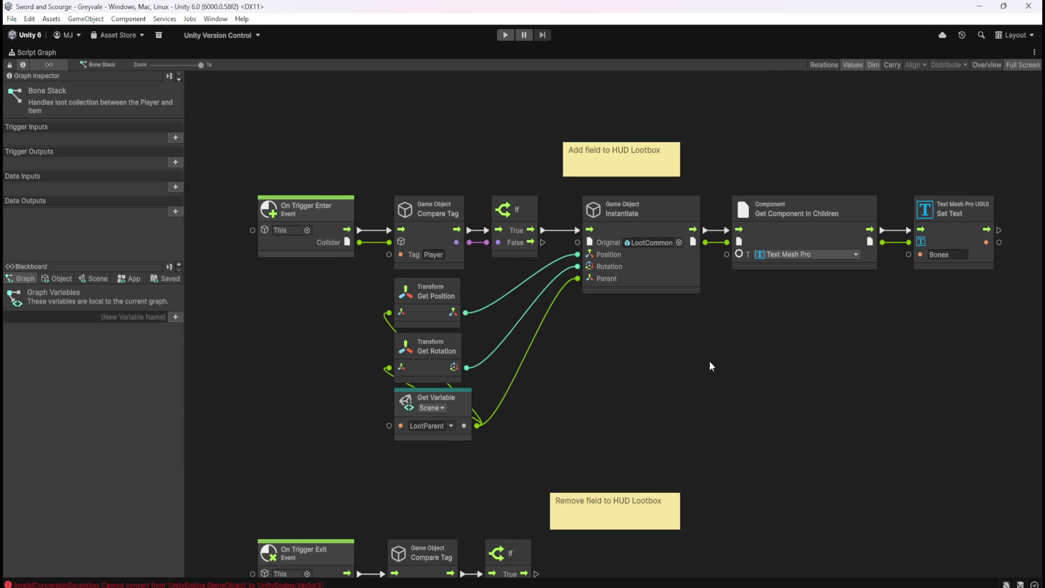
pyautogui.hotkey('shift', 'space')
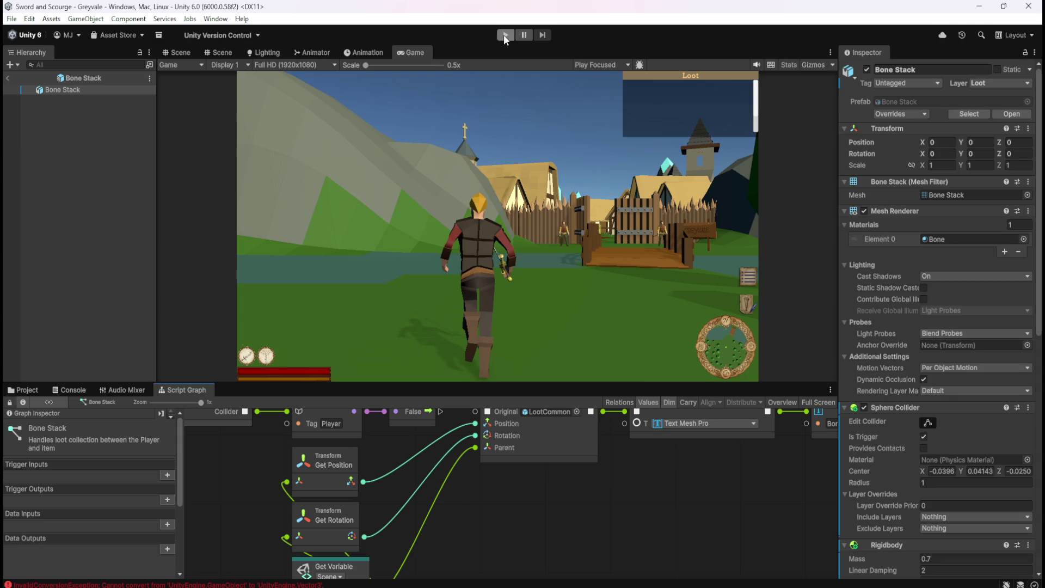
# Leave the Bone Stack prefab, start Play mode, and run the character toward the village gate
pyautogui.click(7, 80)
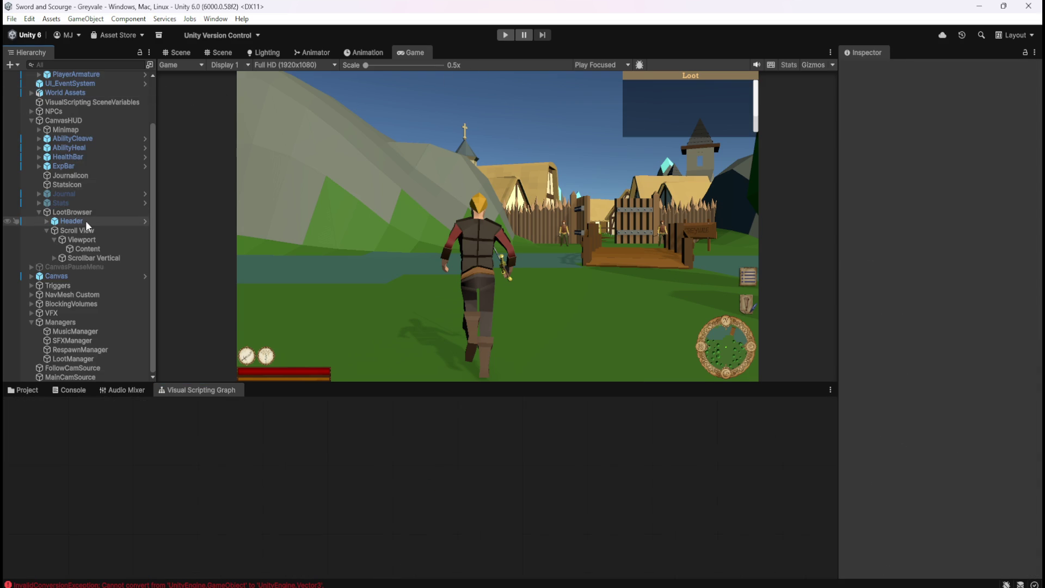
pyautogui.click(502, 37)
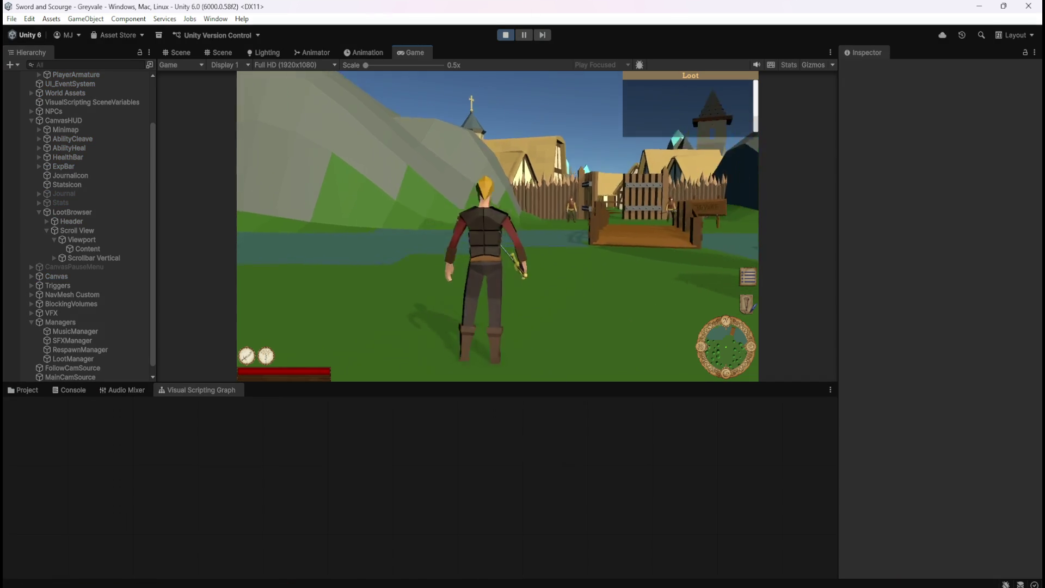
pyautogui.press('w')
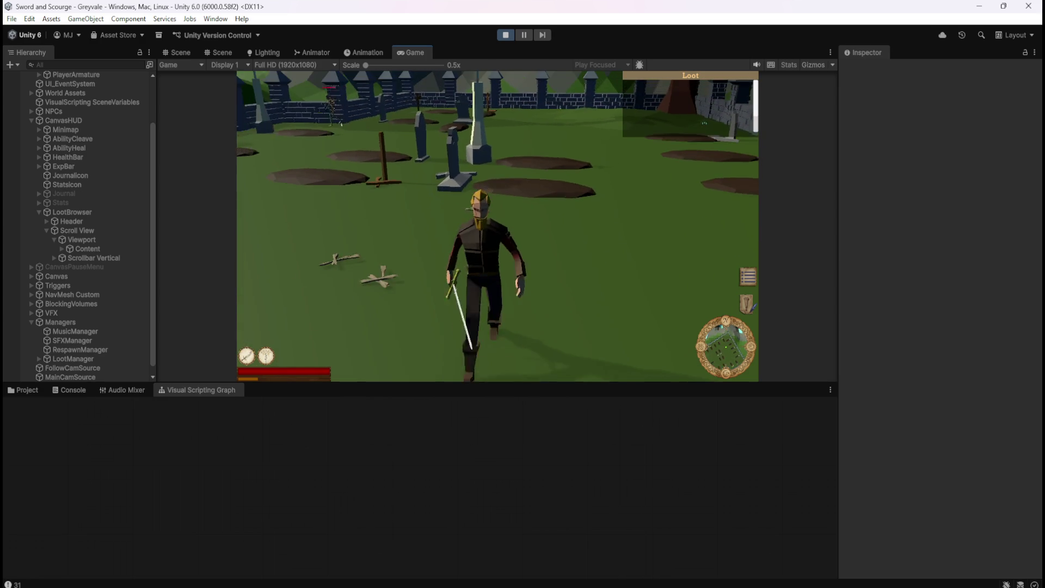
# Pause to expand the Loot Browser's Content in the Hierarchy, then resume collecting bones
pyautogui.press('Escape')
pyautogui.click(60, 249)
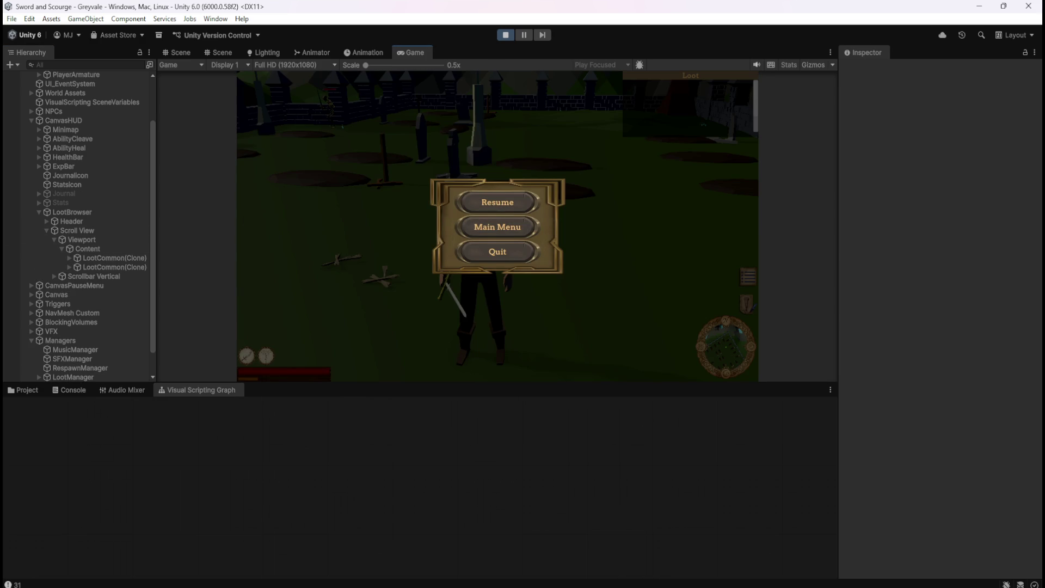
pyautogui.click(517, 203)
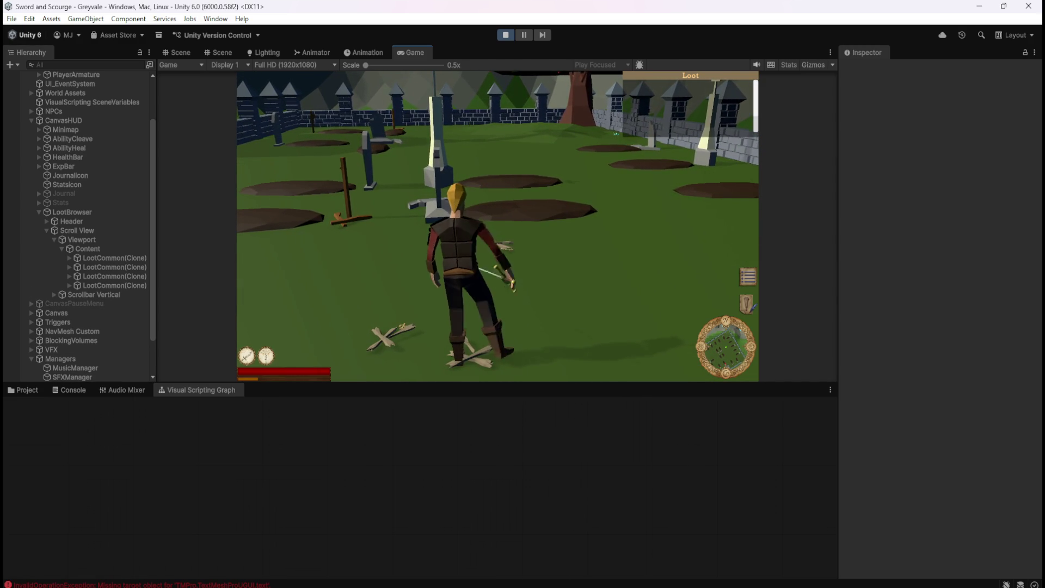
pyautogui.press('w')
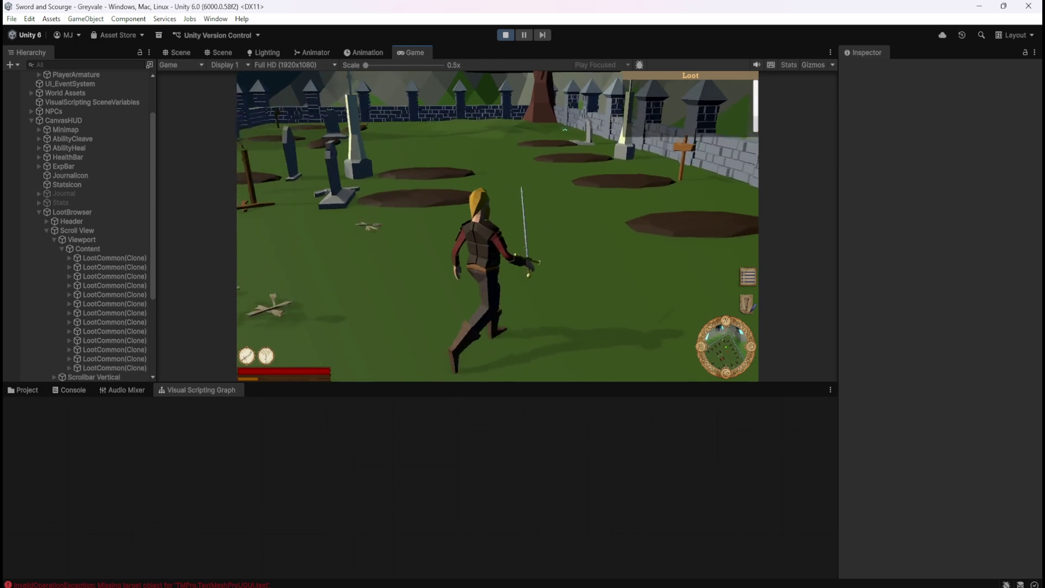
# Pause again and expand then collapse the first LootCommon(Clone) entry to check its text
pyautogui.press('Escape')
pyautogui.click(69, 258)
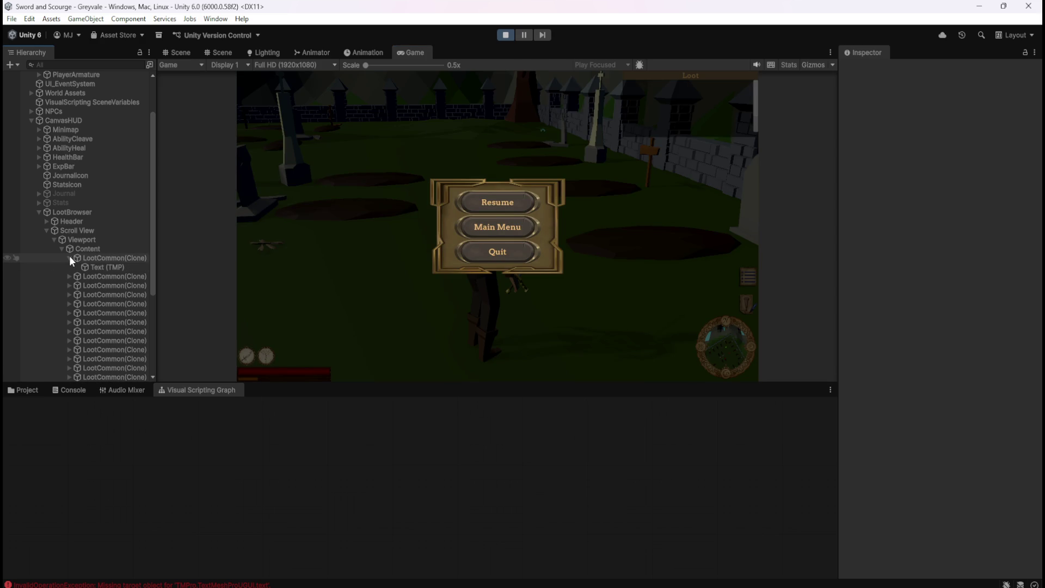
pyautogui.click(69, 258)
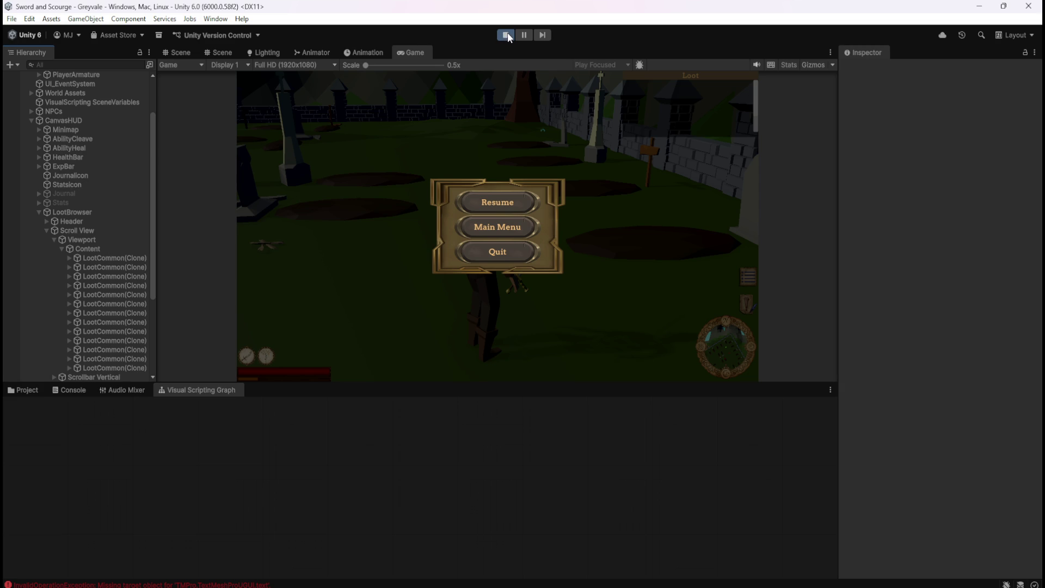
# Stop play mode and bring up the Bone Stack script graph maximized, showing its Instantiate to Set Text "Bones" chain
pyautogui.click(507, 34)
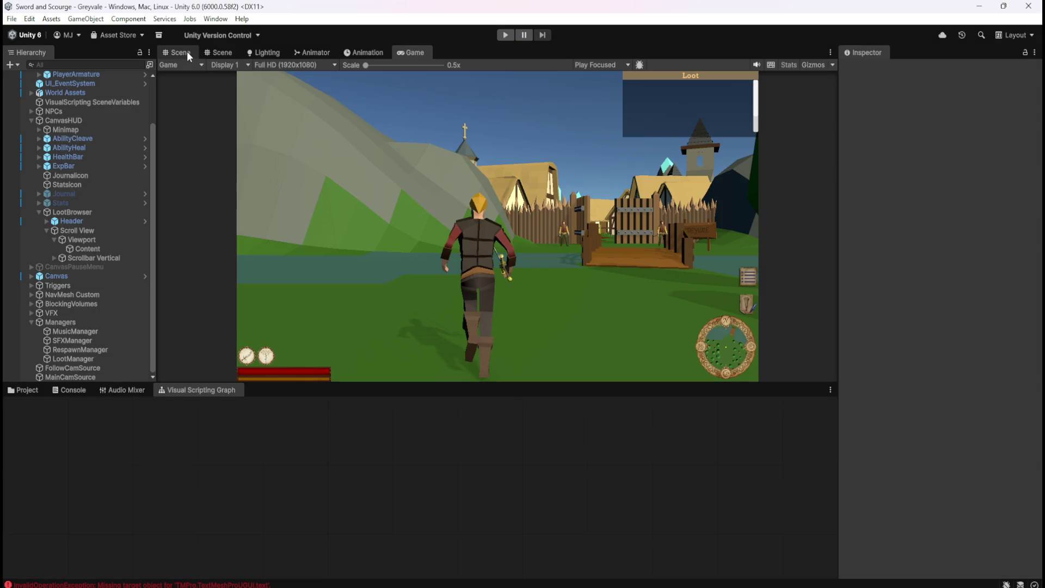
pyautogui.click(185, 52)
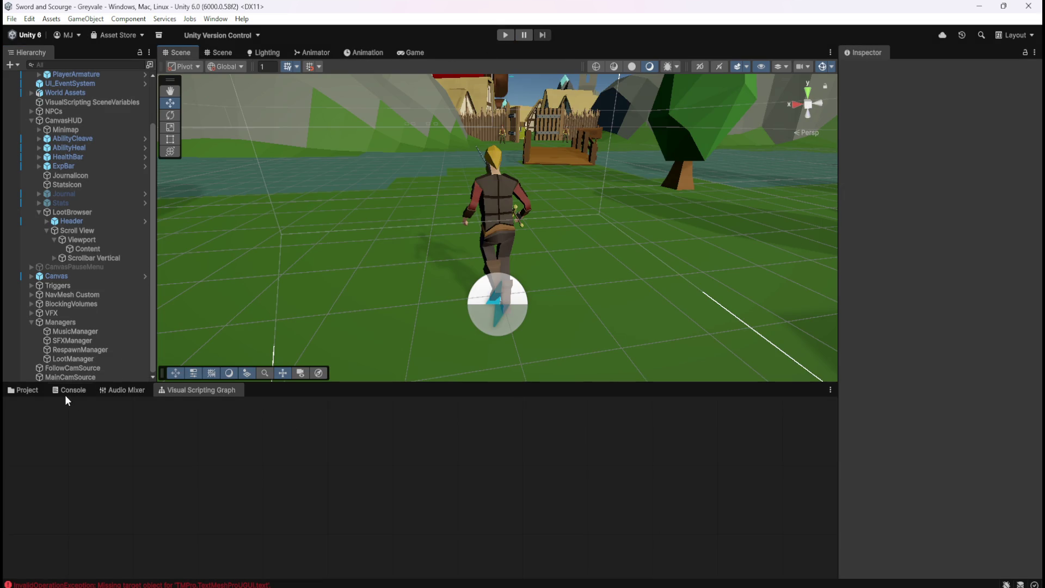
pyautogui.click(33, 390)
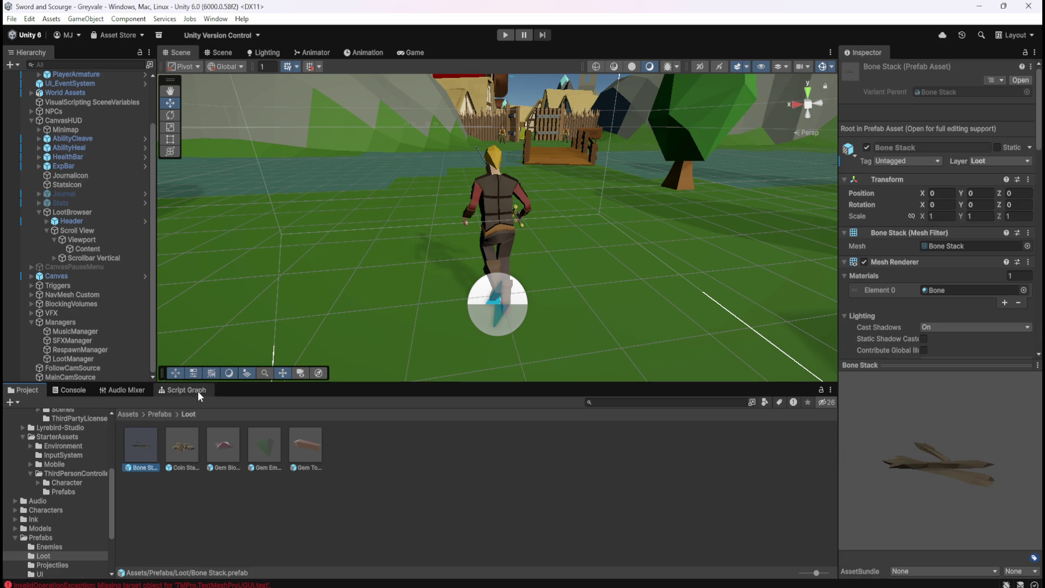
pyautogui.click(198, 391)
pyautogui.hotkey('shift', 'space')
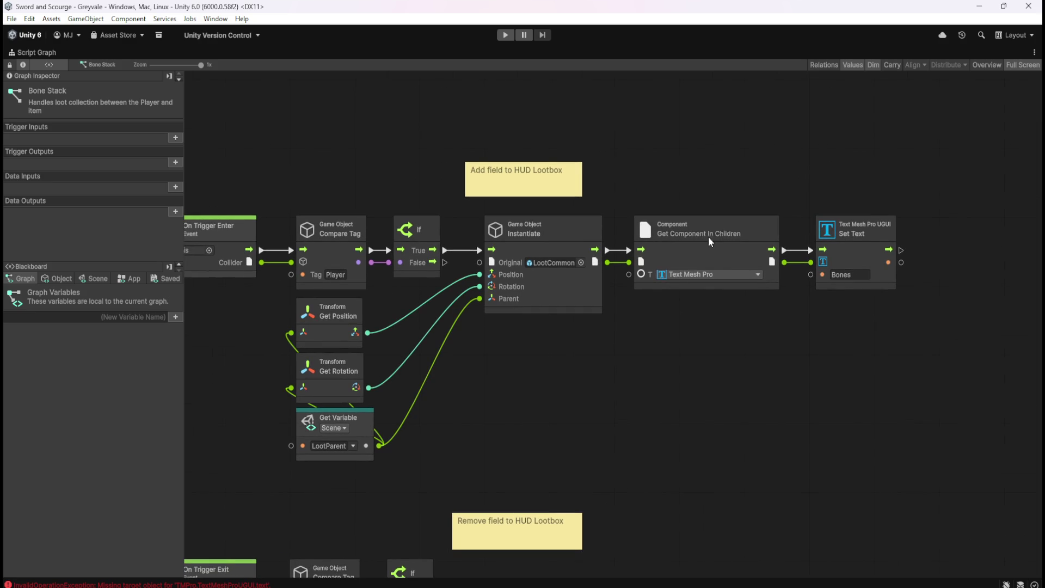